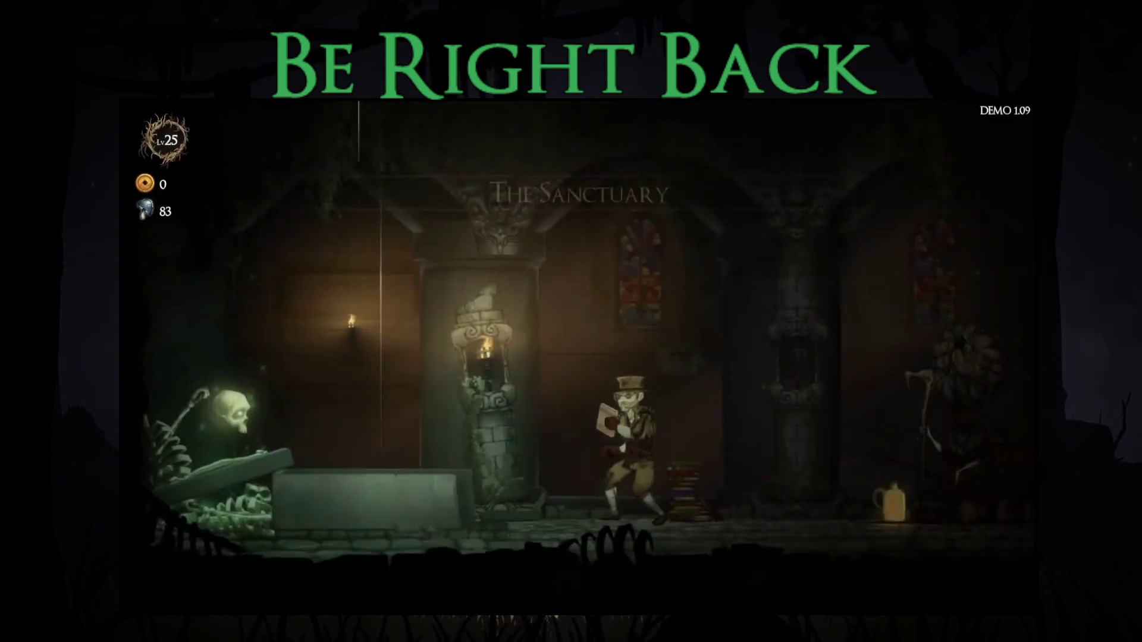
- Check the friends-only Story Mode leaderboard at the NPC beside the skeleton
key("e")
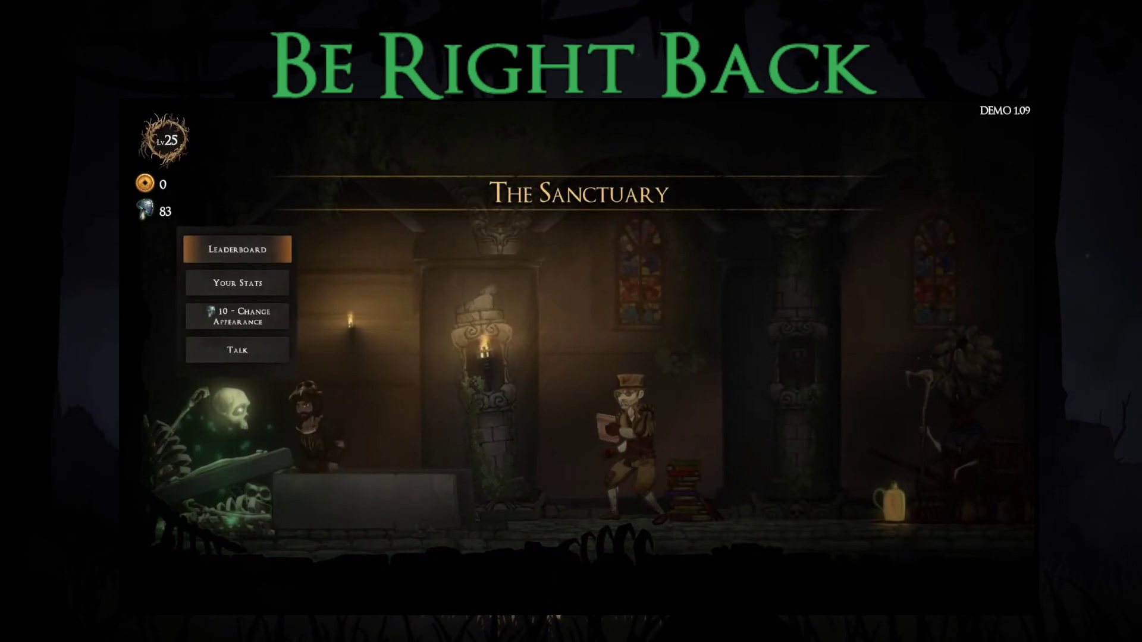
key("Return")
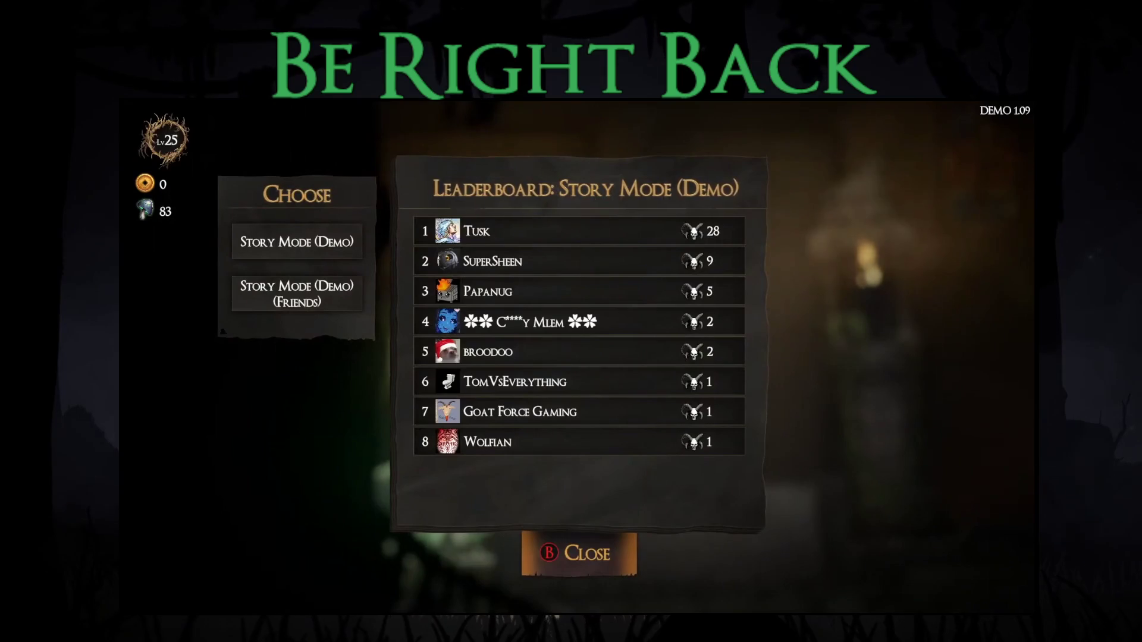
left_click(297, 293)
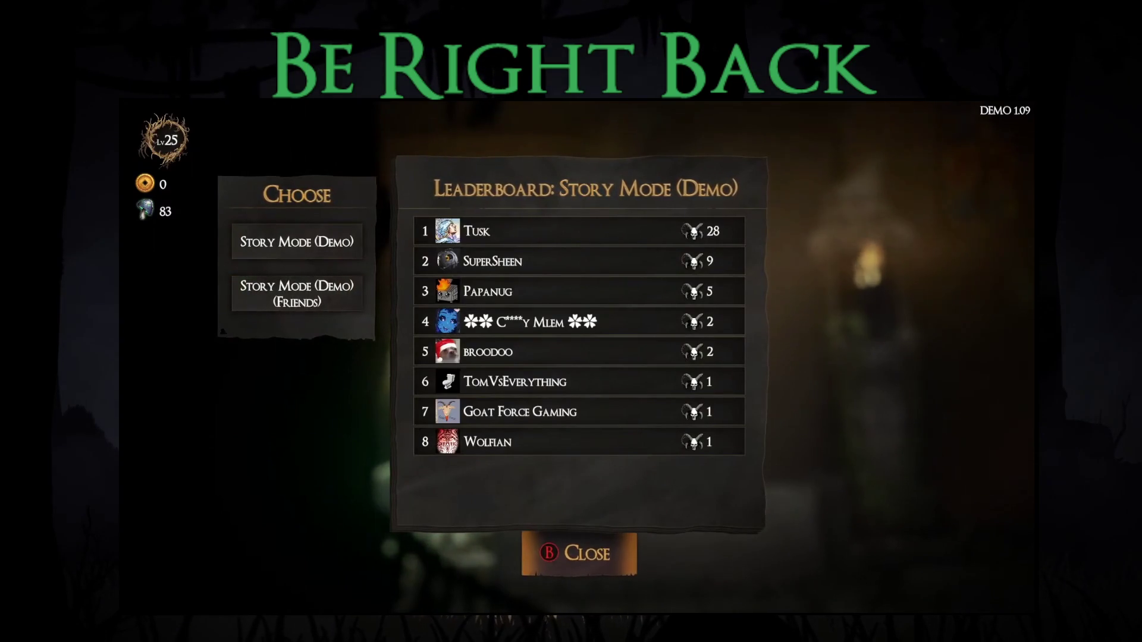
key("Escape")
- Browse the Attribute and Map upgrade pages and raise Upgrade Shop to 2/4
key("d")
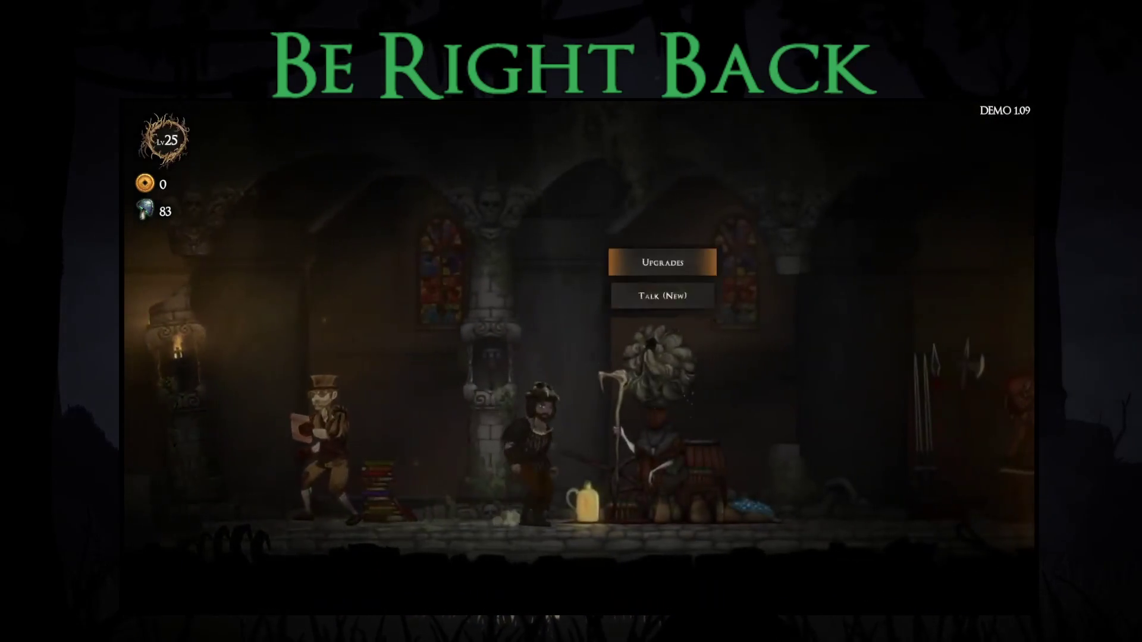
key("Return")
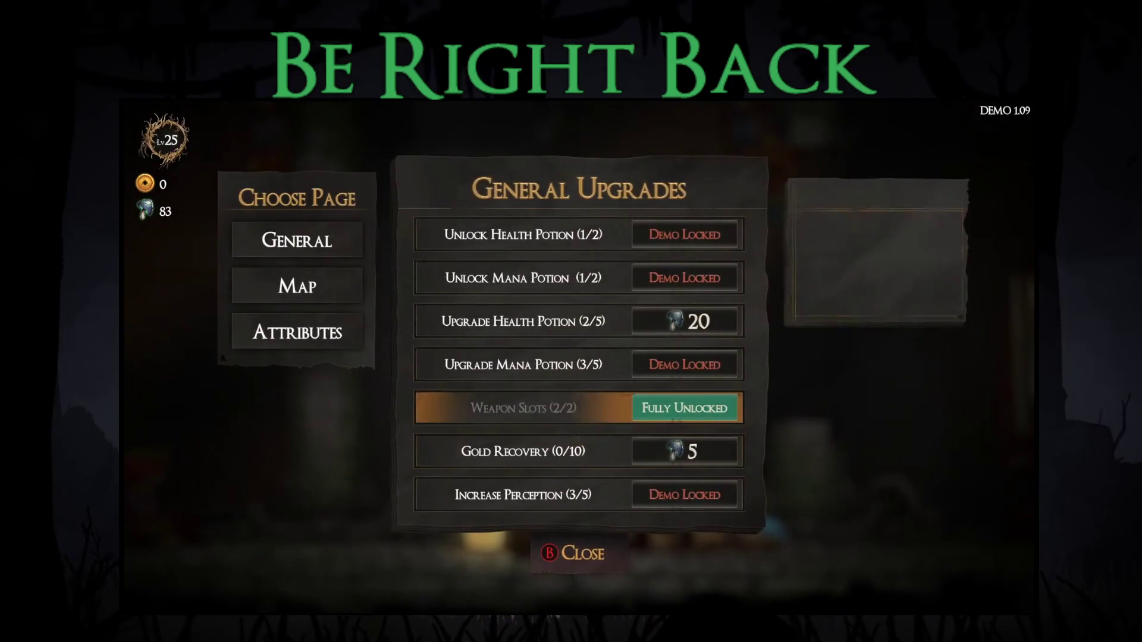
key("w")
key("w")
key("a")
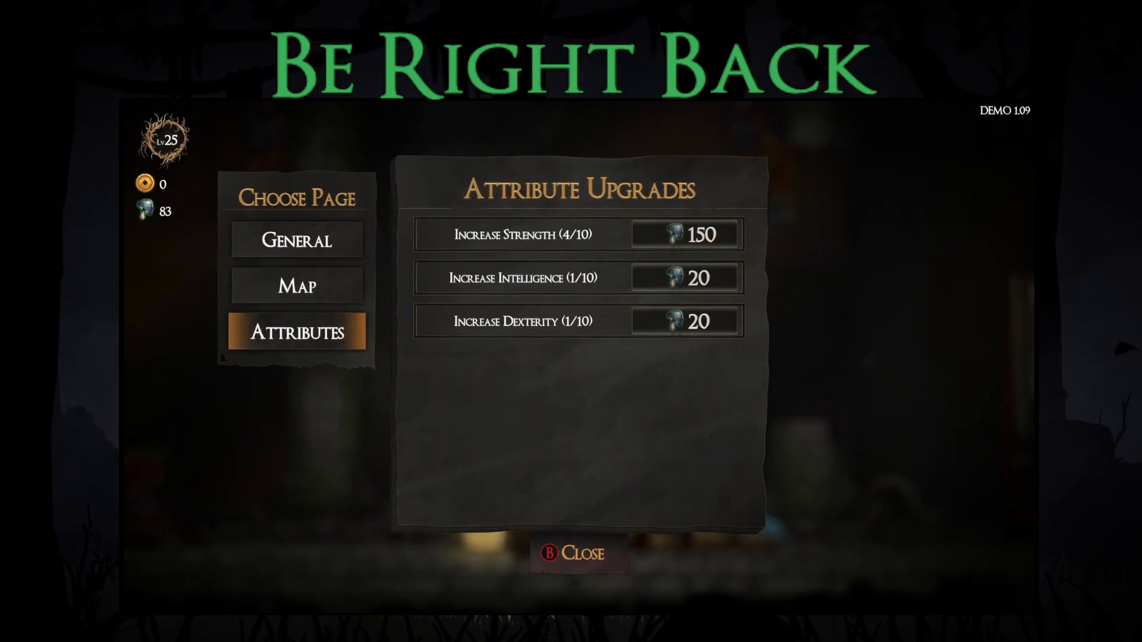
key("d")
key("s")
key("s")
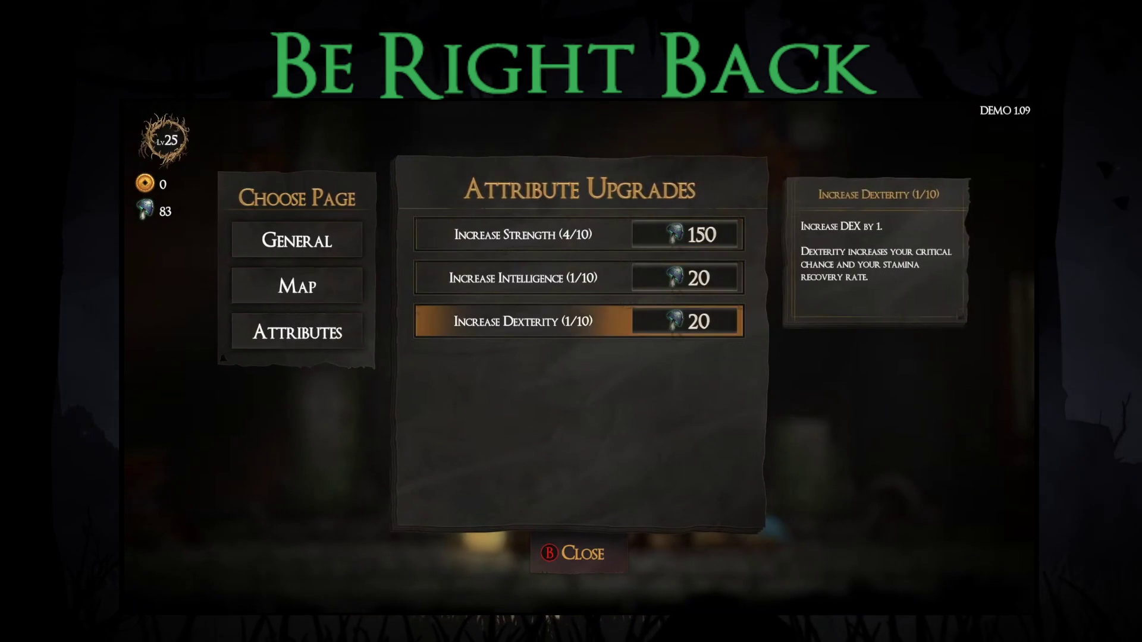
key("a")
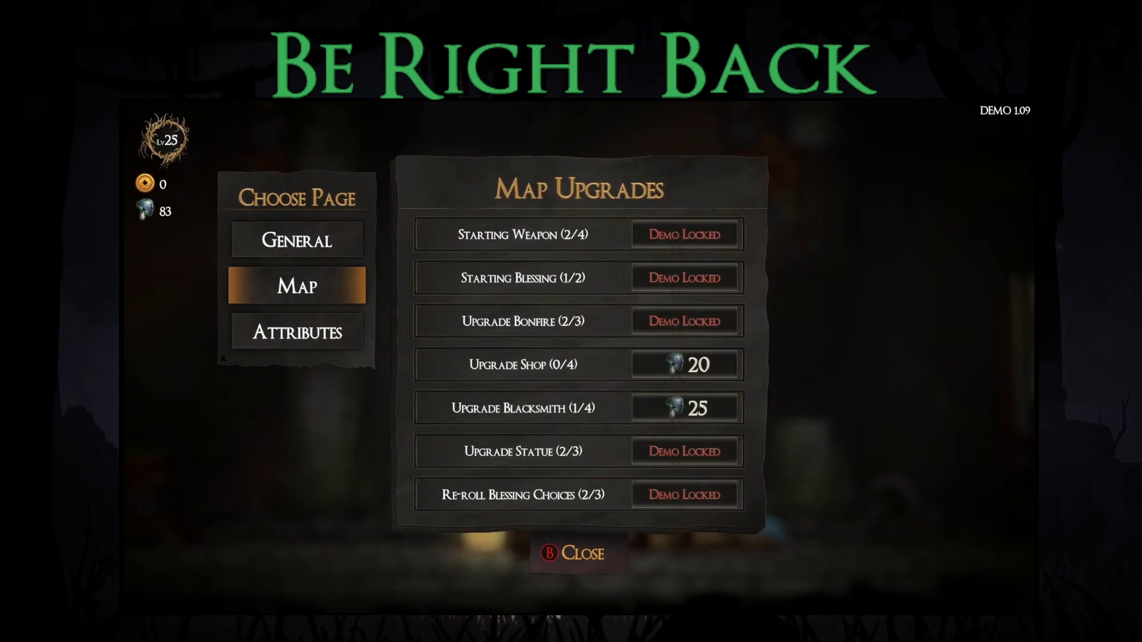
key("d")
key("s")
key("s")
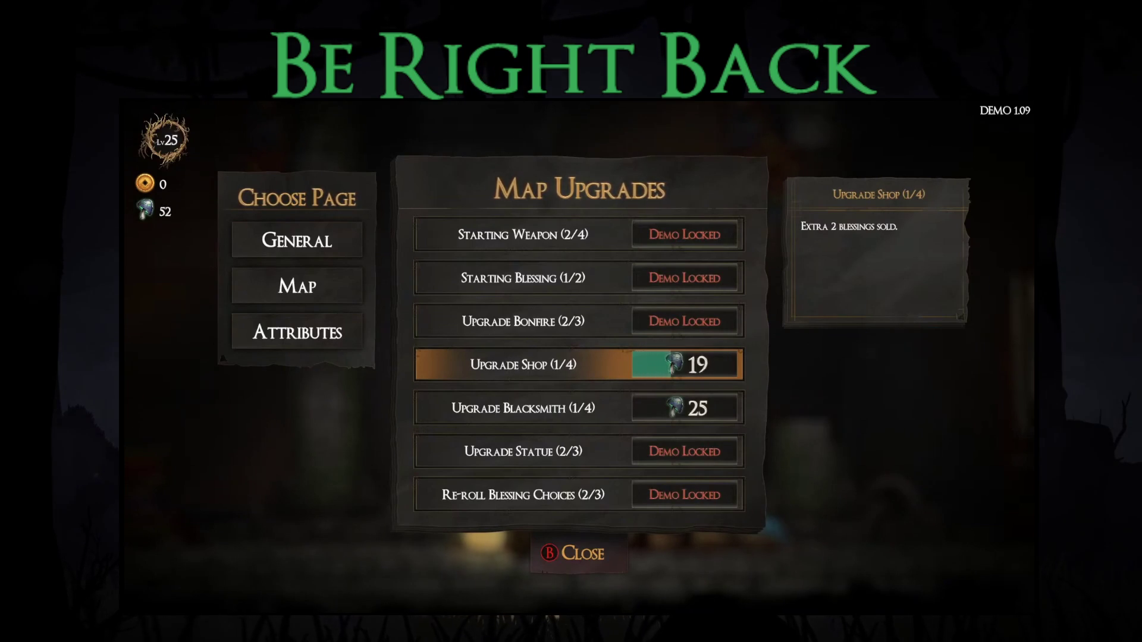
key("s")
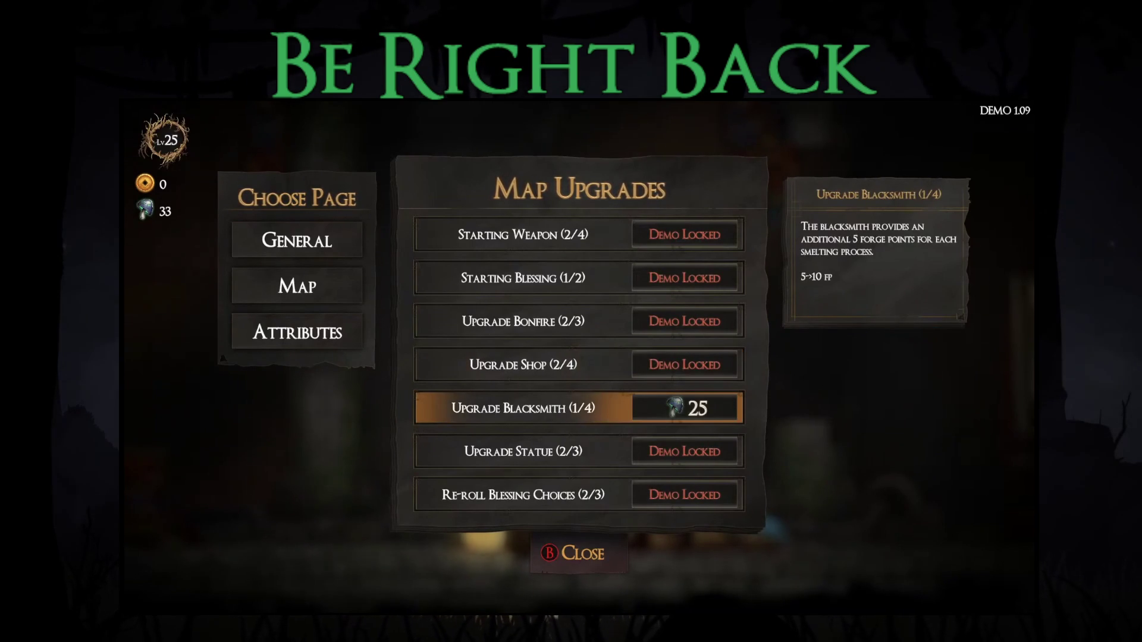
- Buy Gold Recovery up to 4/10 on the General page, leaving 3 souls
key("a")
key("w")
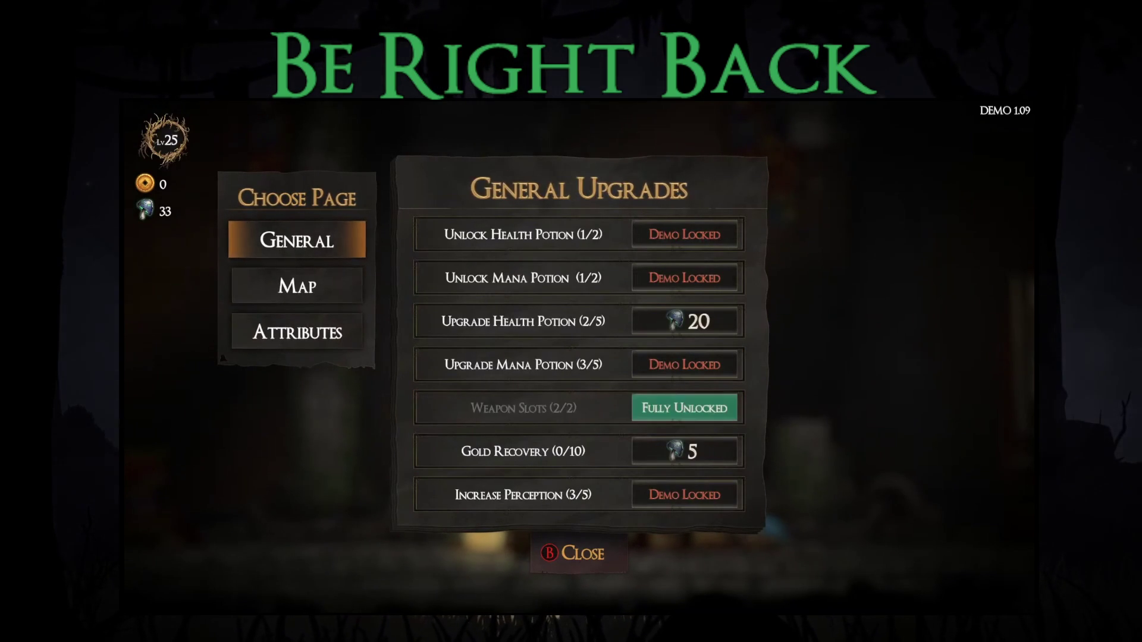
key("d")
key("s")
key("s")
key("s")
key("space")
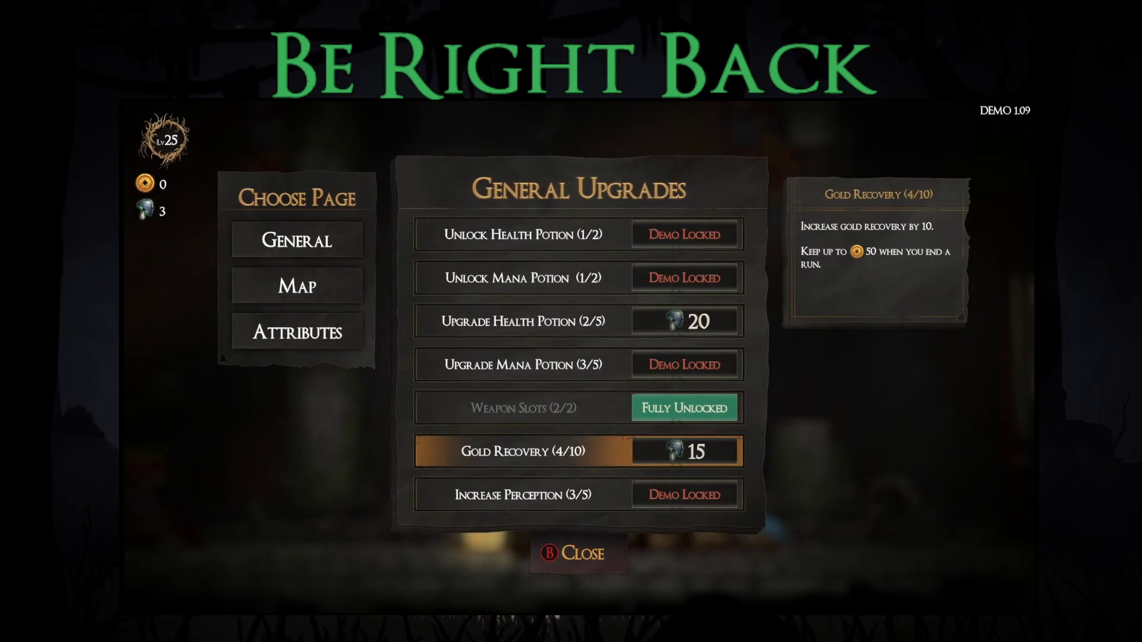
key("Escape")
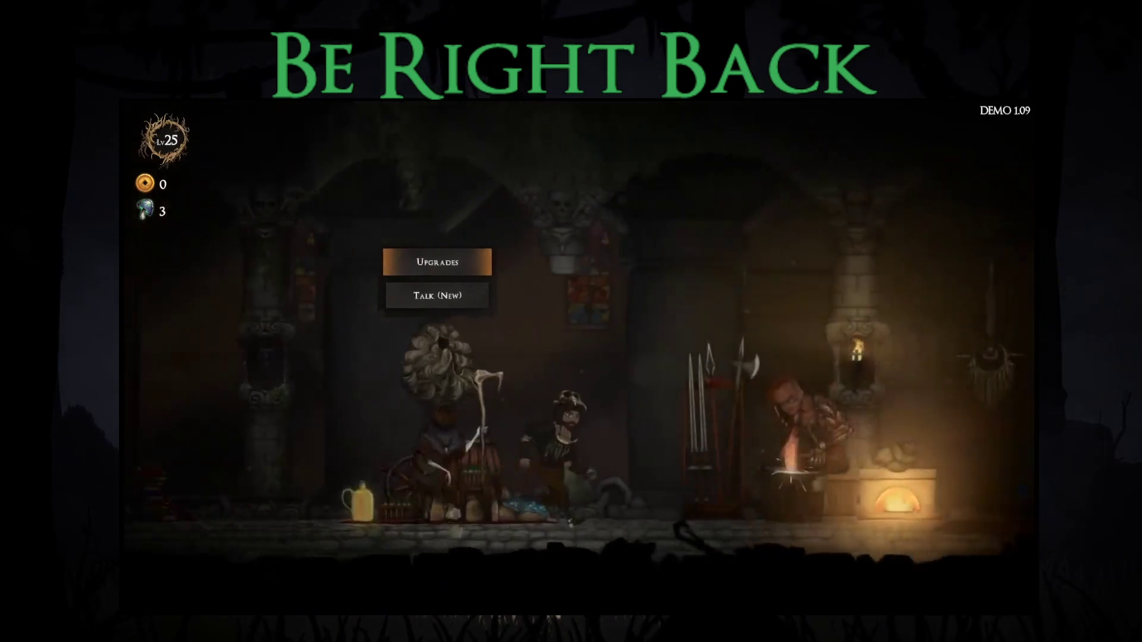
- Walk to the cart NPC and set up the Story Mode (Demo) map at difficulty 9
key("space")
key("Escape")
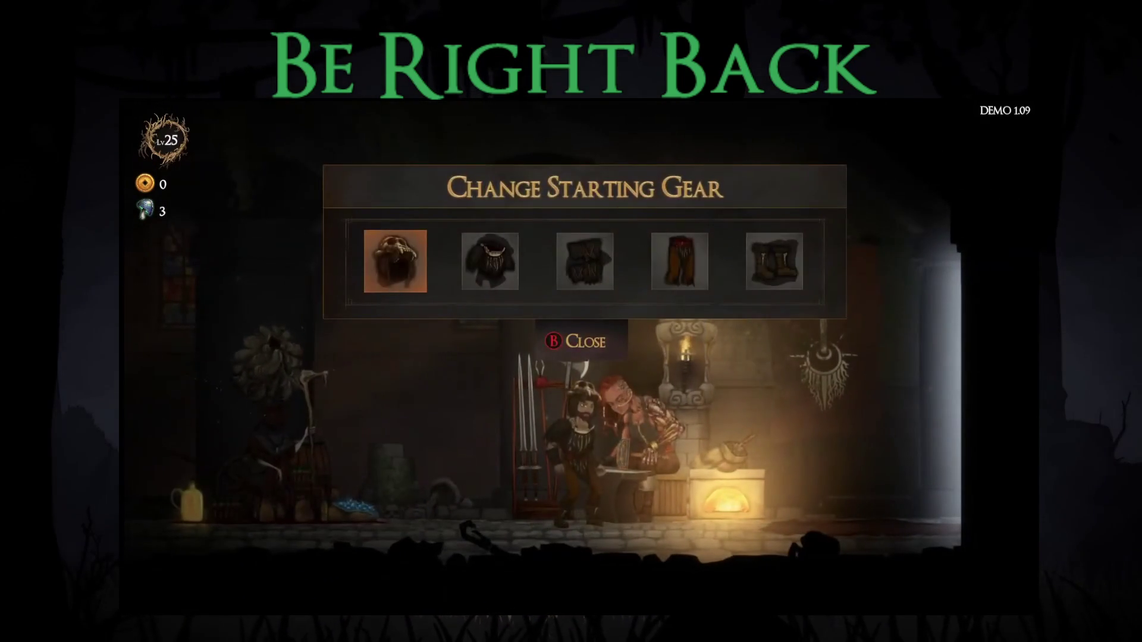
key("d")
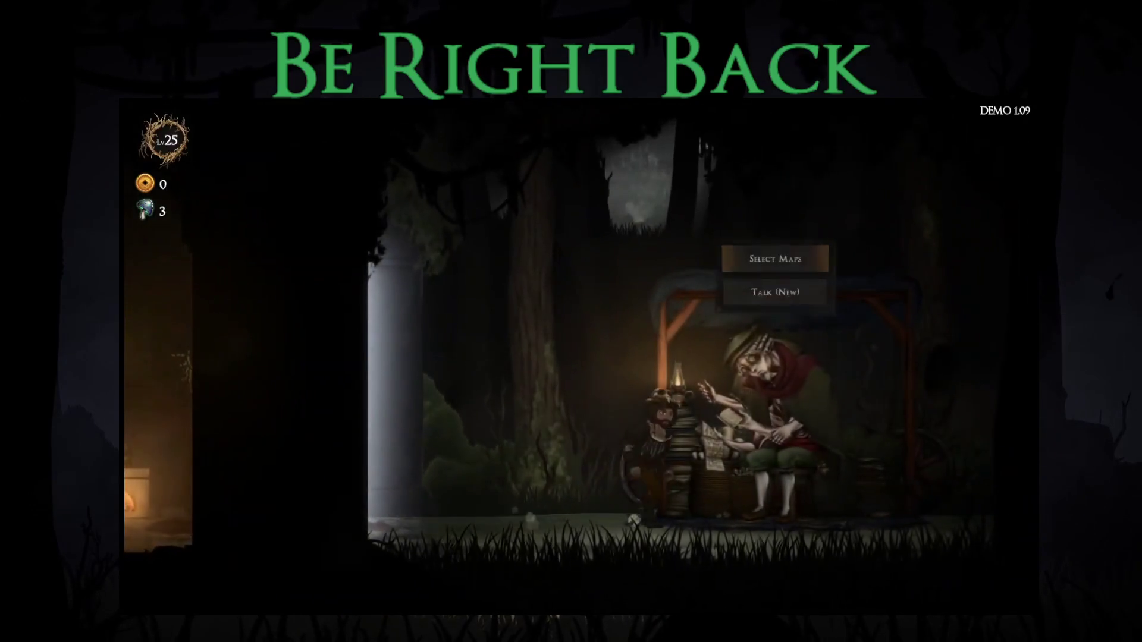
key("space")
key("space")
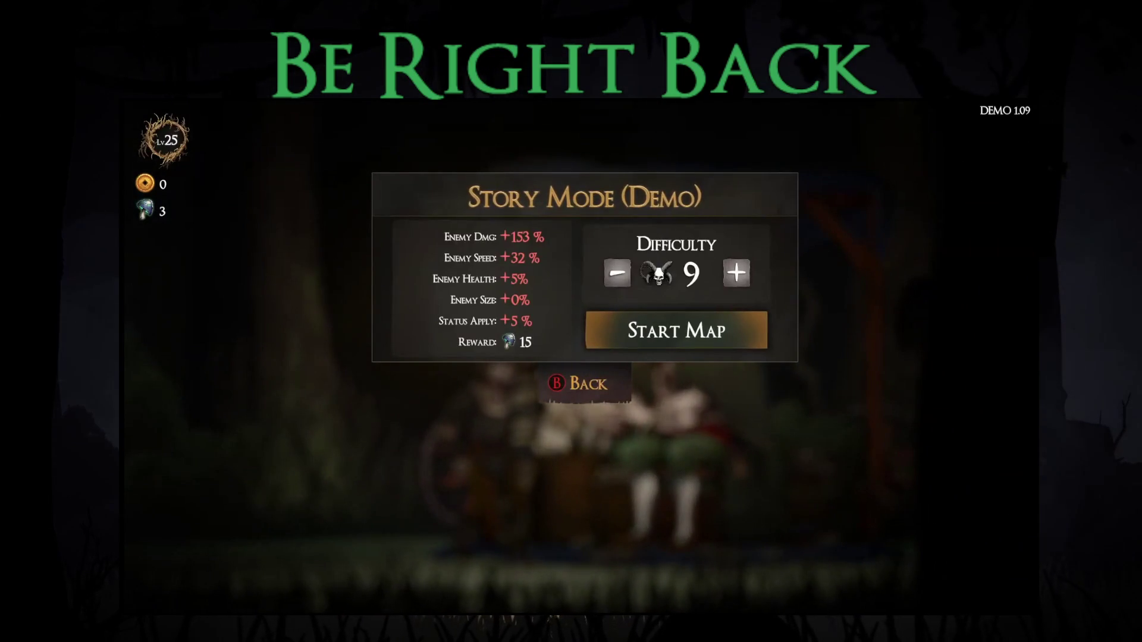
key("space")
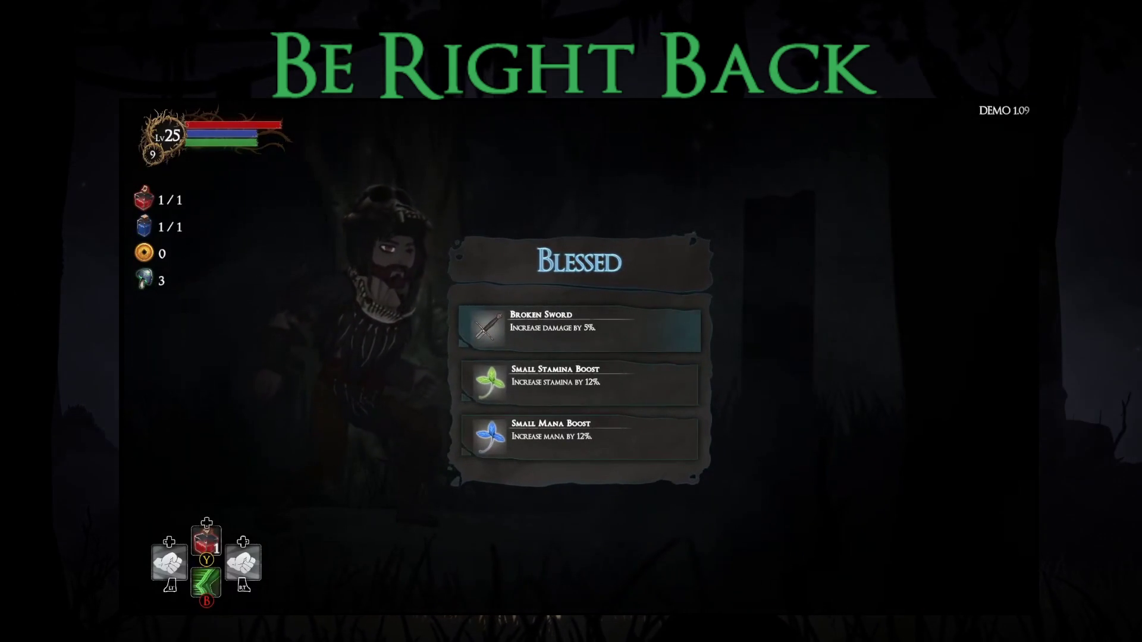
- Take the Small Stamina Boost blessing and head into the forest toward an enemy
key("Return")
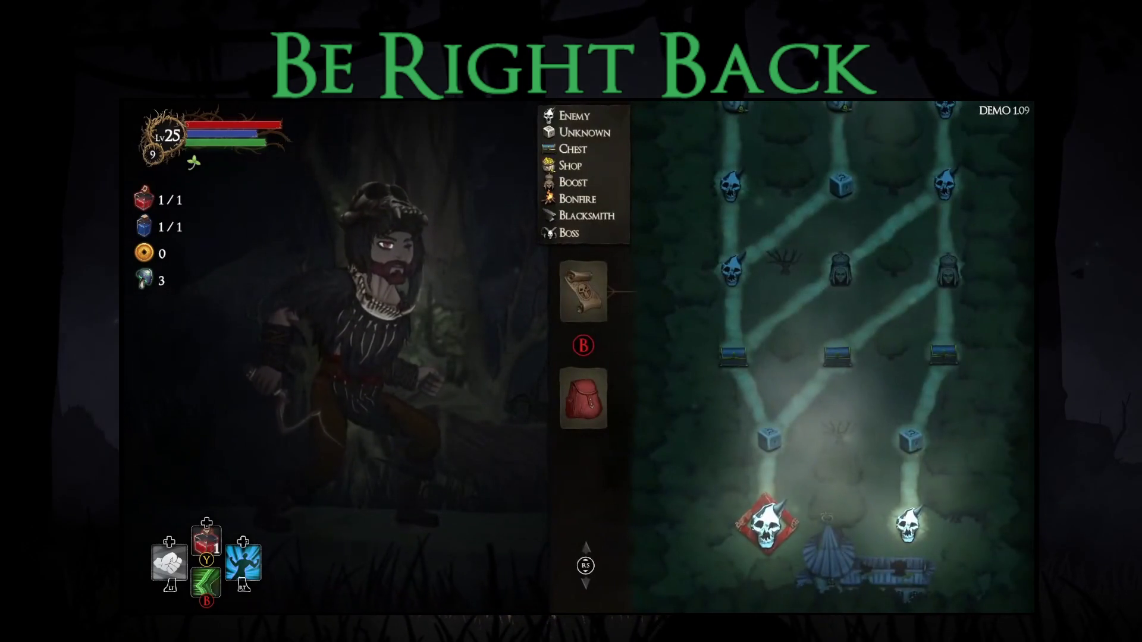
key("Return")
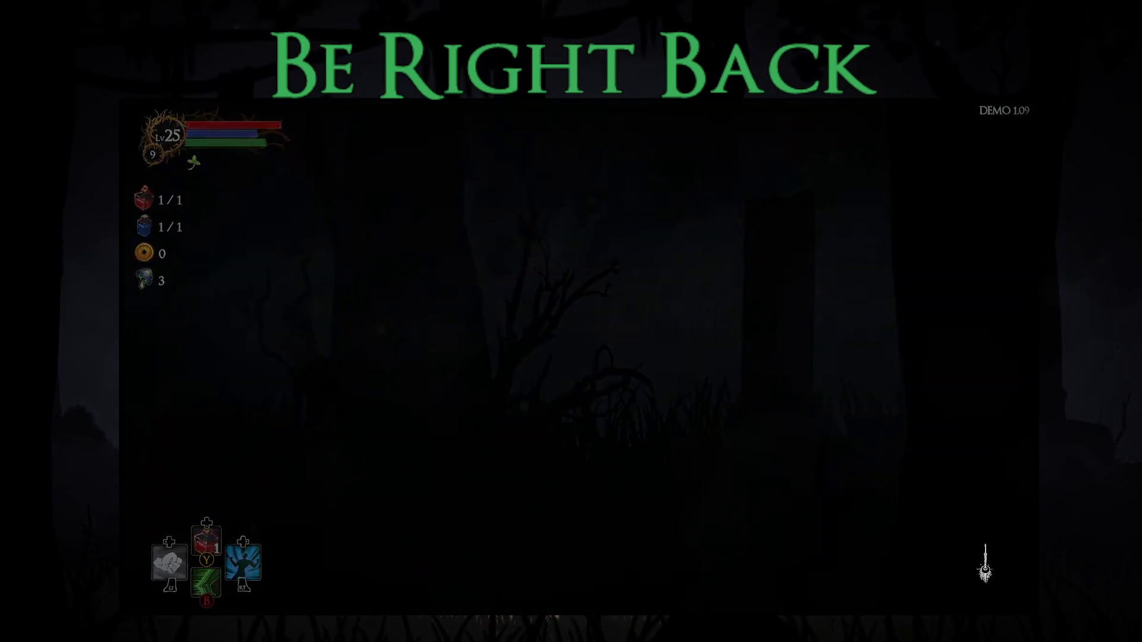
key("Right")
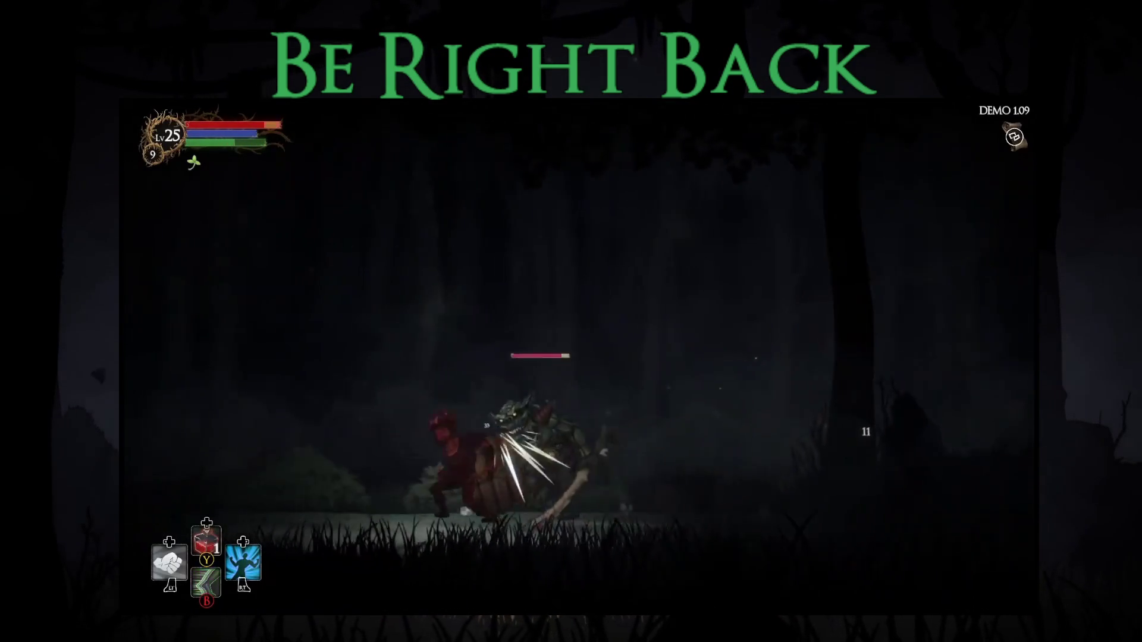
key("Left")
key("Right")
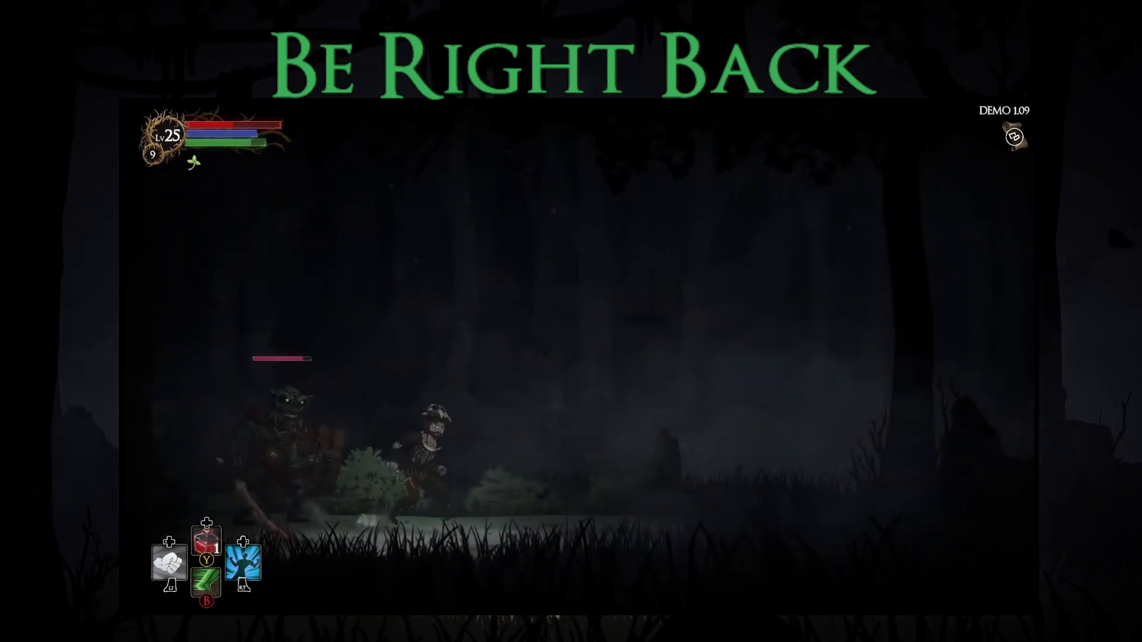
- Defeat the enemy with projectiles and skills, revealing 27 gold, 1 fungi, Guard's Armor and Ice Wand
key("Left")
key("x")
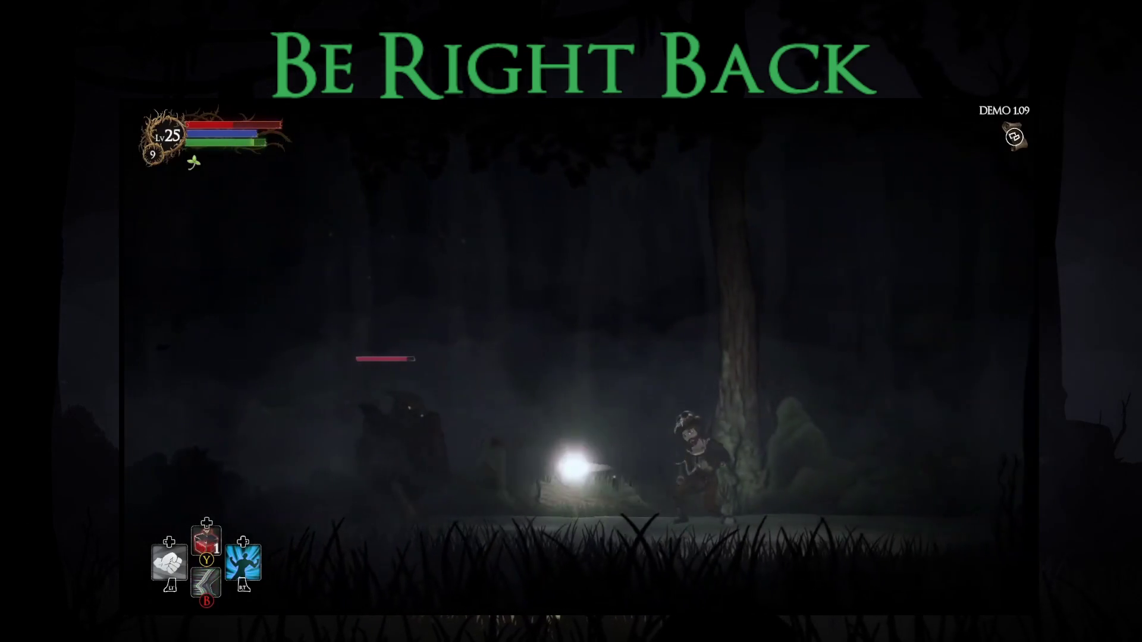
key("b")
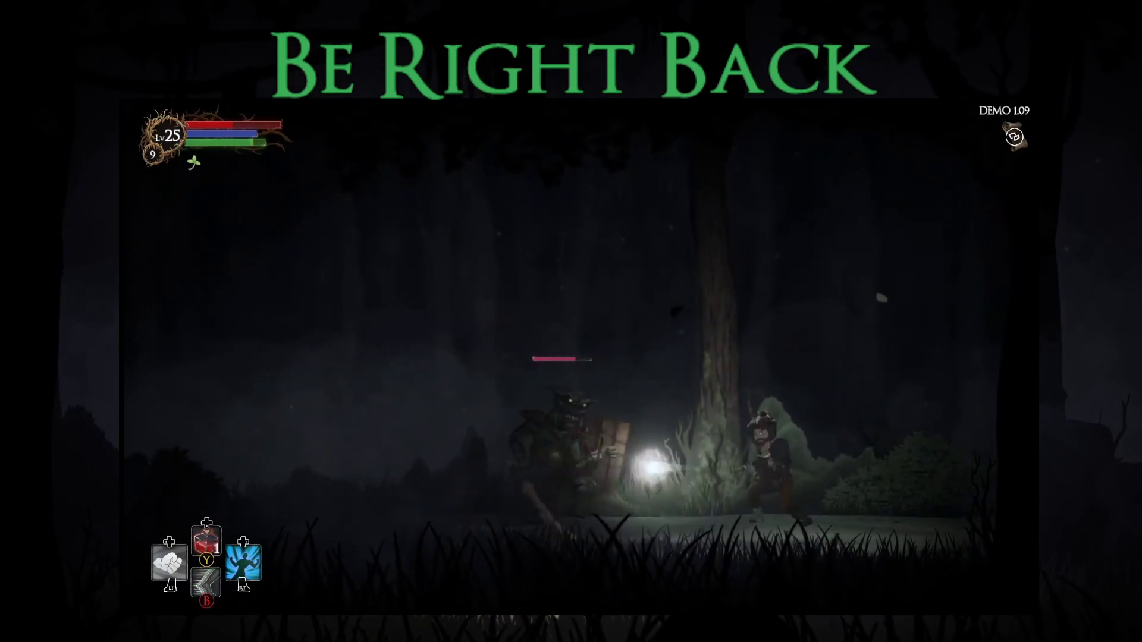
key("Left")
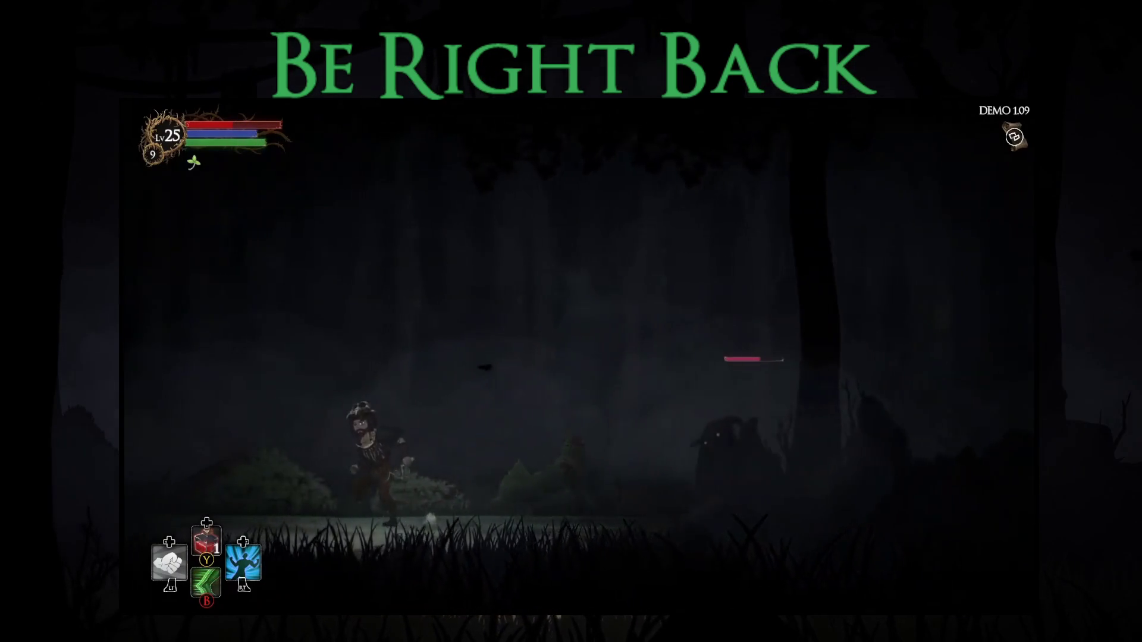
key("Right")
key("x")
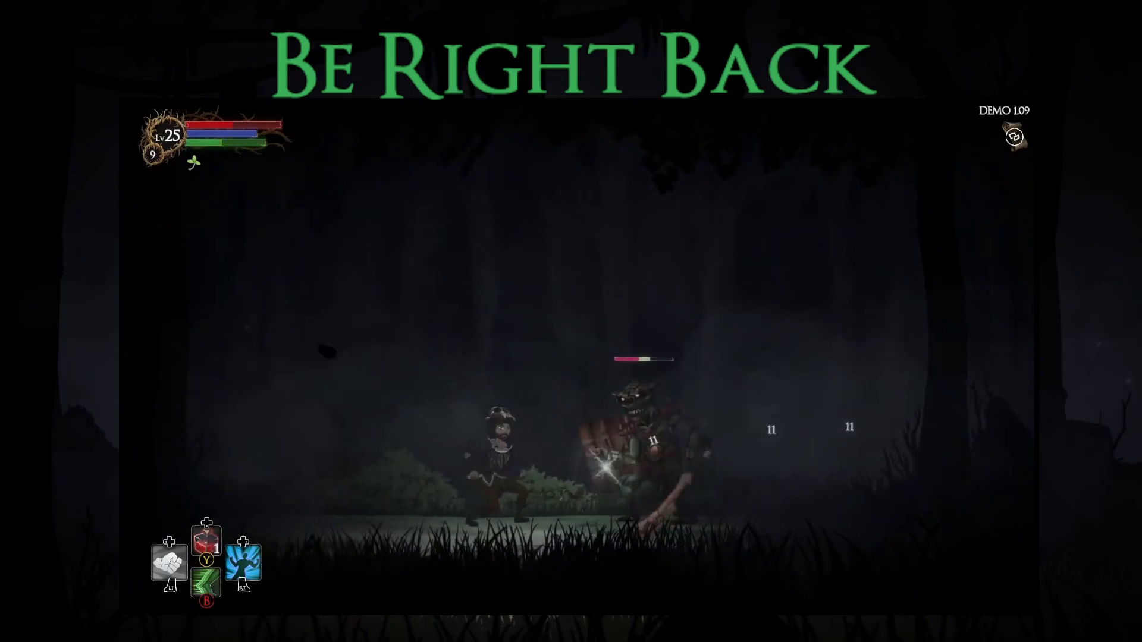
key("b")
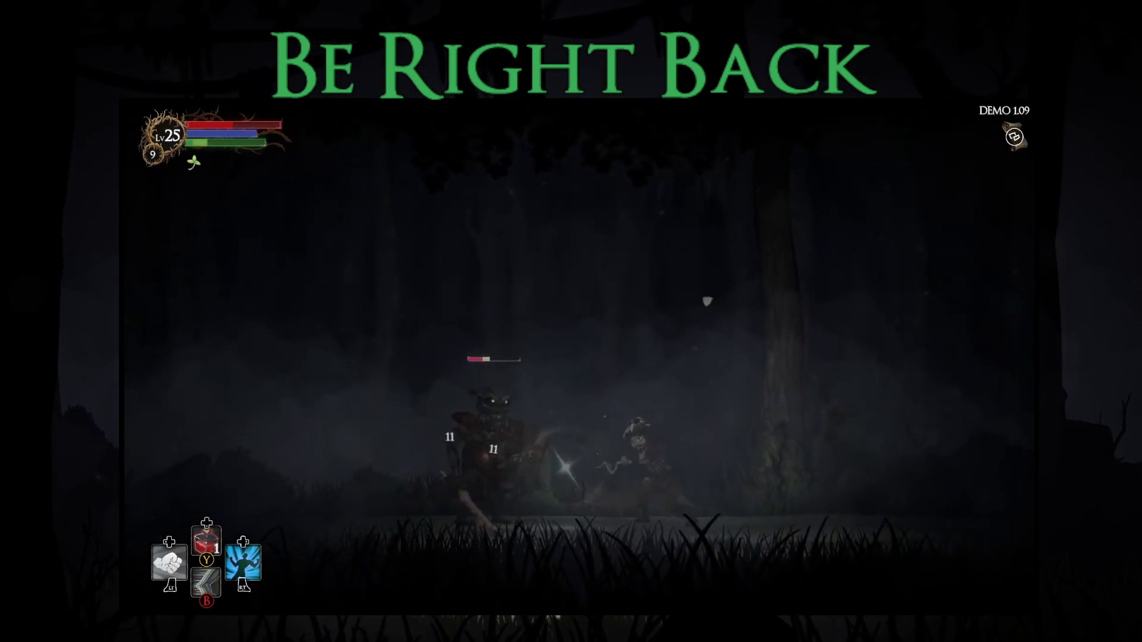
key("Left")
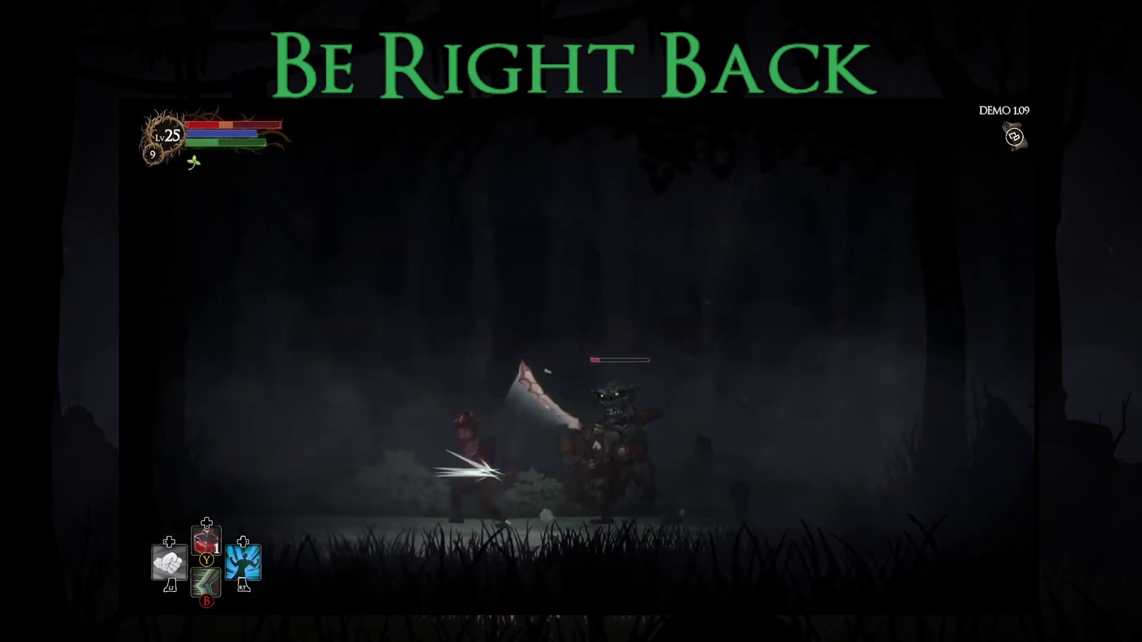
key("Left")
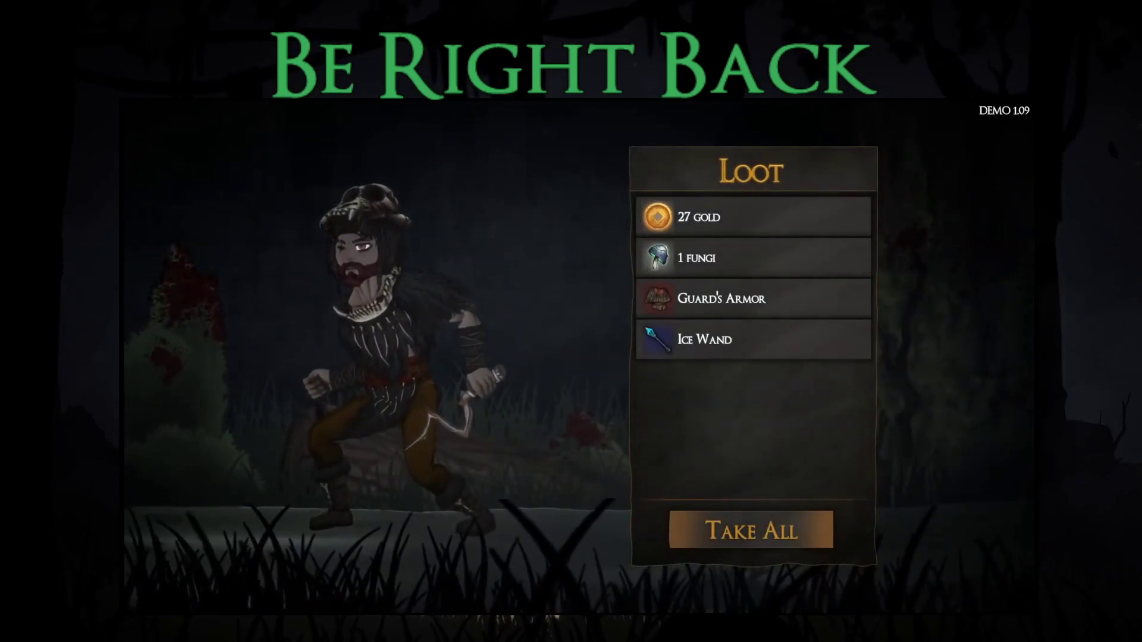
- Take all the loot and equip the Ice Wand in the left hand
key("Return")
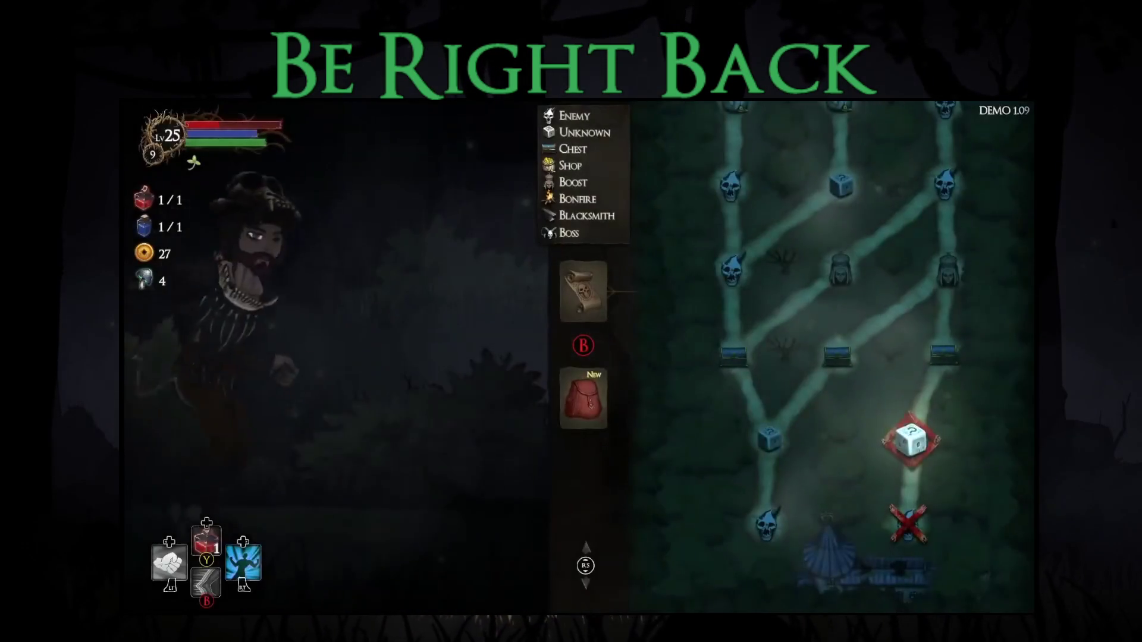
key("Down")
key("Return")
key("Right")
key("Return")
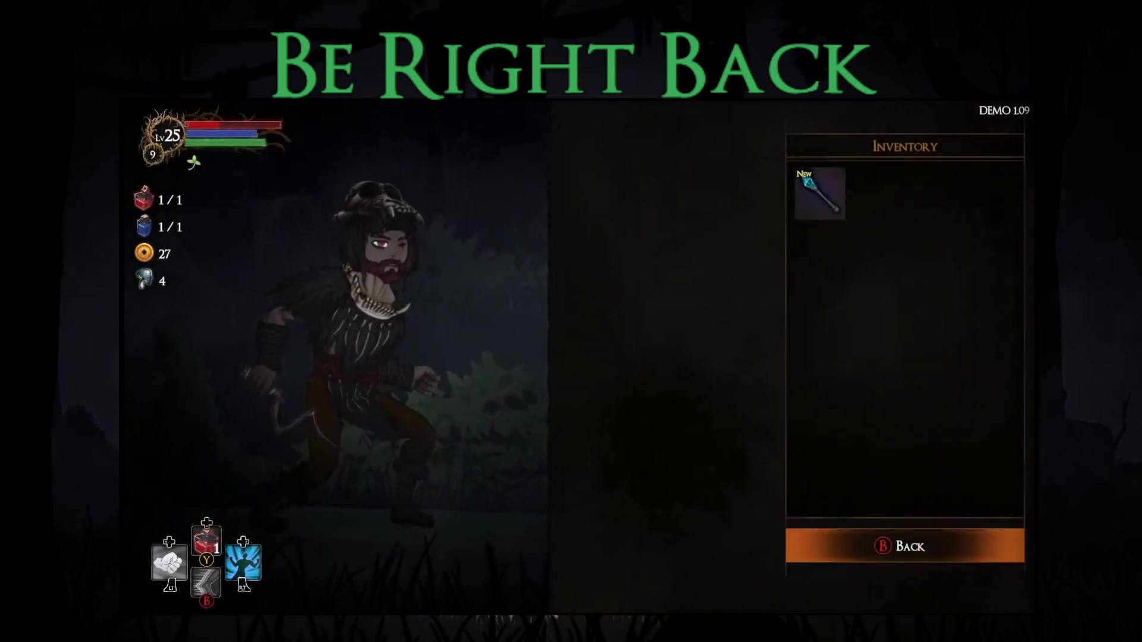
key("Up")
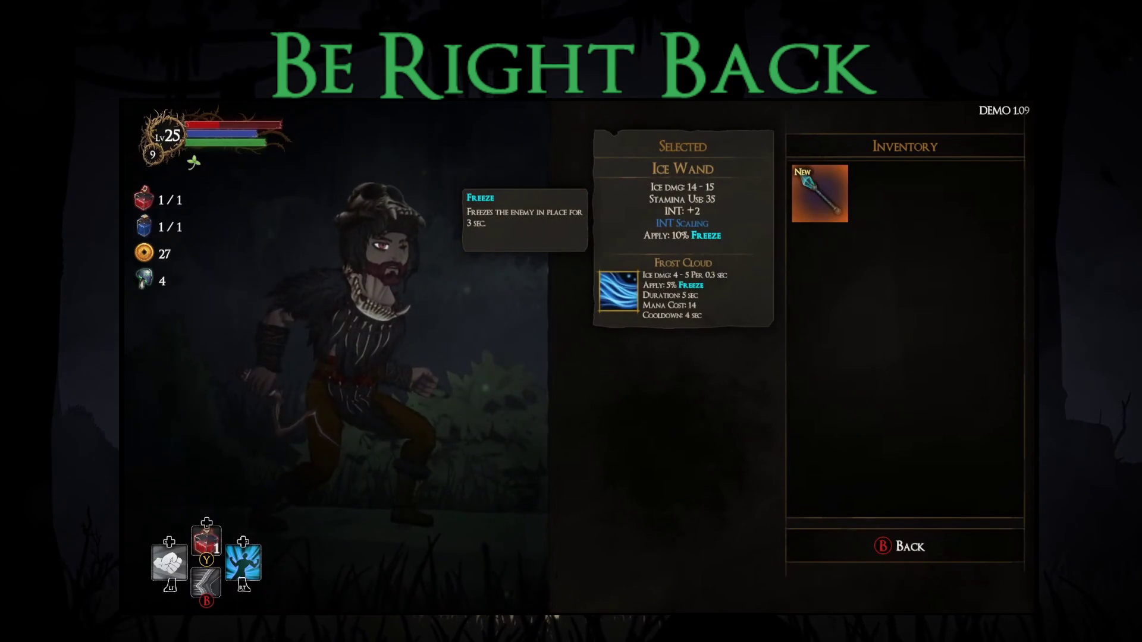
key("Return")
- Equip the new chest armor and walk right to the next encounter
key("Down")
key("Right")
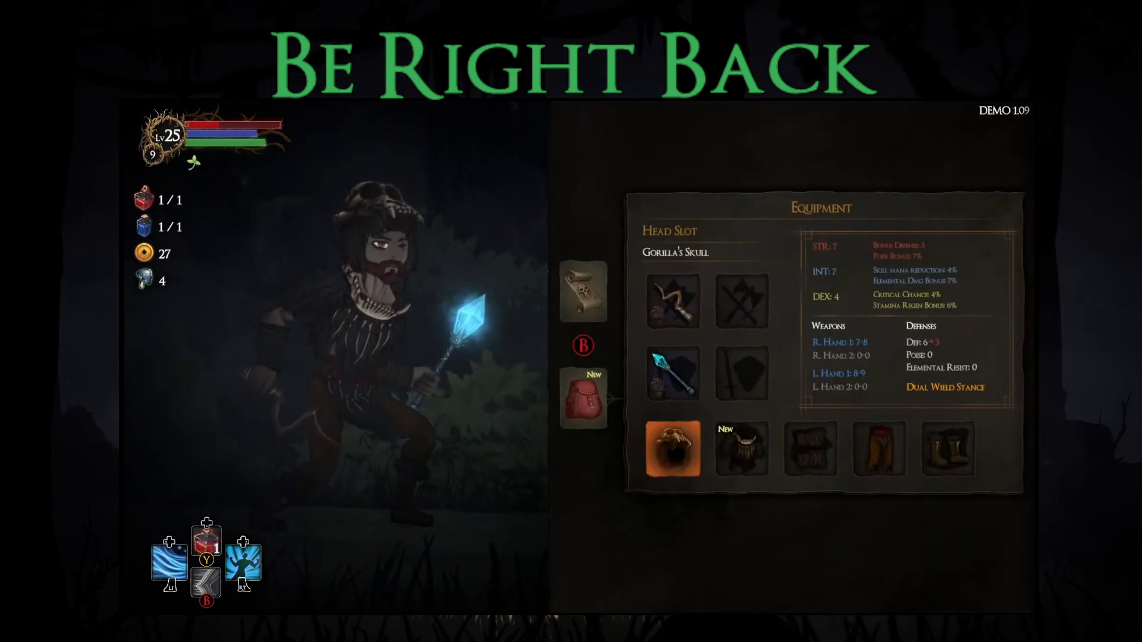
key("Return")
key("Return")
key("Escape")
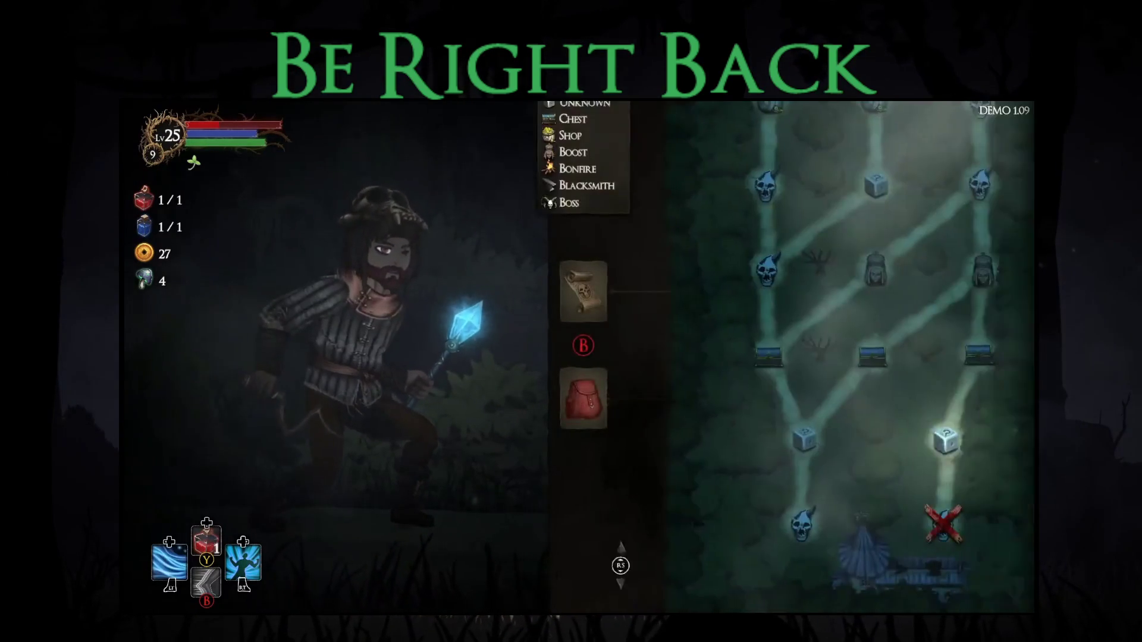
key("Escape")
key("Right")
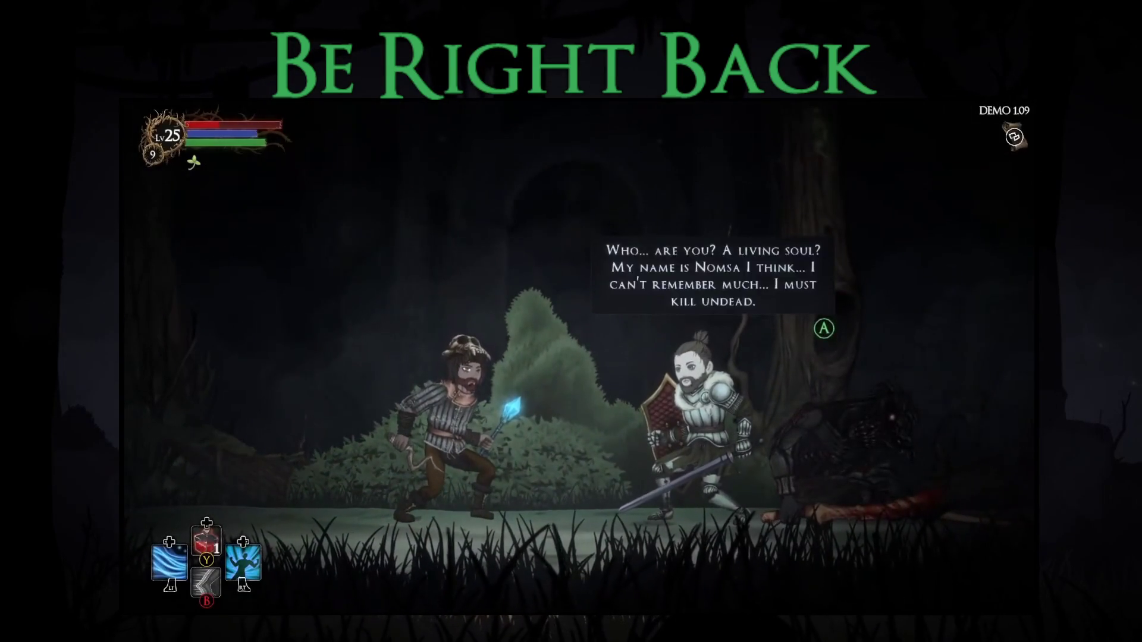
- Answer the knight 'I trust in INT.' and take all the loot
key("Return")
key("Down")
key("Down")
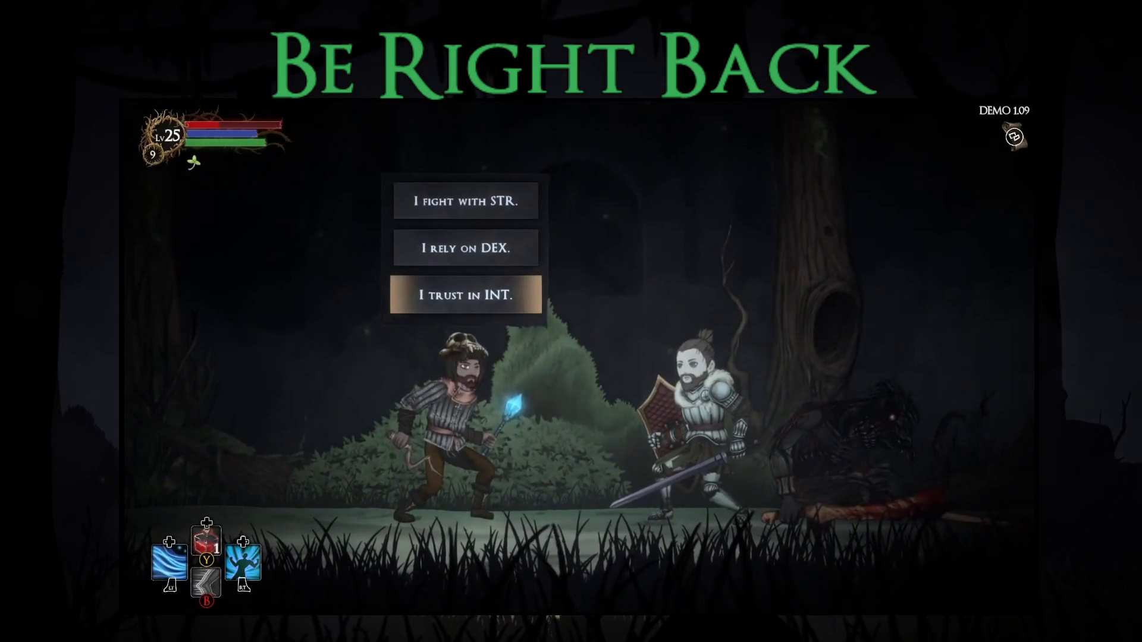
key("Return")
key("Return")
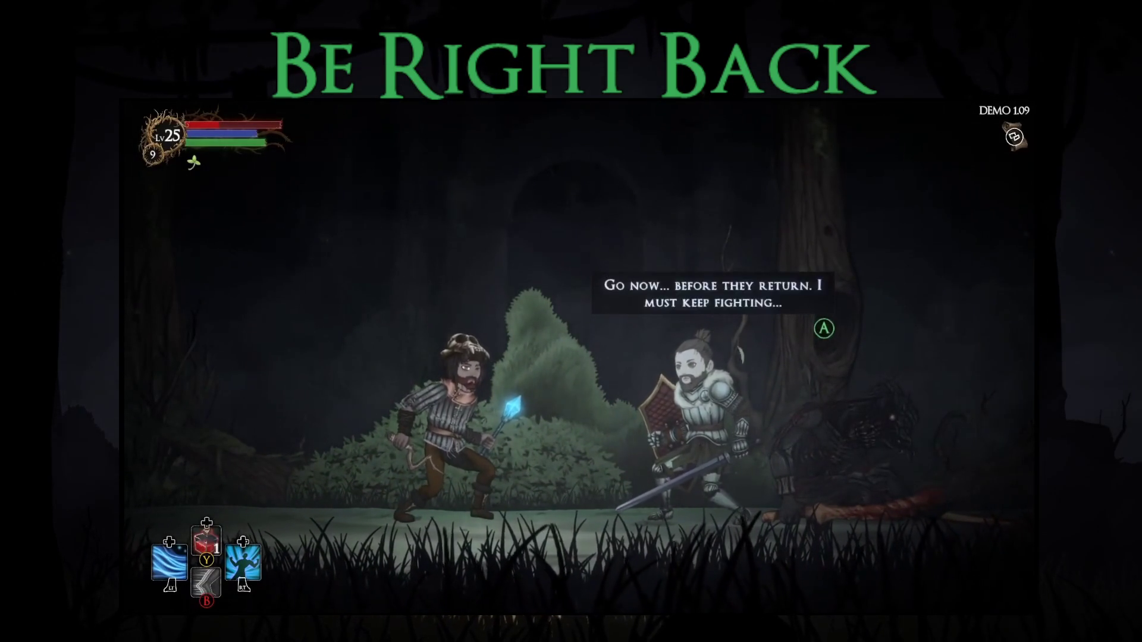
key("Return")
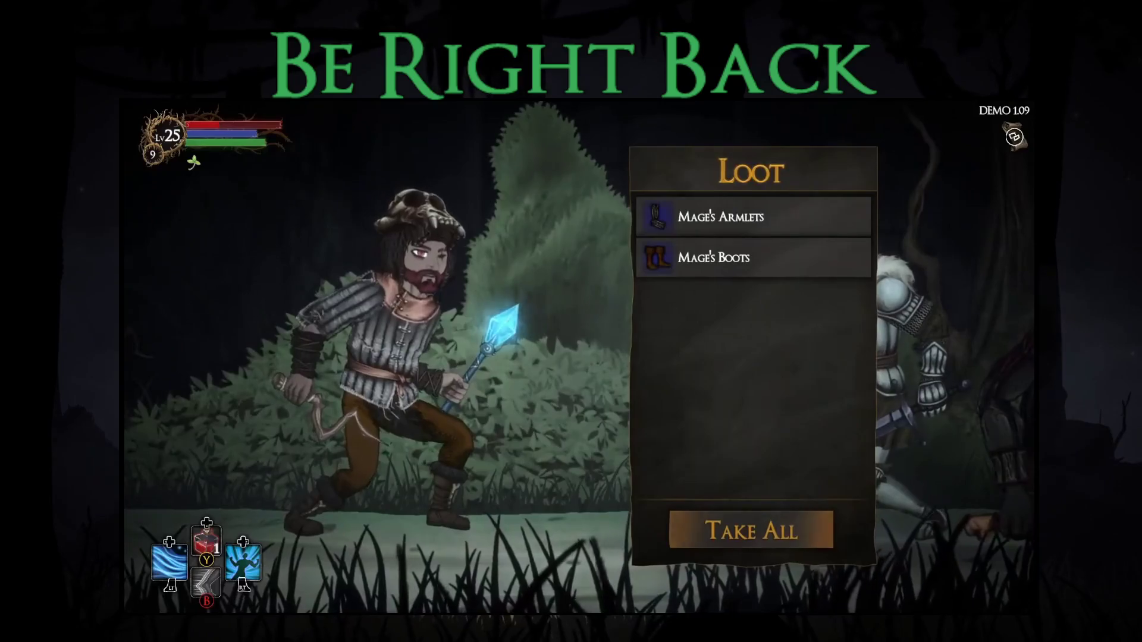
key("Return")
- Equip Mage's Boots and Mage's Armlets, raising INT to 13, then show the map
key("Return")
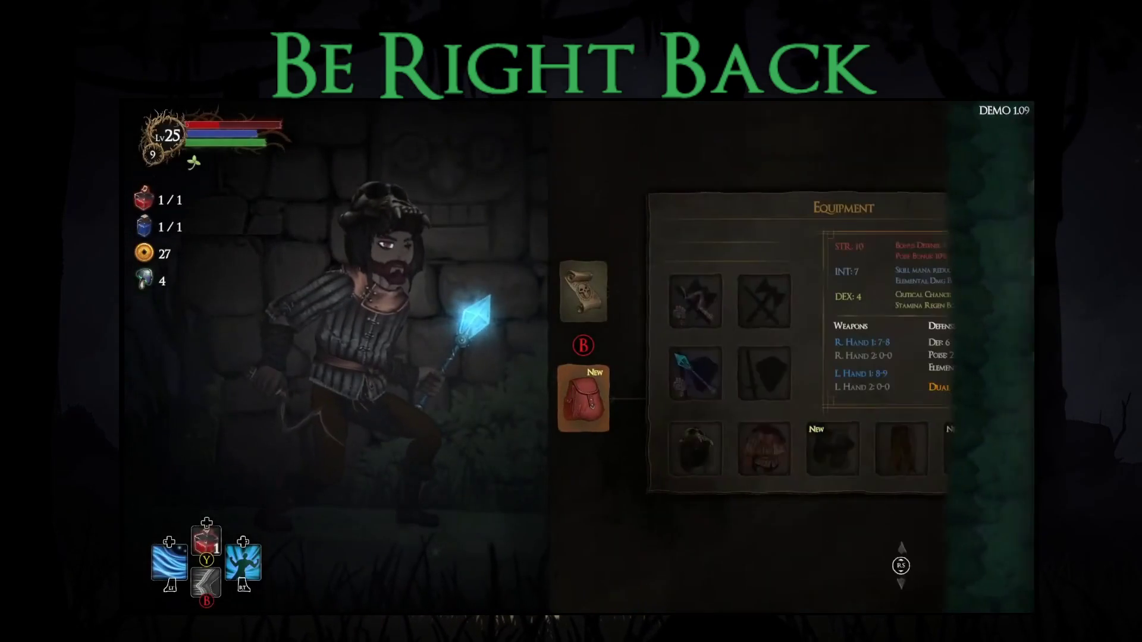
key("Down")
key("Right")
key("Return")
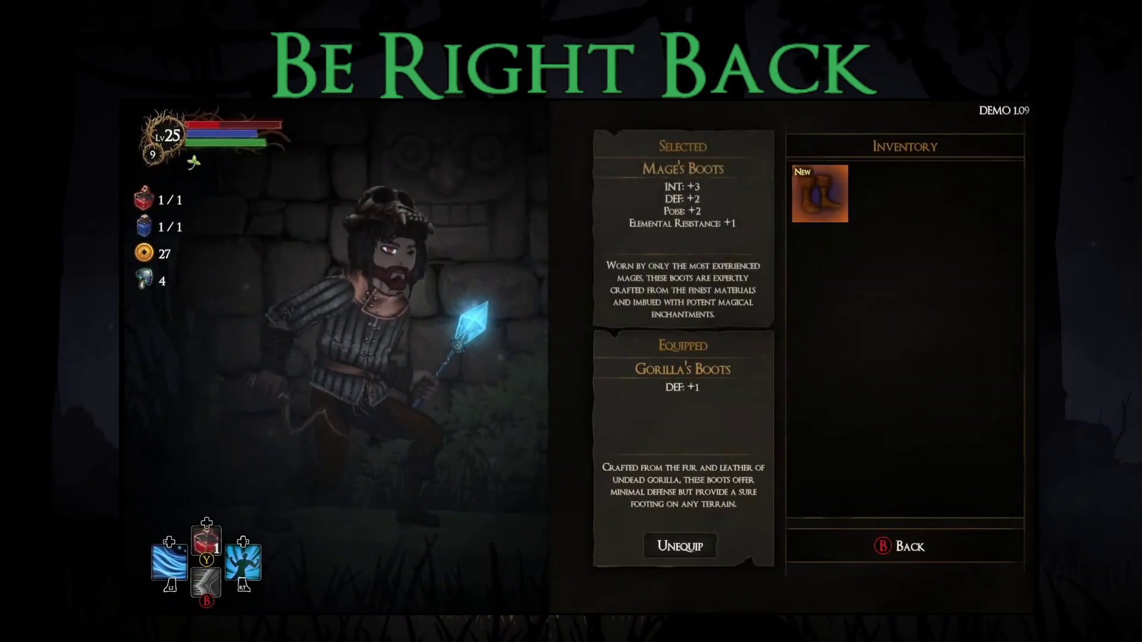
key("Escape")
key("Left")
key("Return")
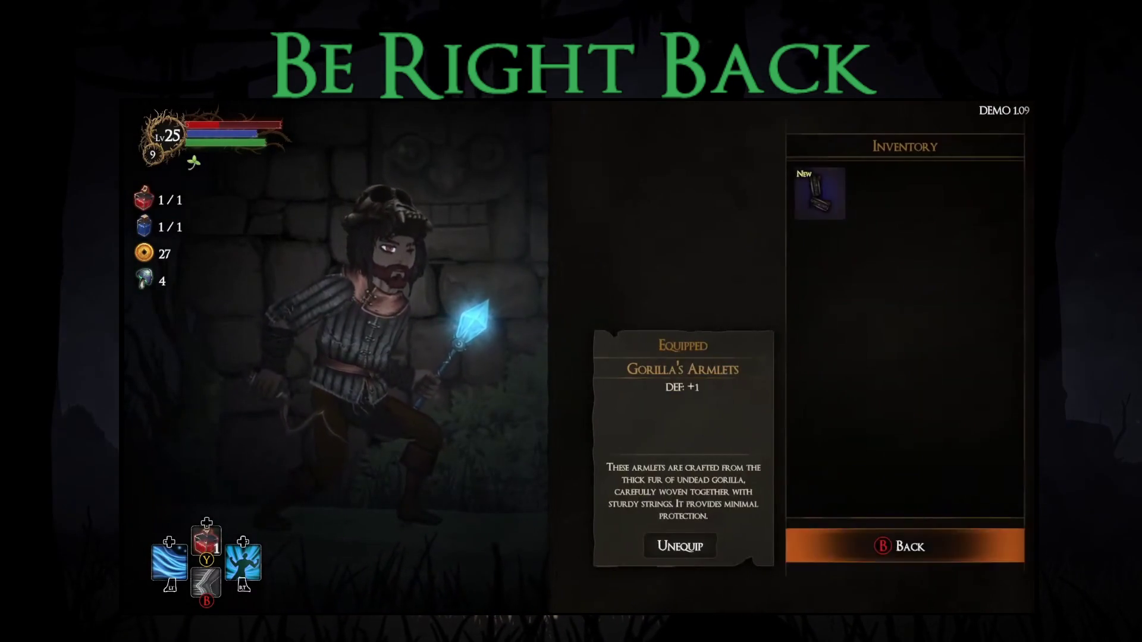
key("Return")
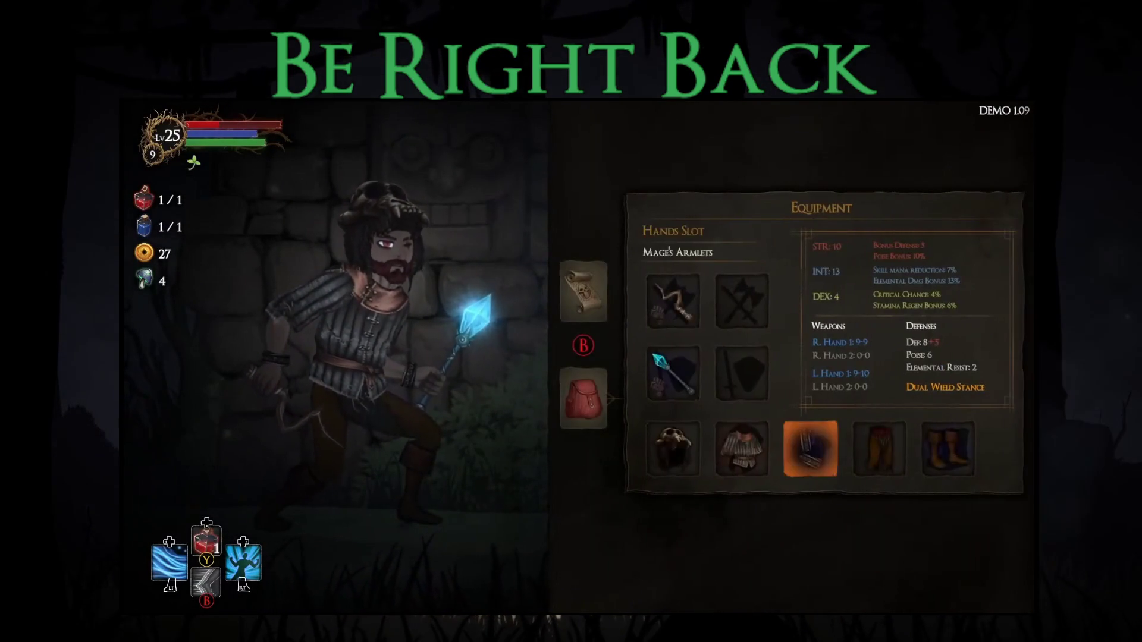
key("Return")
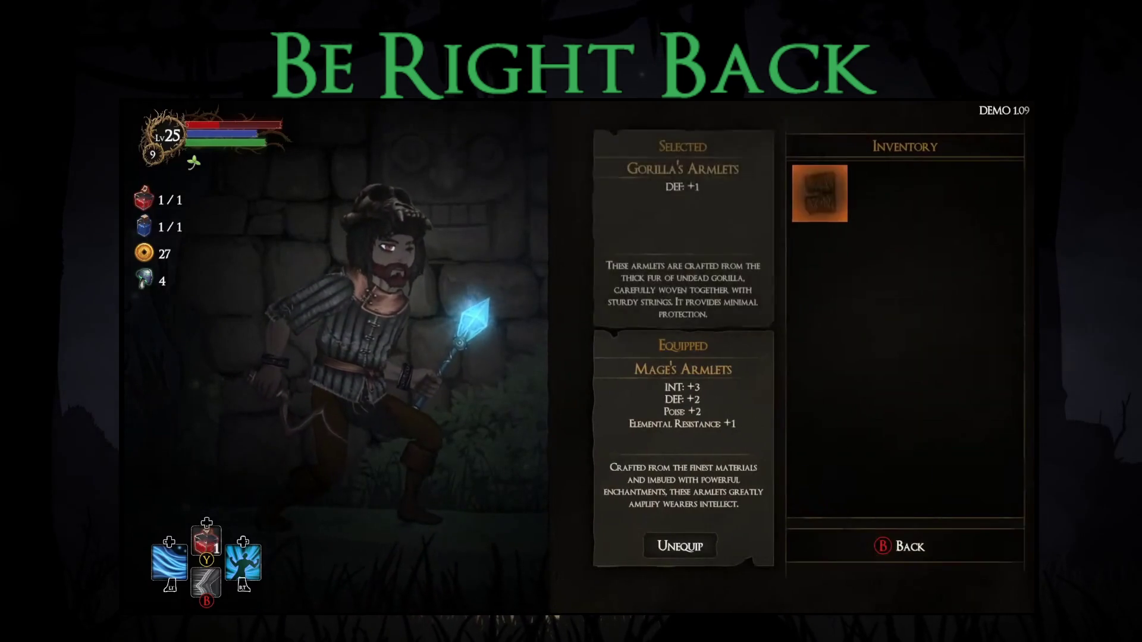
key("Return")
key("Return")
key("Return")
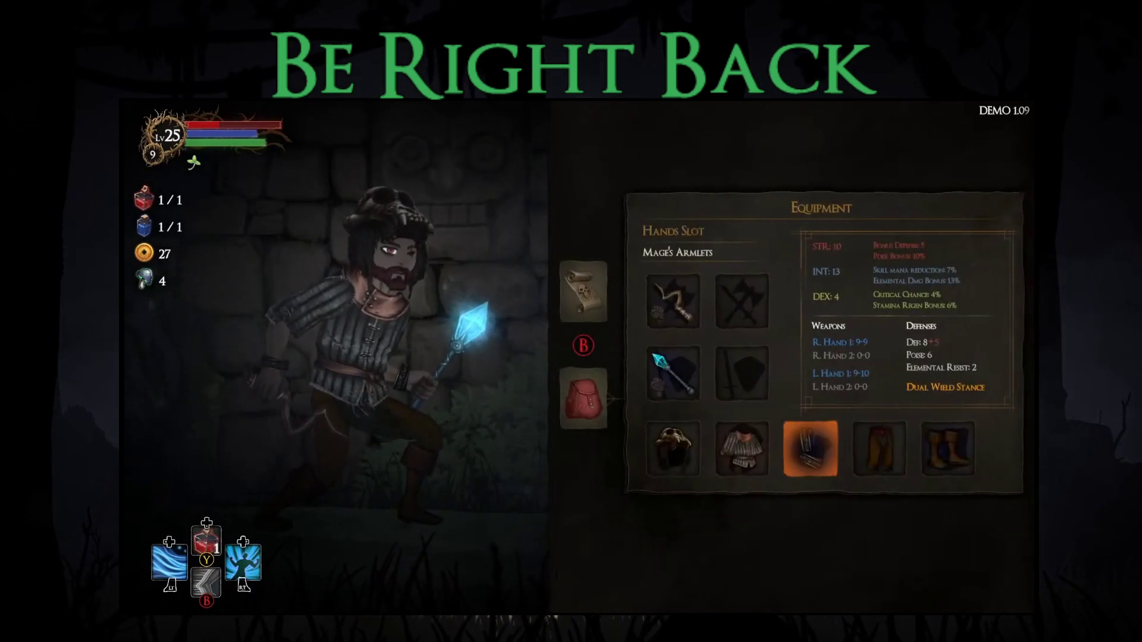
key("Up")
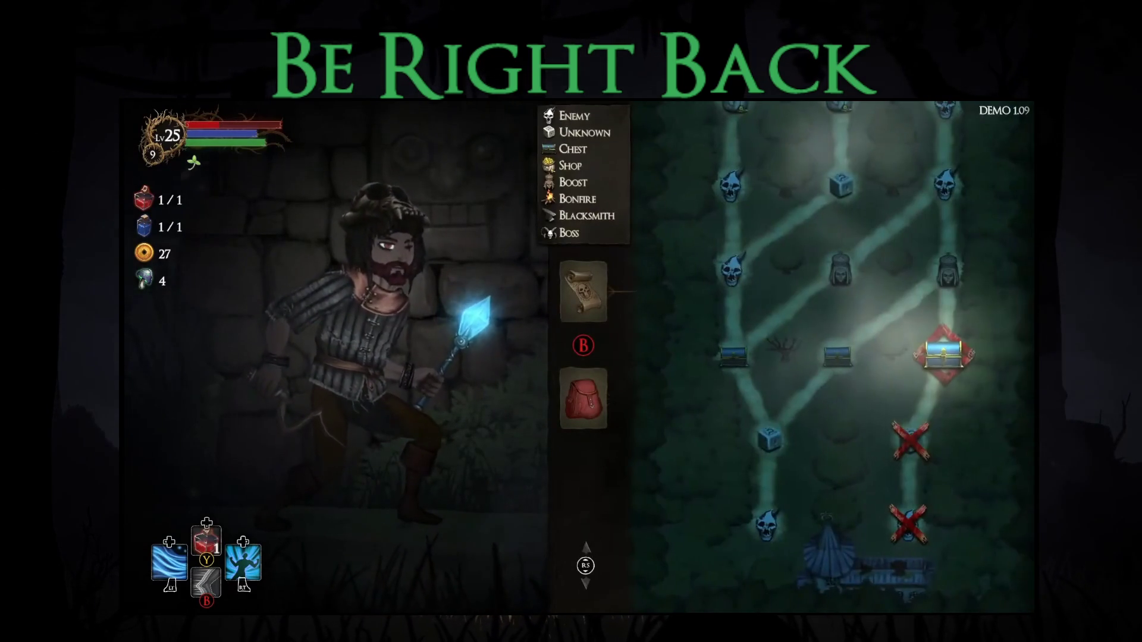
- Walk right through the forest and open the chest
key("Escape")
key("Right")
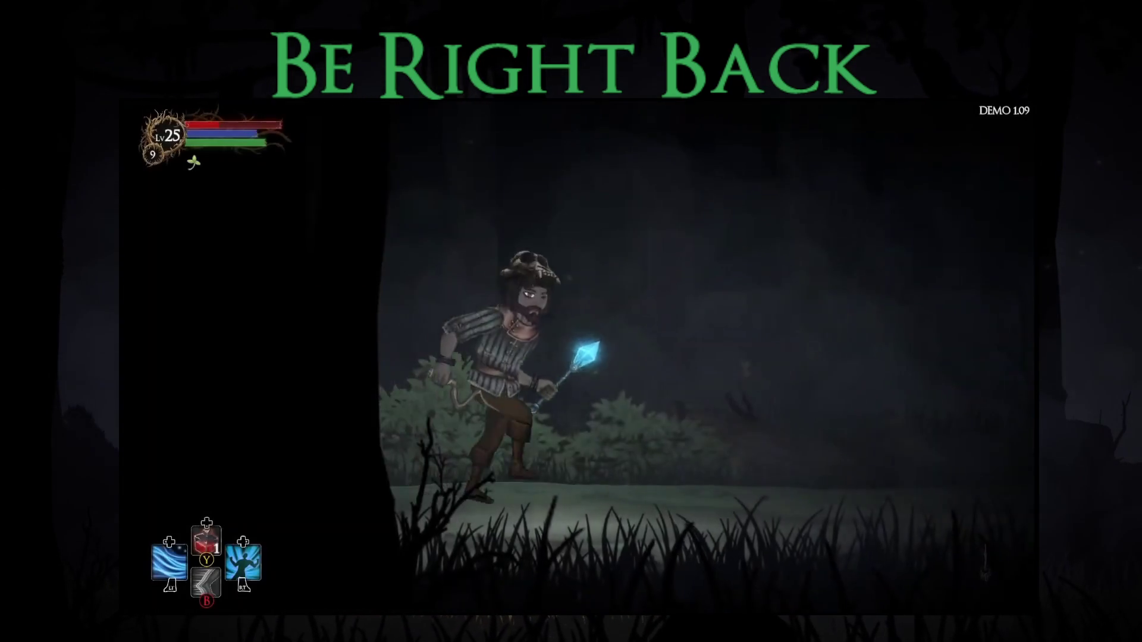
key("Right")
key("e")
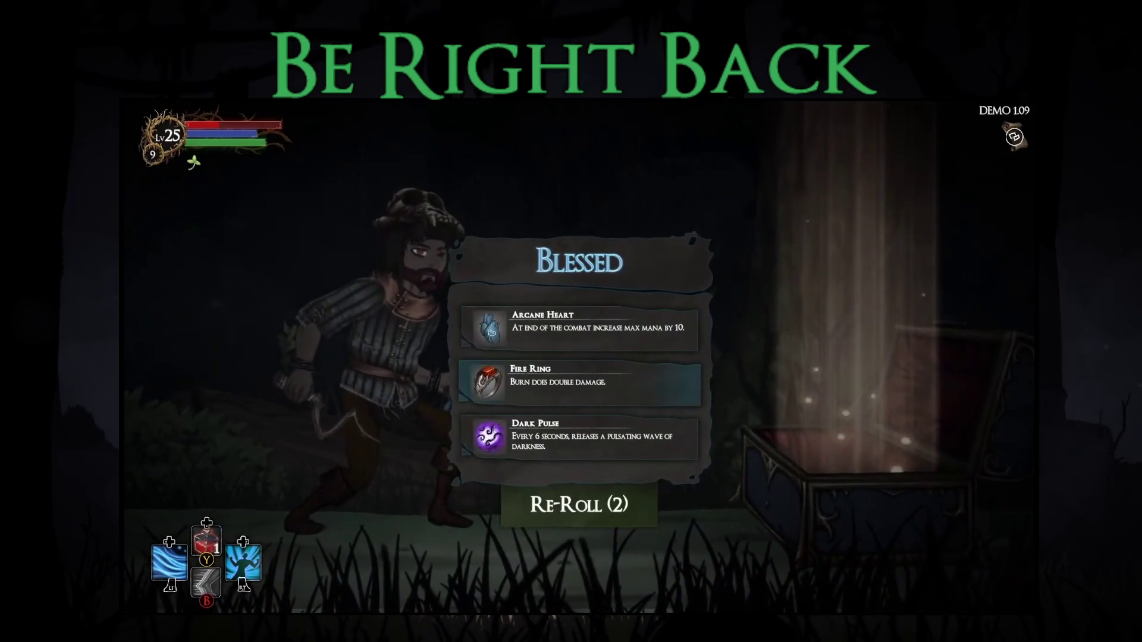
- Take Arcane Heart from the chest, then pray at the statue for Bonus Health
key("Down")
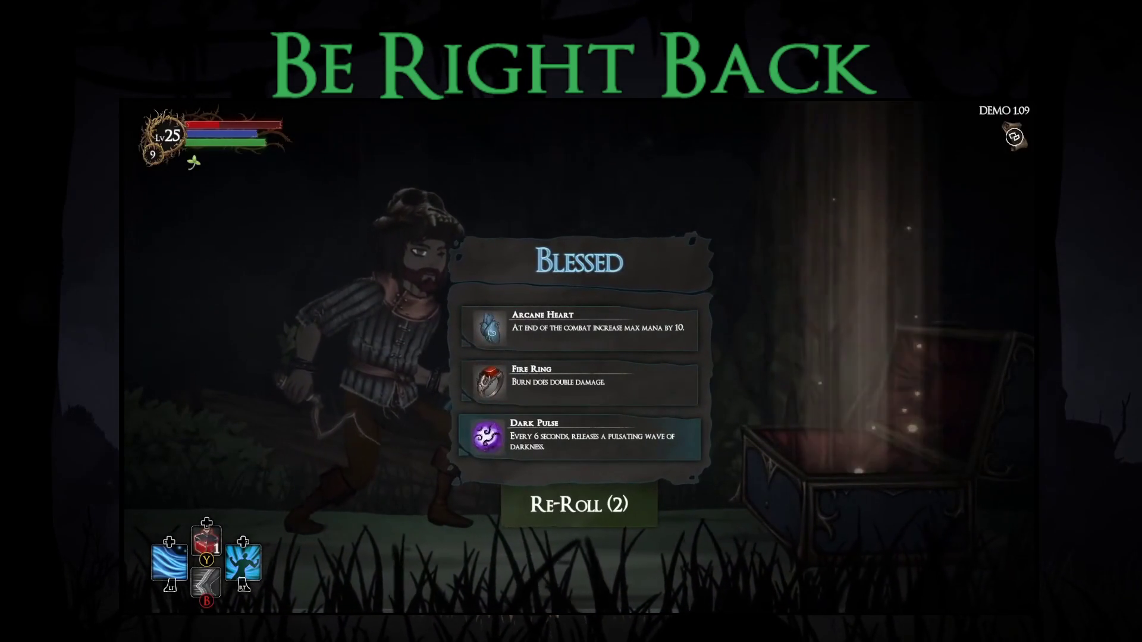
key("Down")
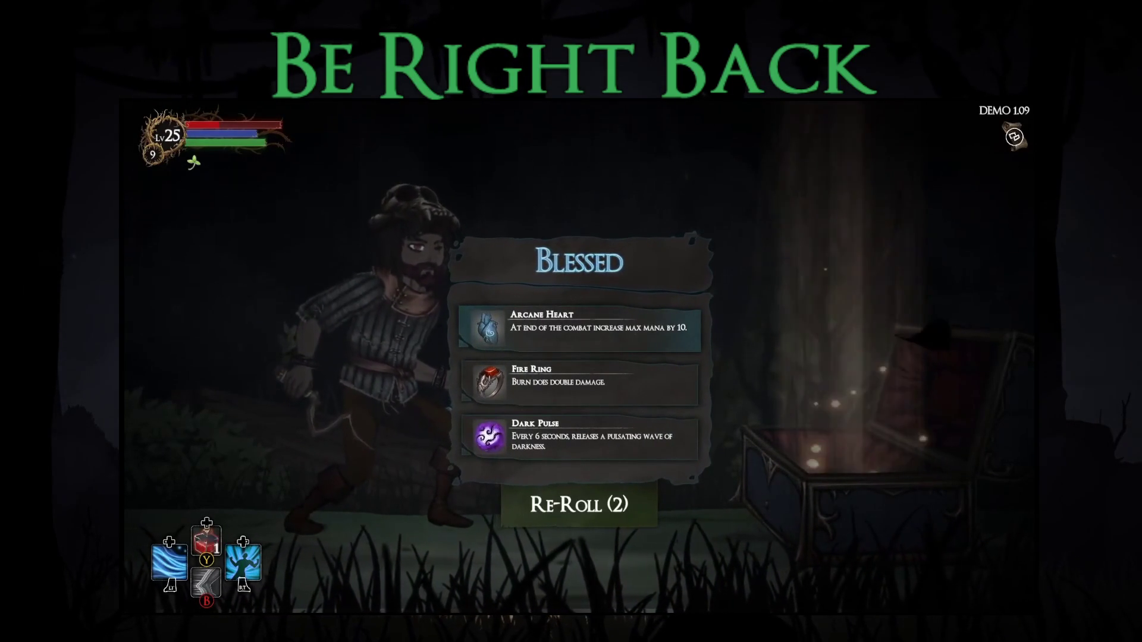
key("Return")
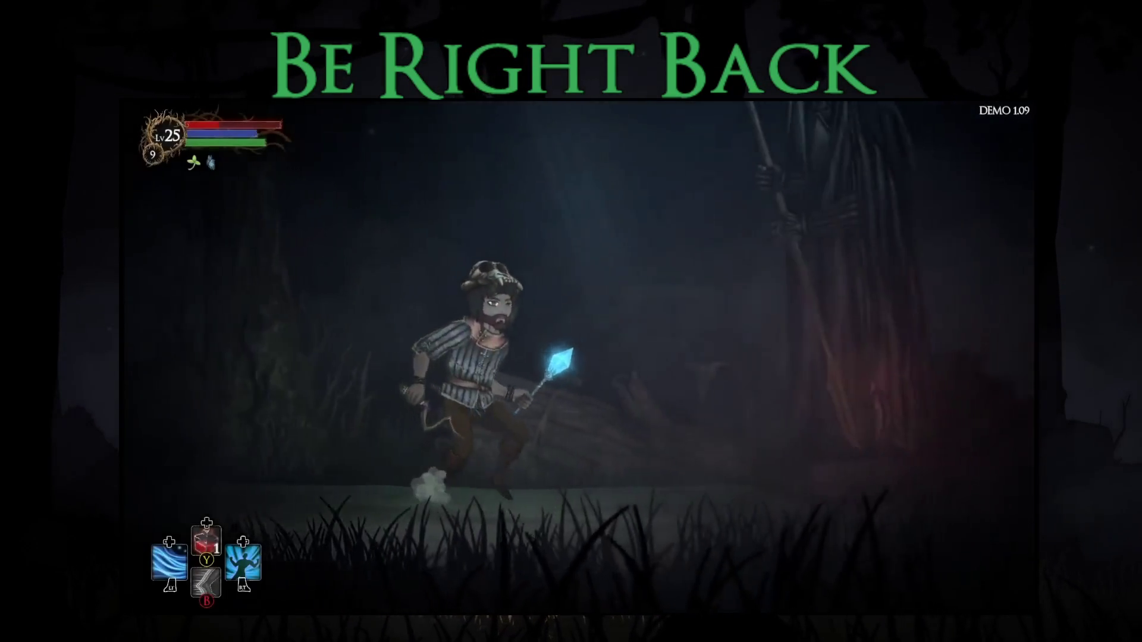
key("Return")
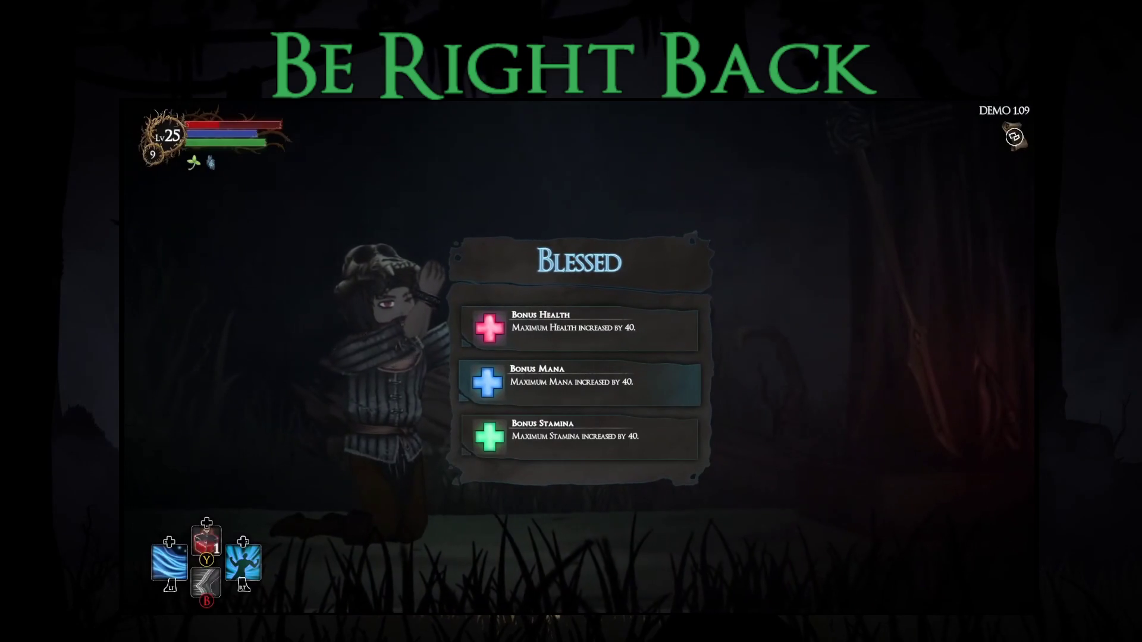
key("Return")
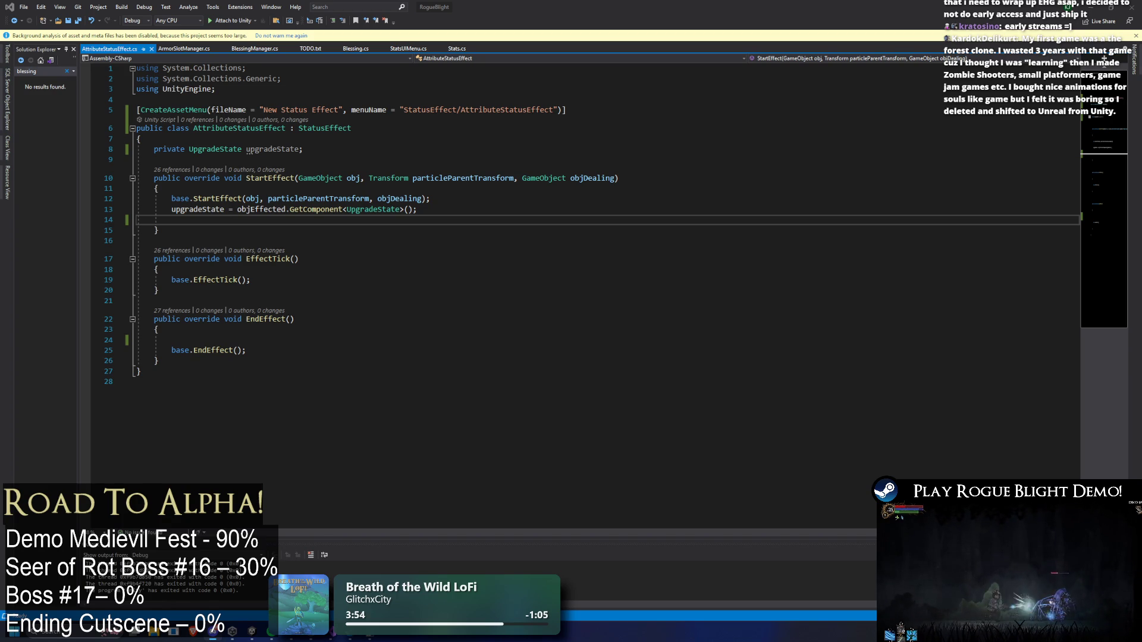
left_click(476, 226)
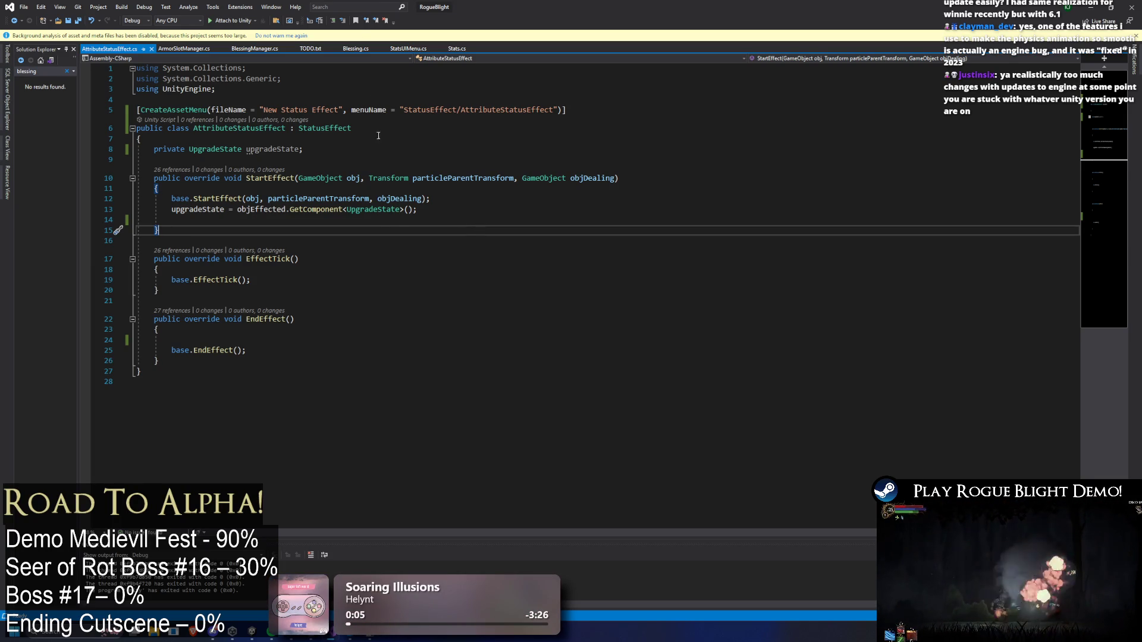
left_click(385, 210)
- Peek at the UpgradeState definition and make room above its first field
right_click(385, 210)
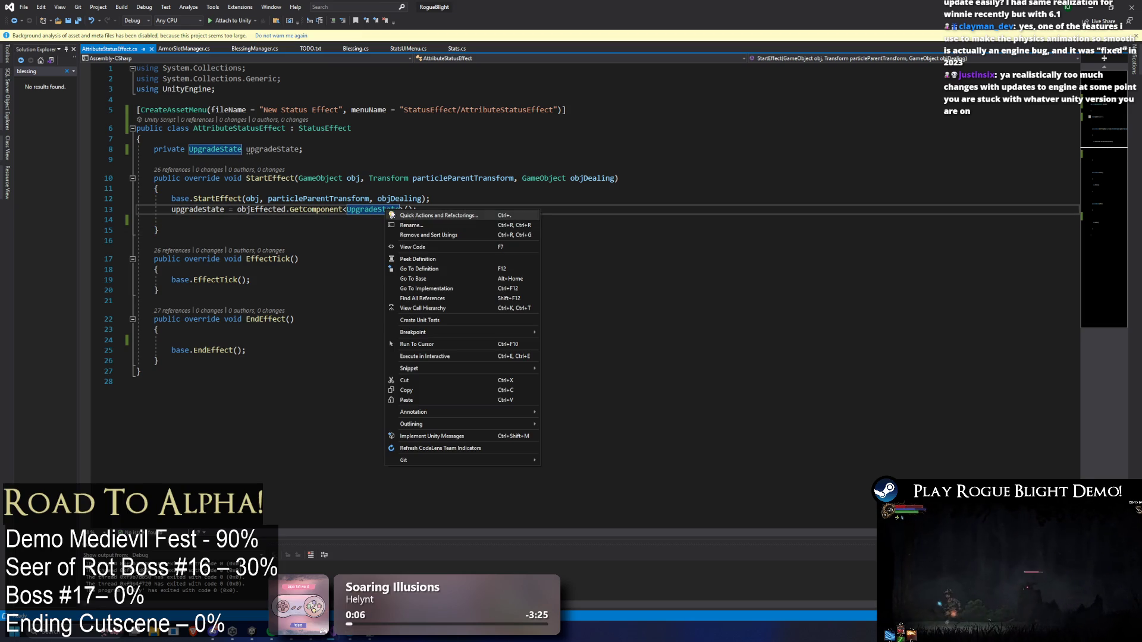
left_click(441, 259)
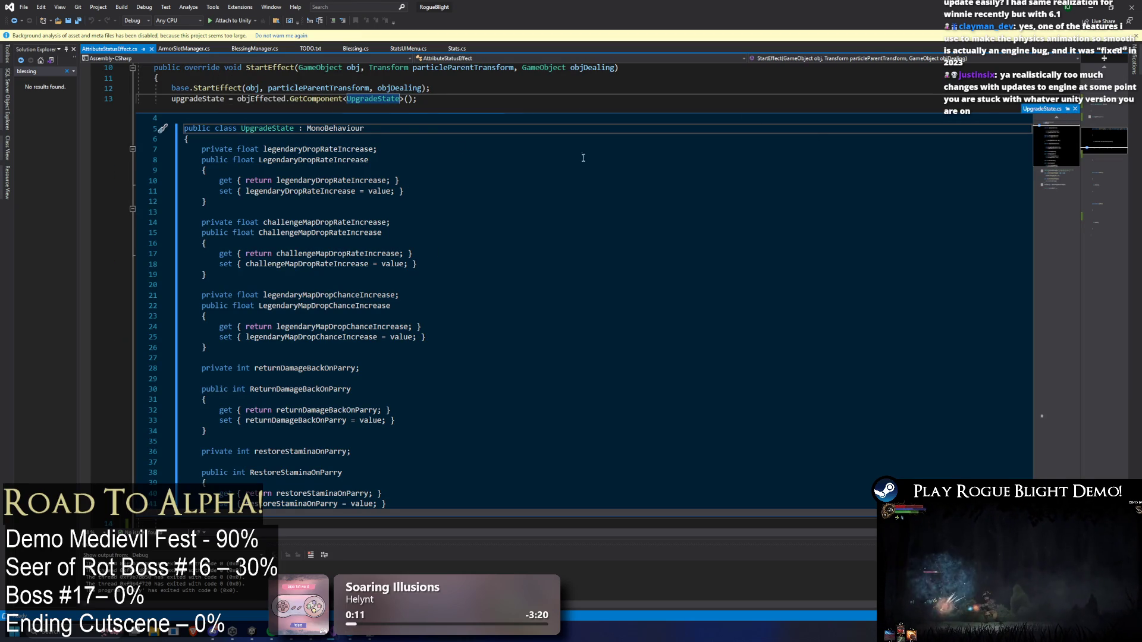
left_click(326, 149)
key("Up")
key("End")
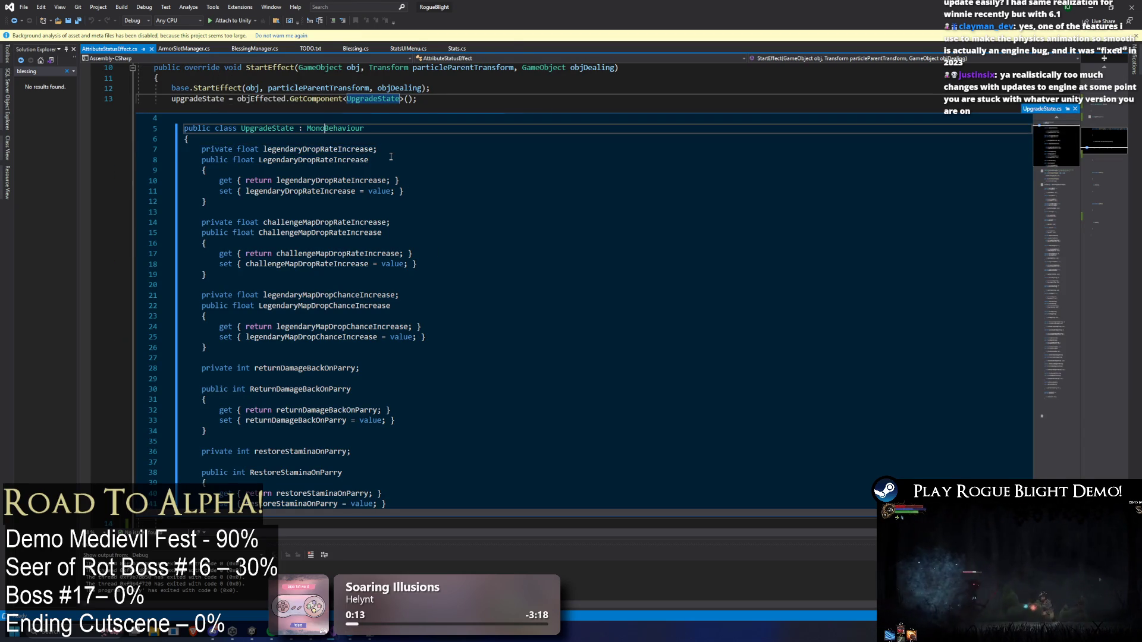
key("Return")
key("Return")
key("Return")
key("Up")
key("Up")
- Insert a propfull snippet with an int field named bonusINT
type("propfull")
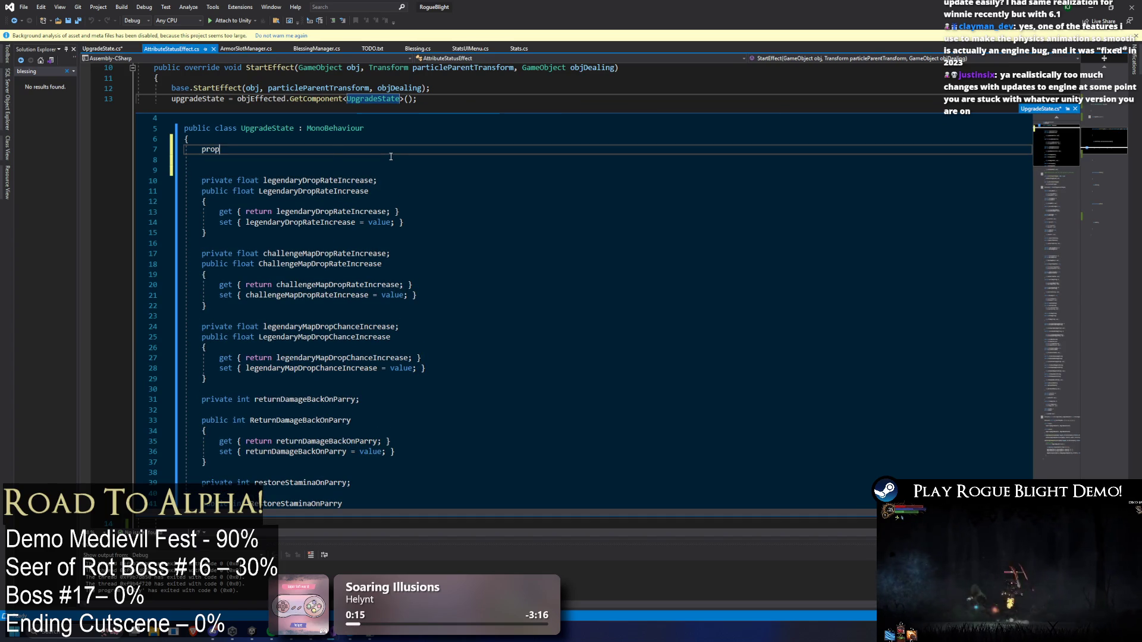
key("Tab")
key("Tab")
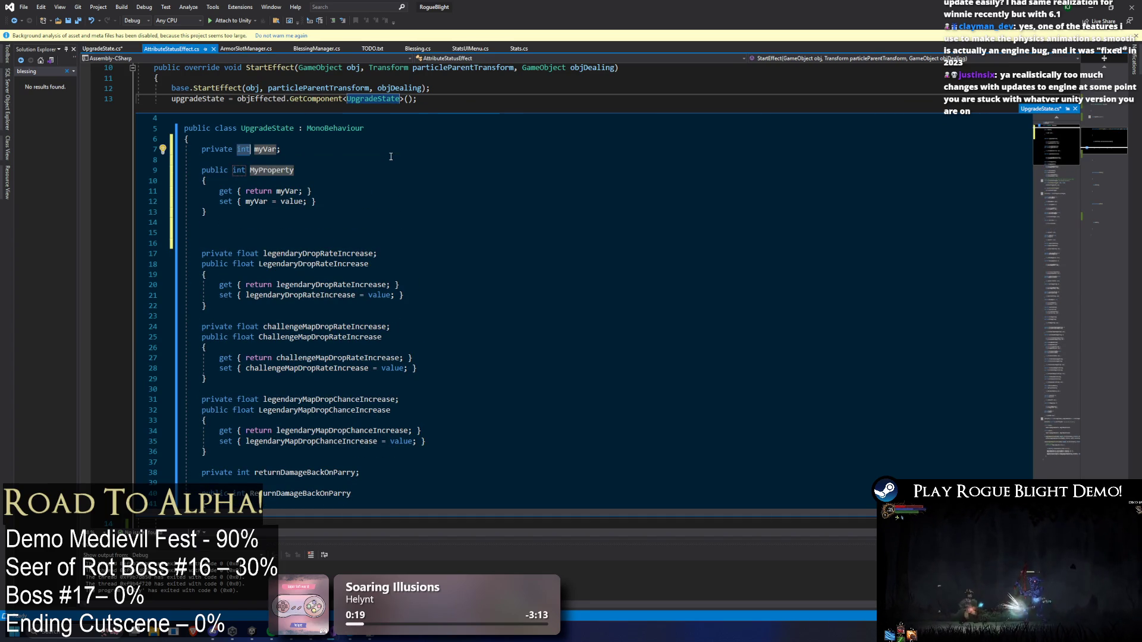
key("Escape")
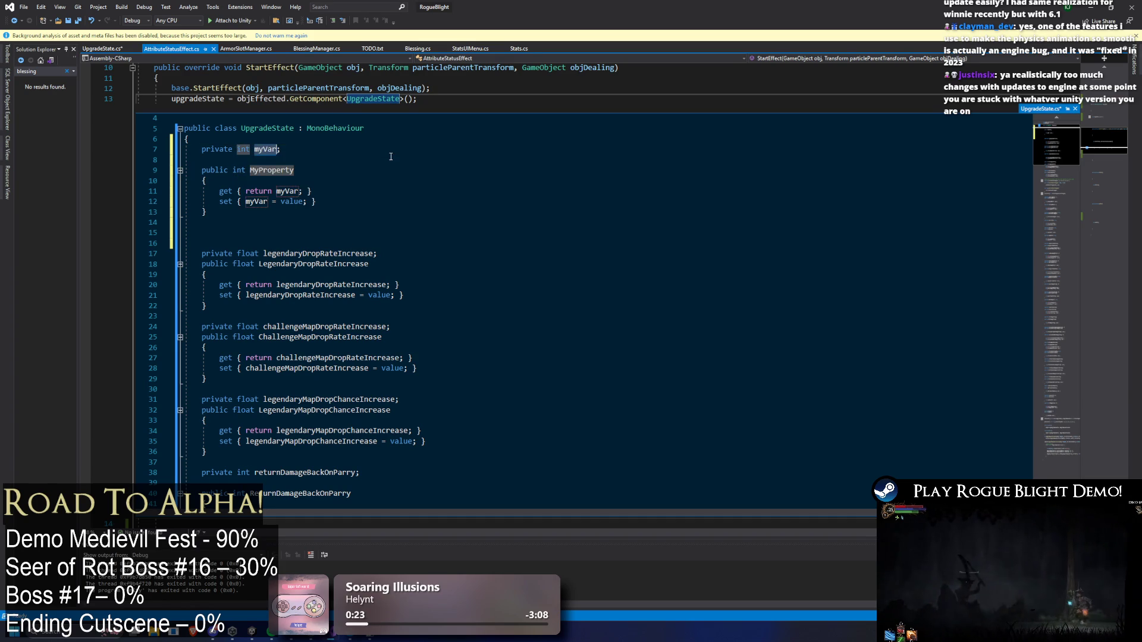
type("bonu")
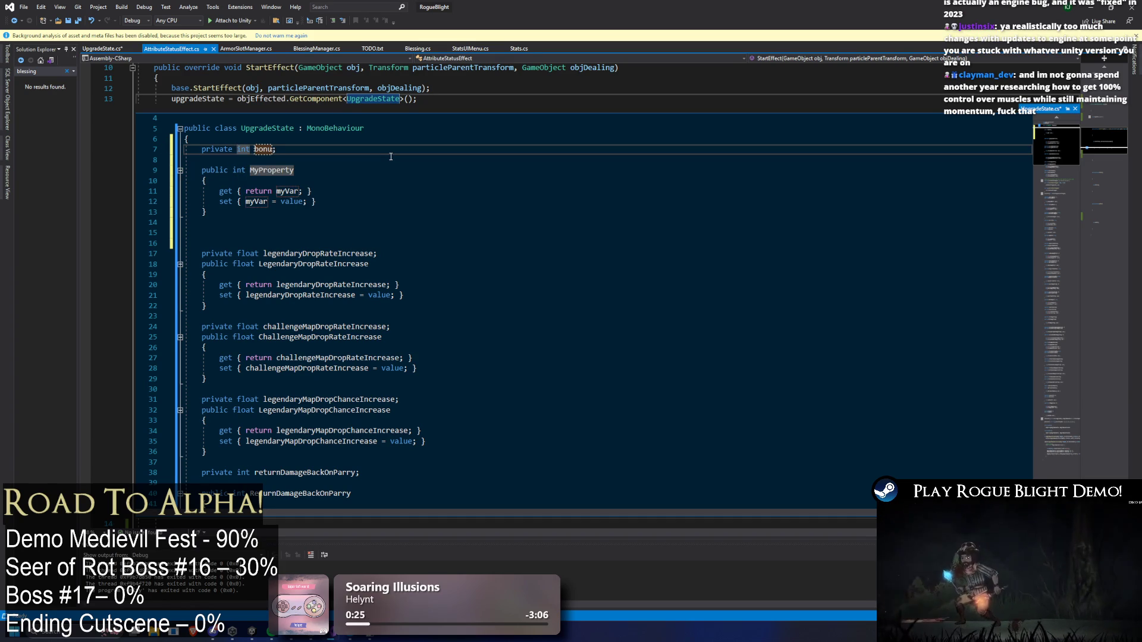
key("BackSpace")
key("BackSpace")
type("bonusIN")
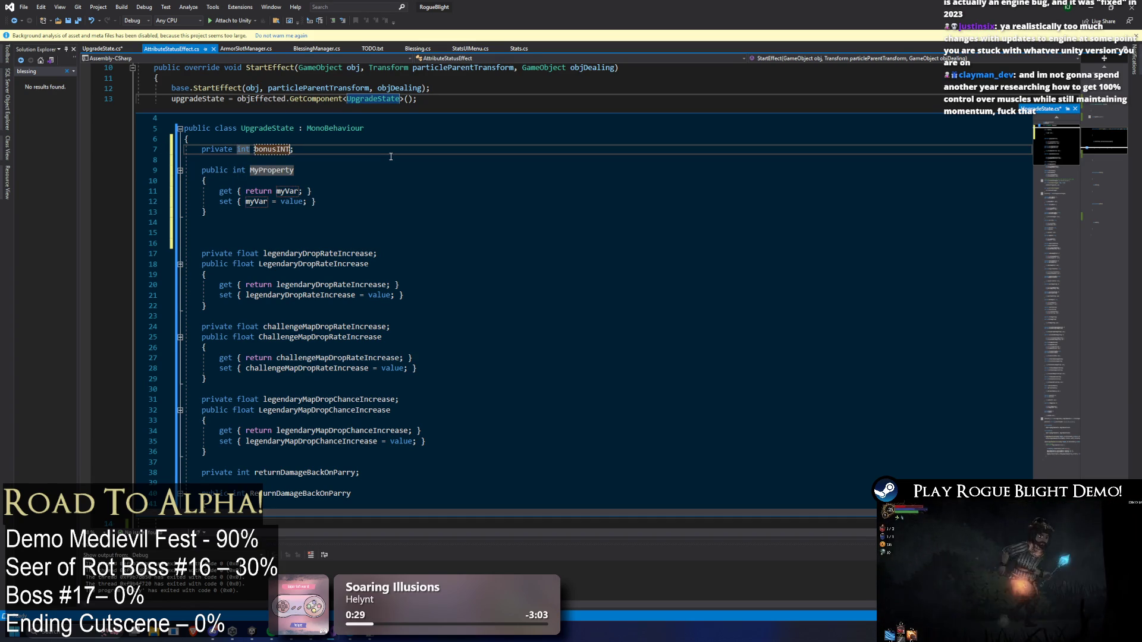
type("T")
key("Return")
- Name the property BonusInt and start a new line beneath it
key("Down")
key("Down")
key("ctrl+w")
type("Bonus")
key("Return")
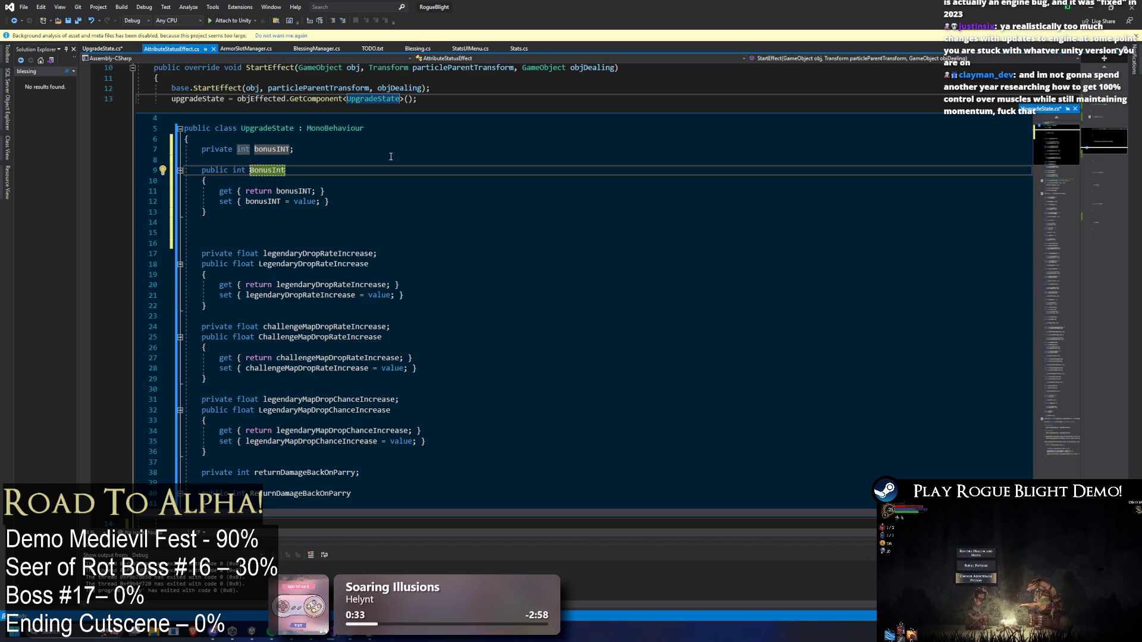
left_click(248, 205)
left_click(247, 221)
key("Return")
- Add an int field bonusSTR with a BonusSTR property via propfull
type("prop")
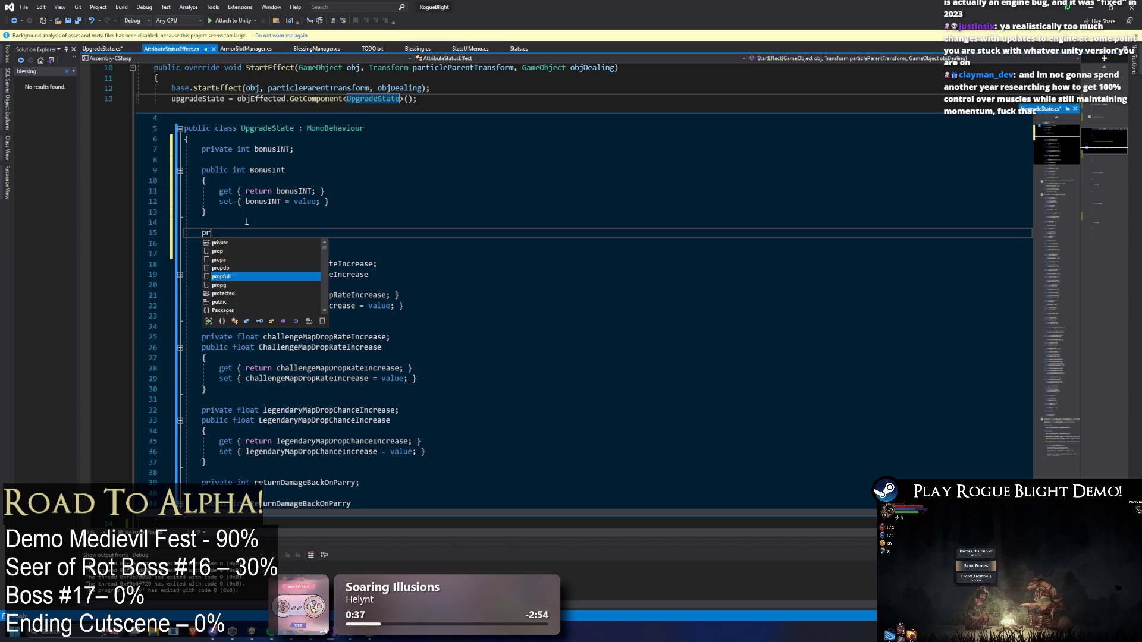
type("f")
key("Tab")
key("Tab")
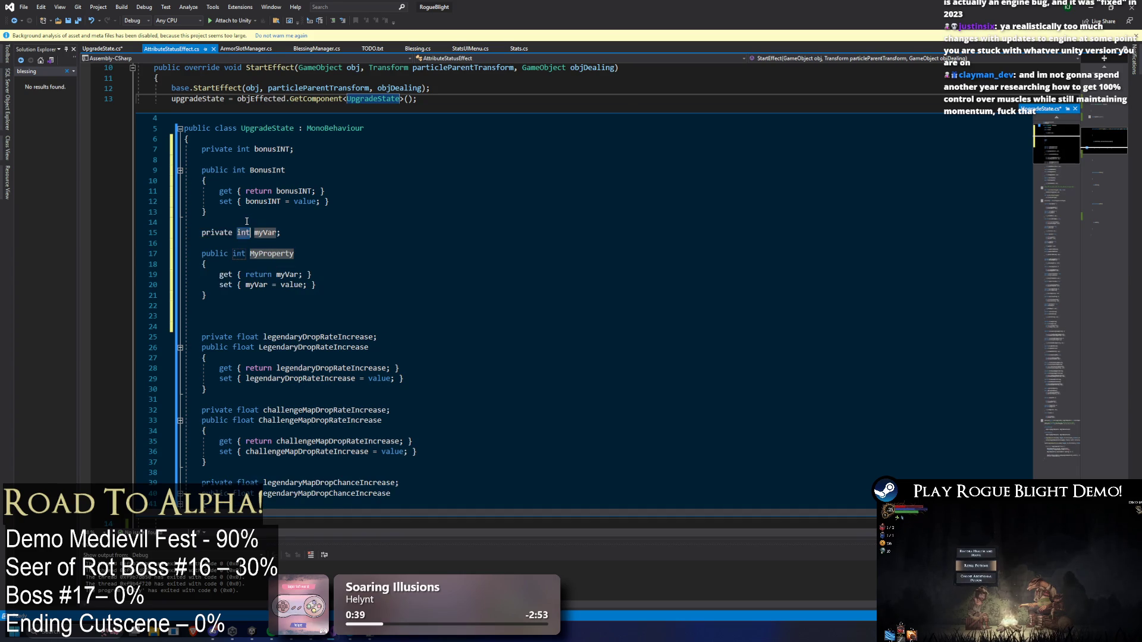
type("int")
key("Tab")
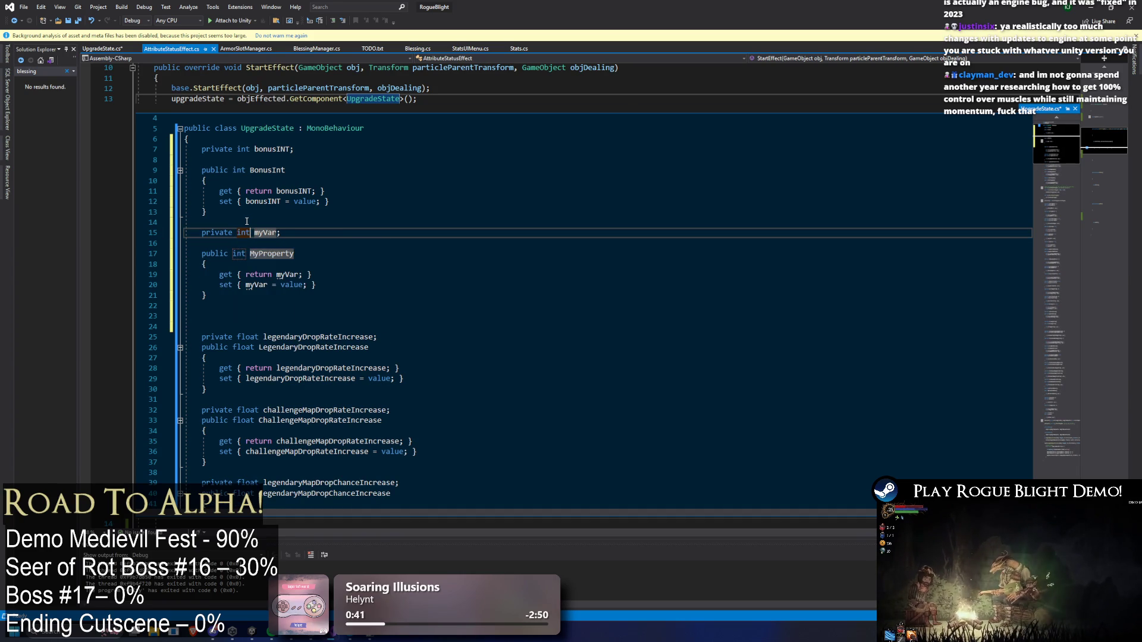
key("BackSpace")
type("onu")
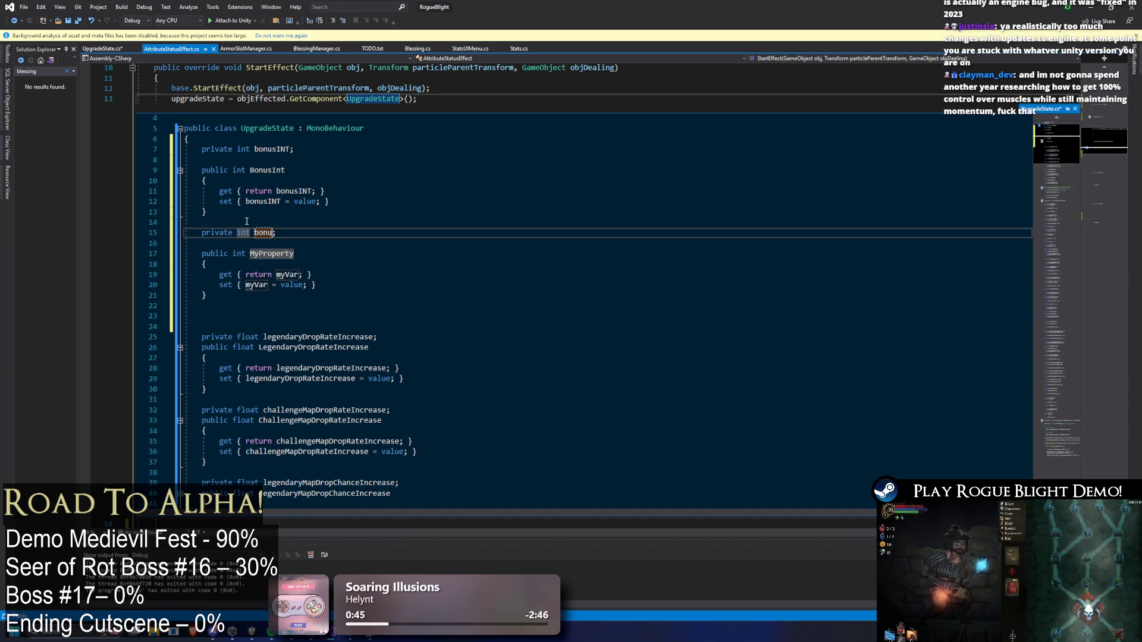
type("s")
type("STR")
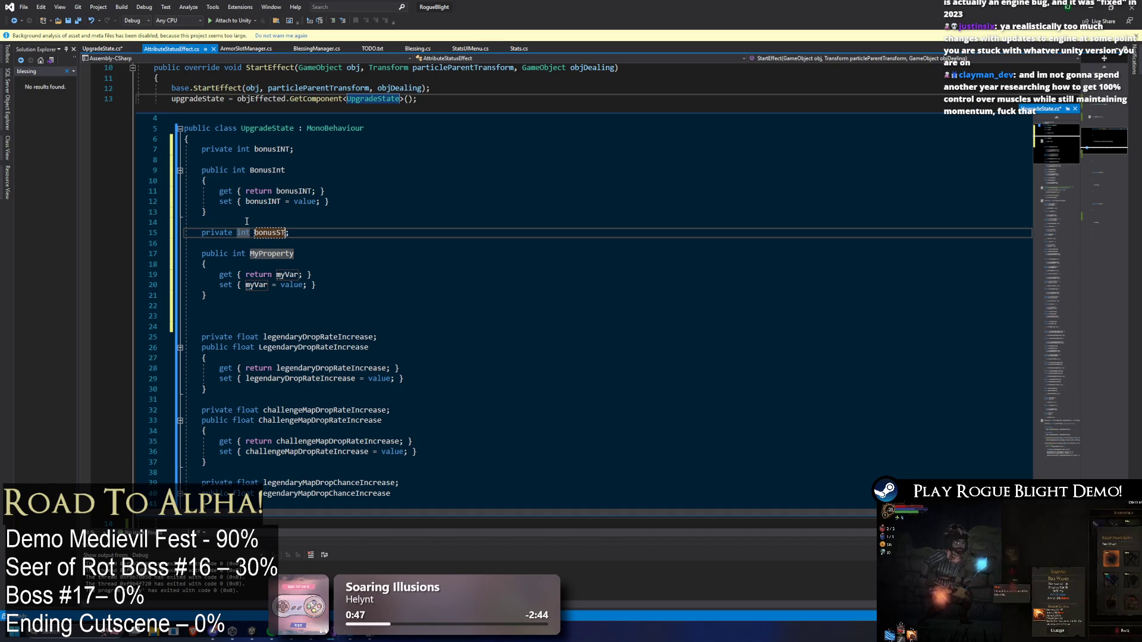
key("Tab")
type("B")
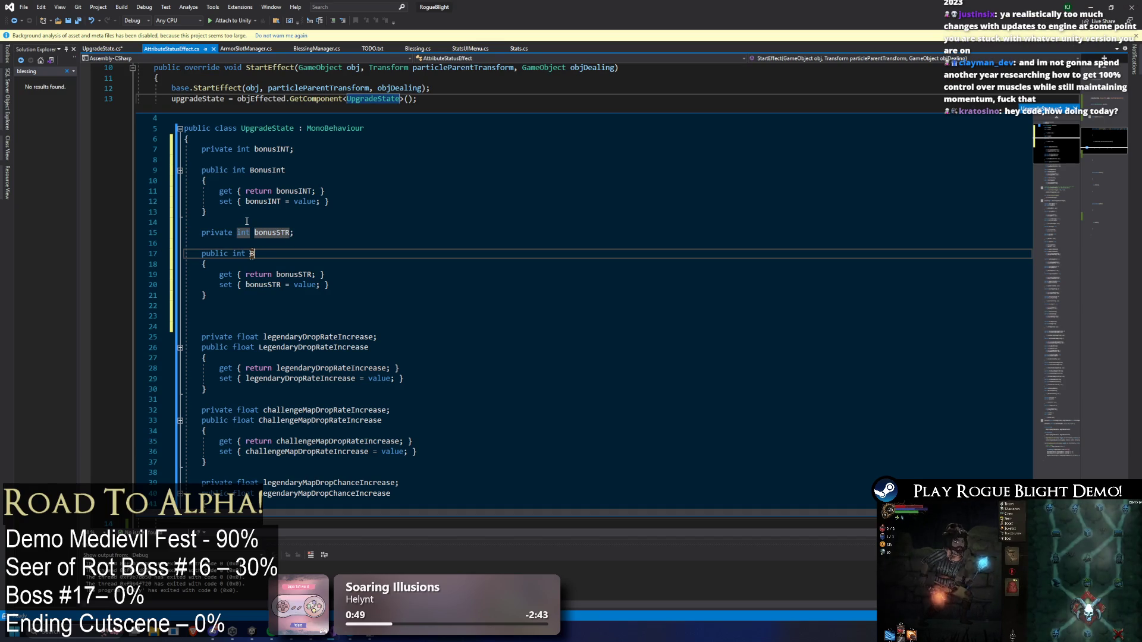
key("BackSpace")
key("BackSpace")
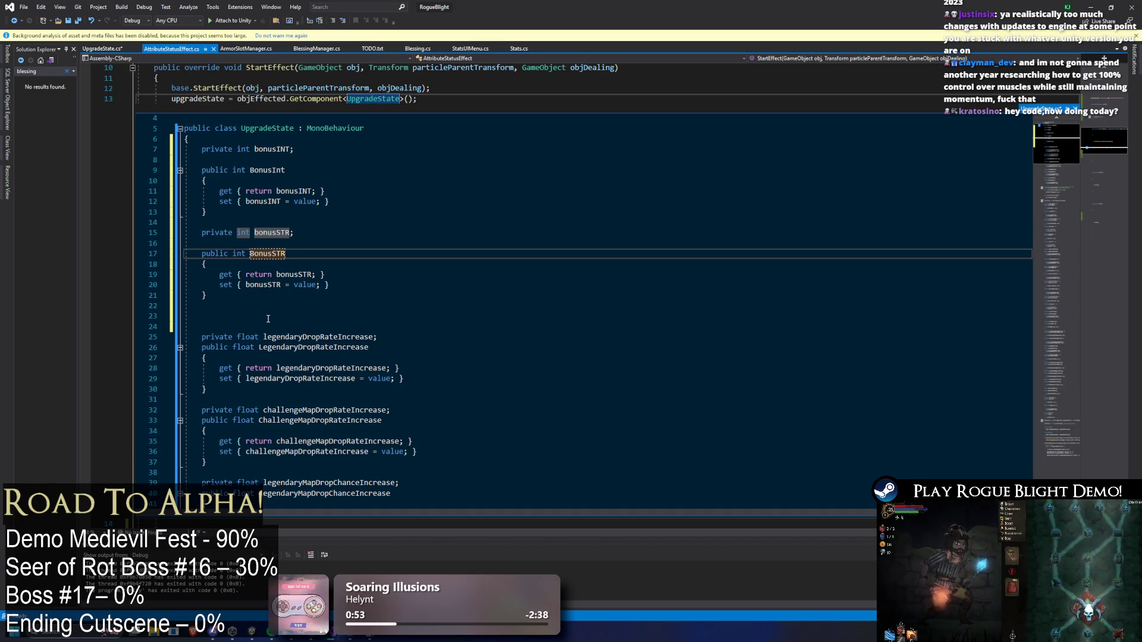
left_click(268, 318)
- Add another propfull int field and rename it bonusDEX in getter and setter
type("propfu")
key("Tab")
key("Tab")
key("Escape")
key("BackSpace")
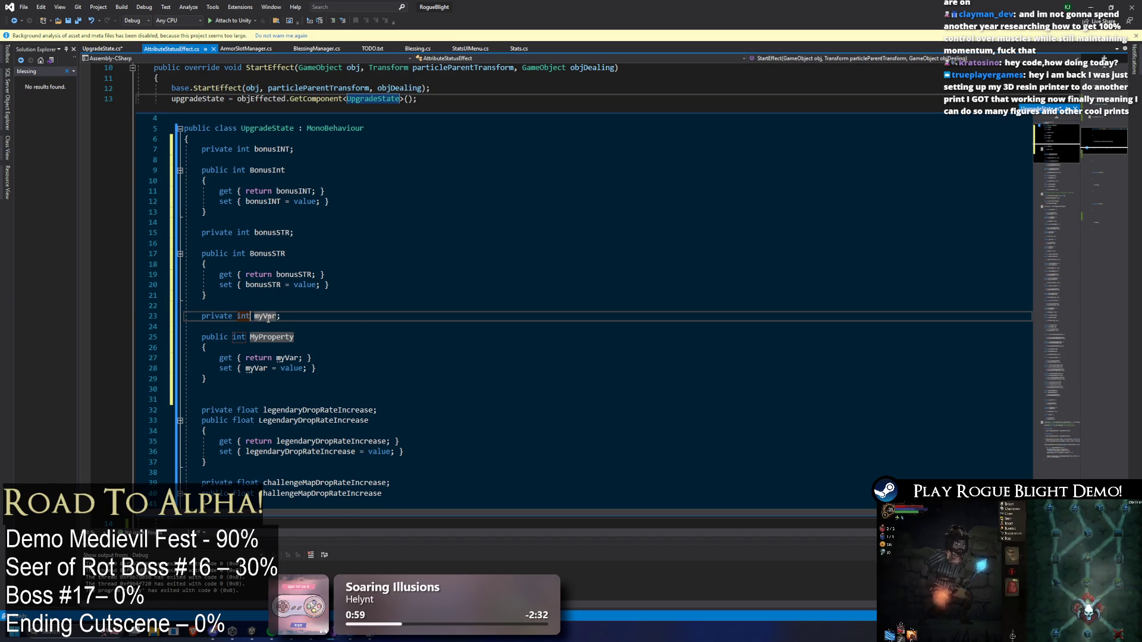
left_click(268, 318)
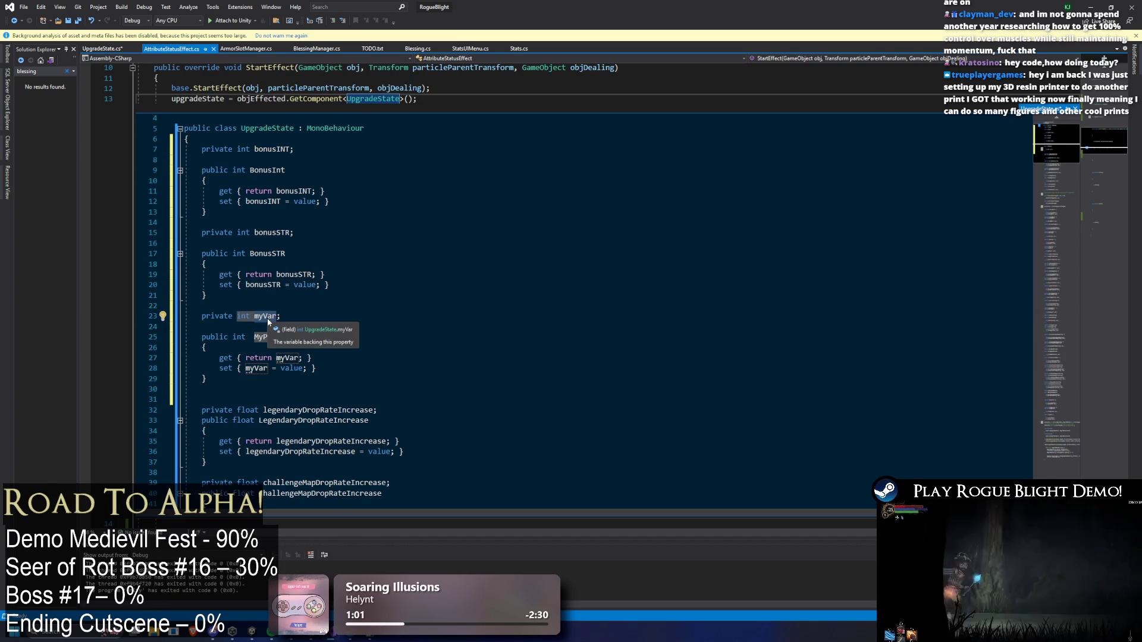
double_click(265, 316)
type("bonus")
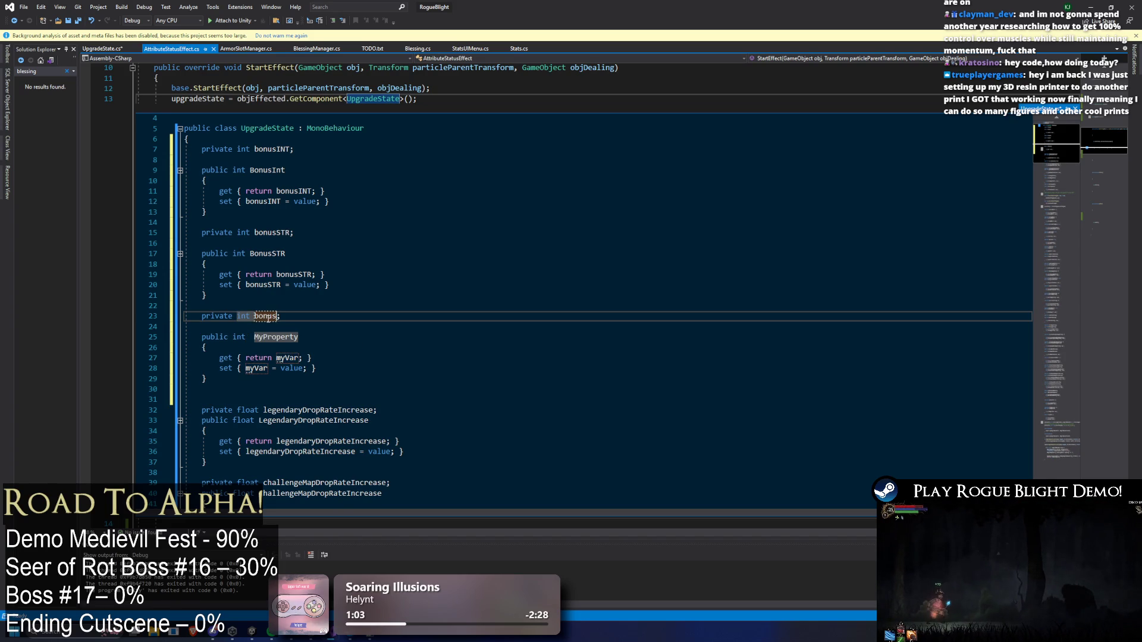
mouse_move(265, 316)
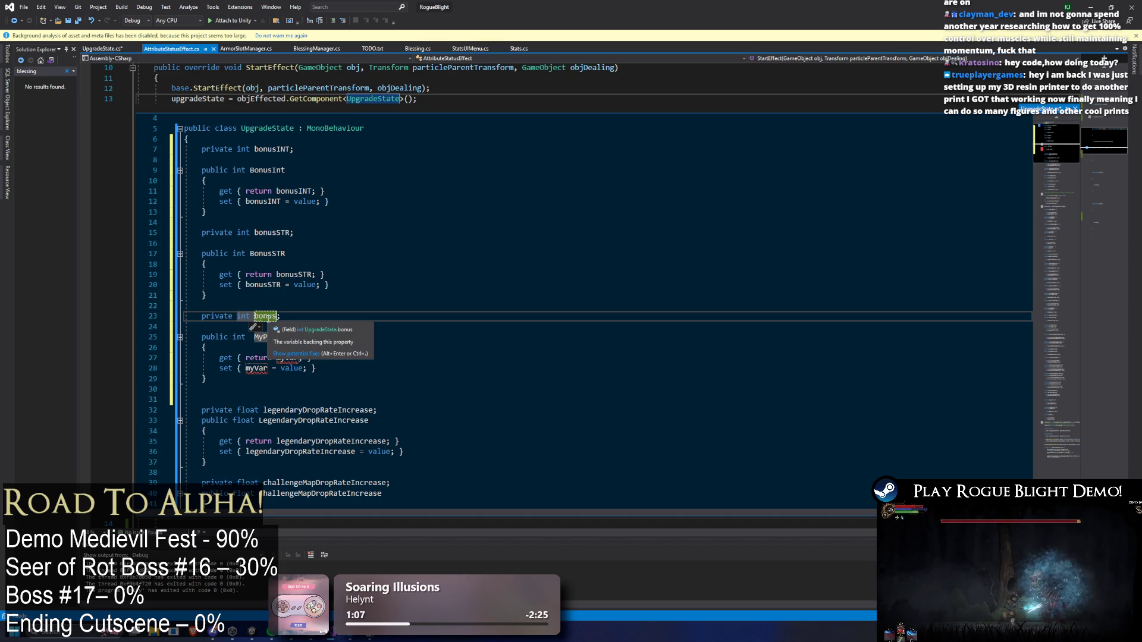
type("DEX")
key("ctrl+period")
key("Return")
key("Tab")
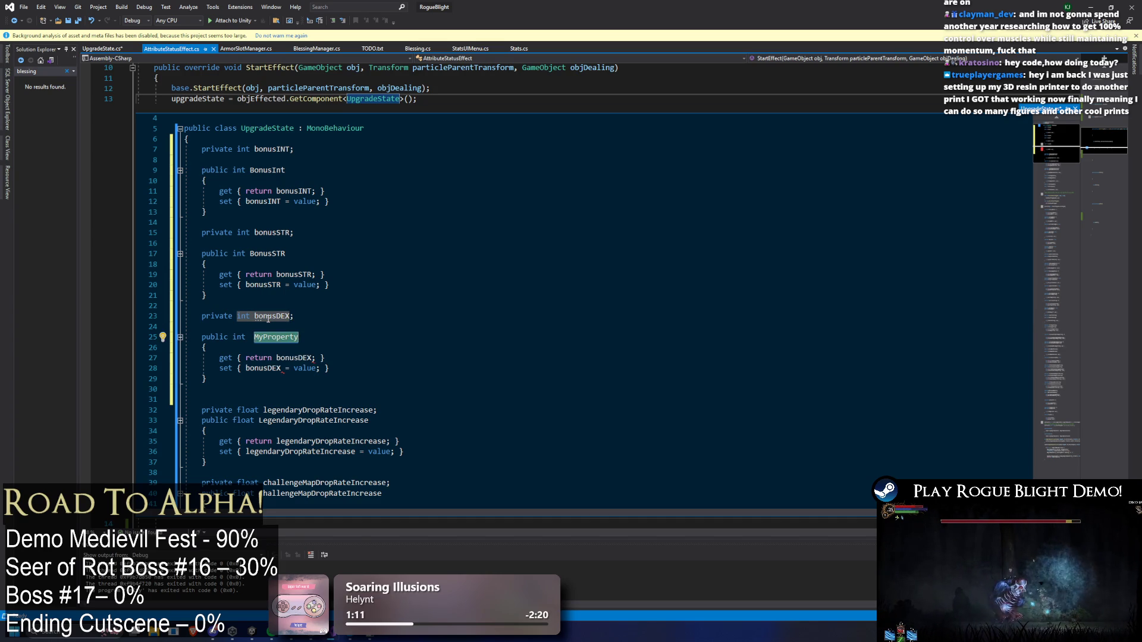
- Name the new property BonuxDEX and start a line below it
type("Bon")
key("BackSpace")
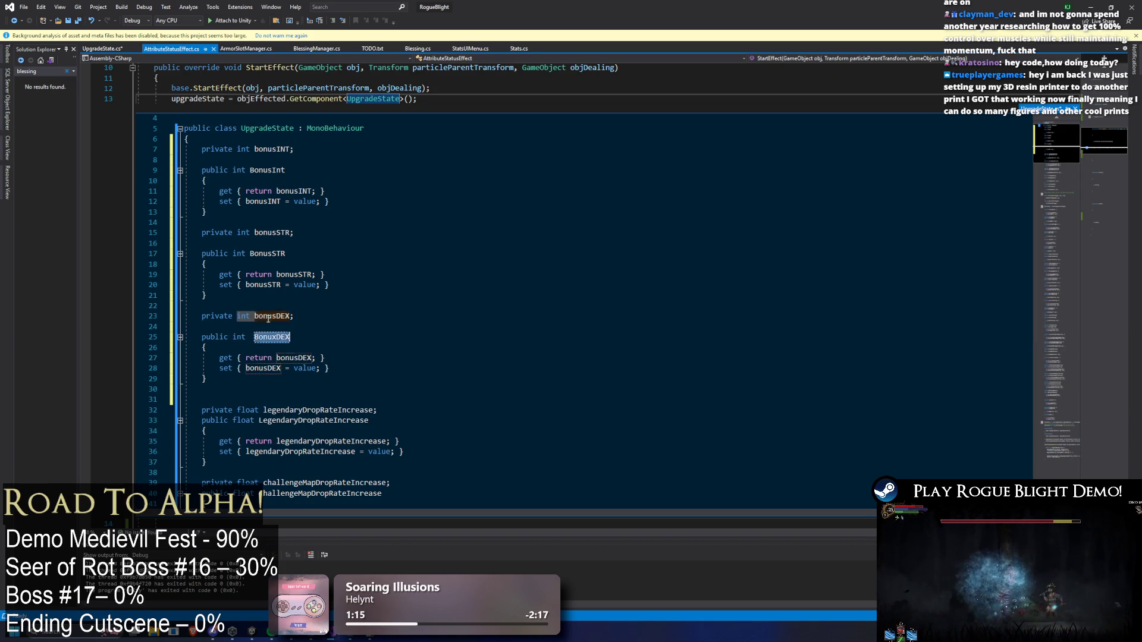
left_click(235, 390)
key("Return")
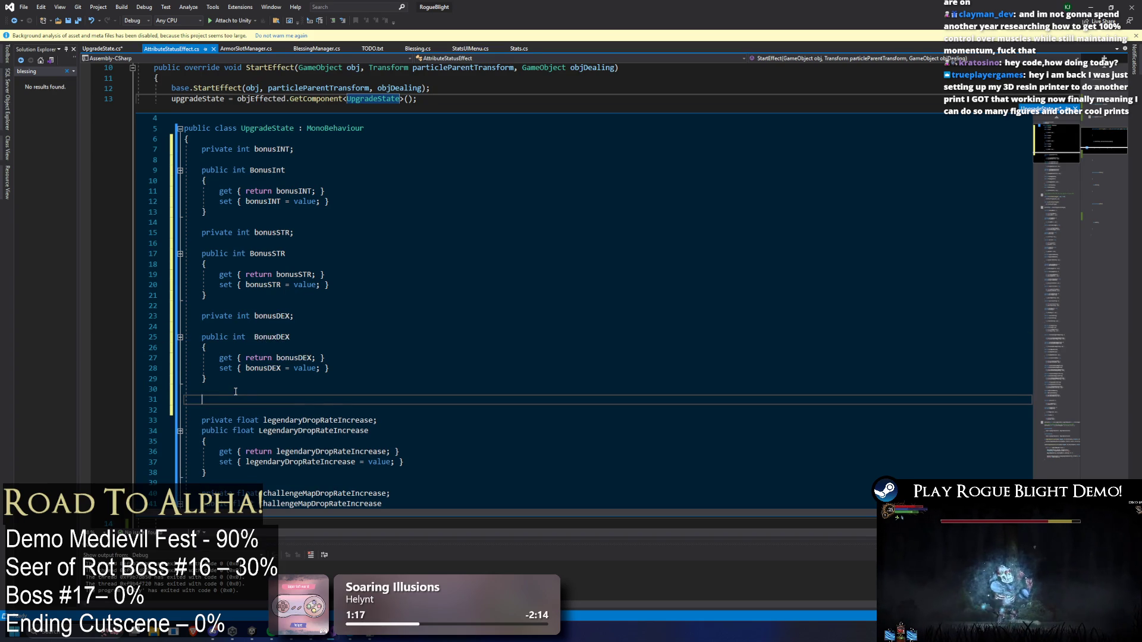
- Insert a full-property snippet with propfull in the UpgradeState peek
type("pir")
key("BackSpace")
key("BackSpace")
type("r")
key("BackSpace")
type("o")
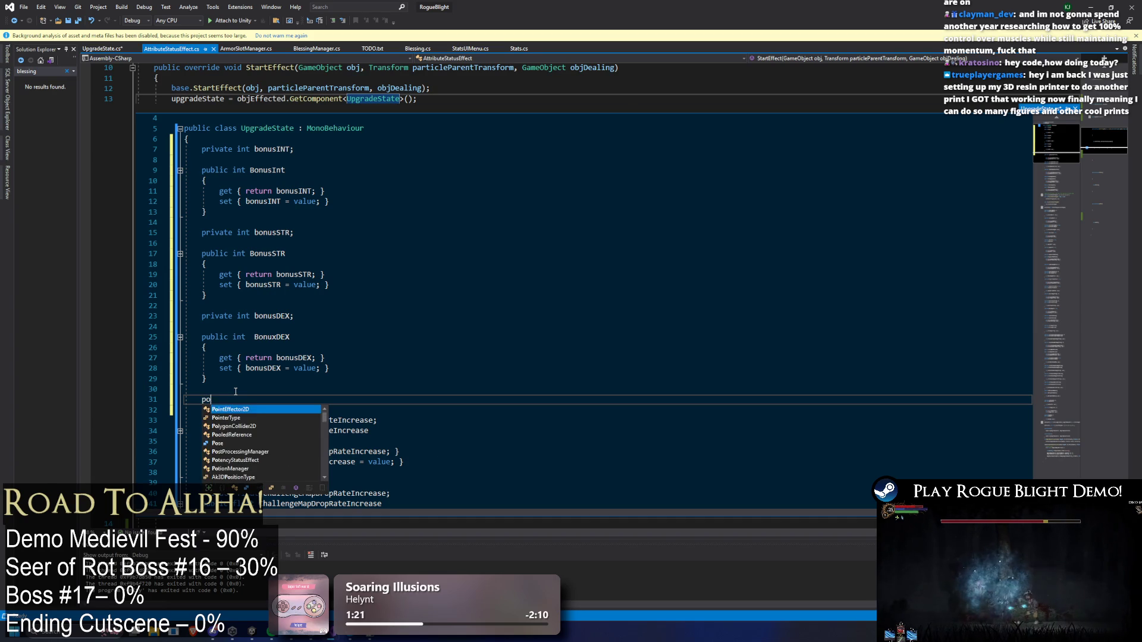
key("BackSpace")
type("ropfull")
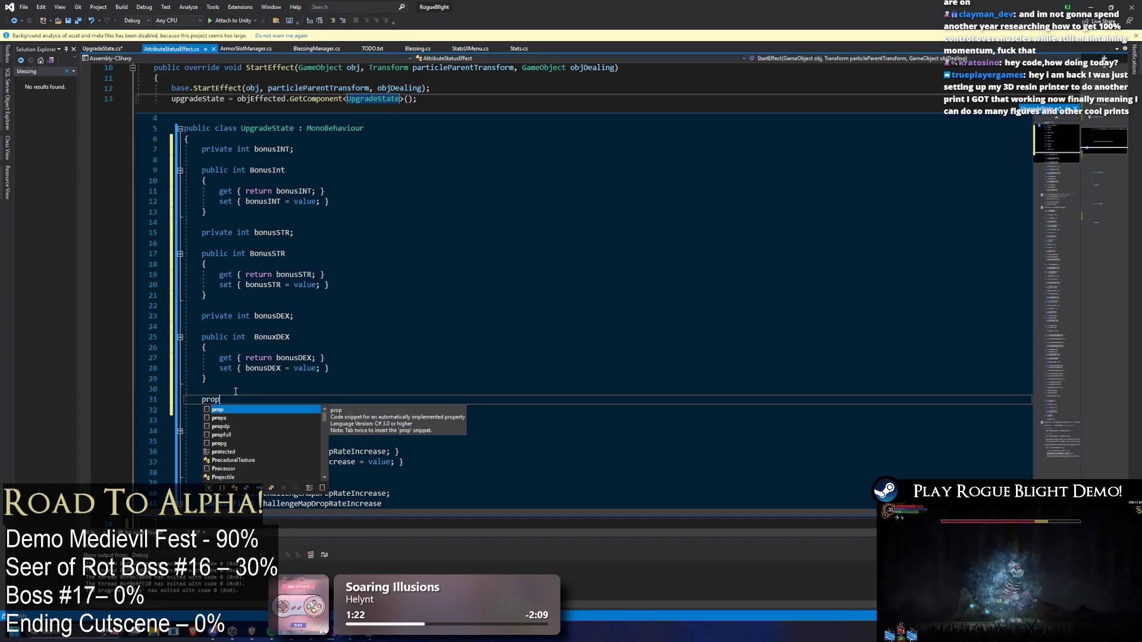
key("Tab")
key("Tab")
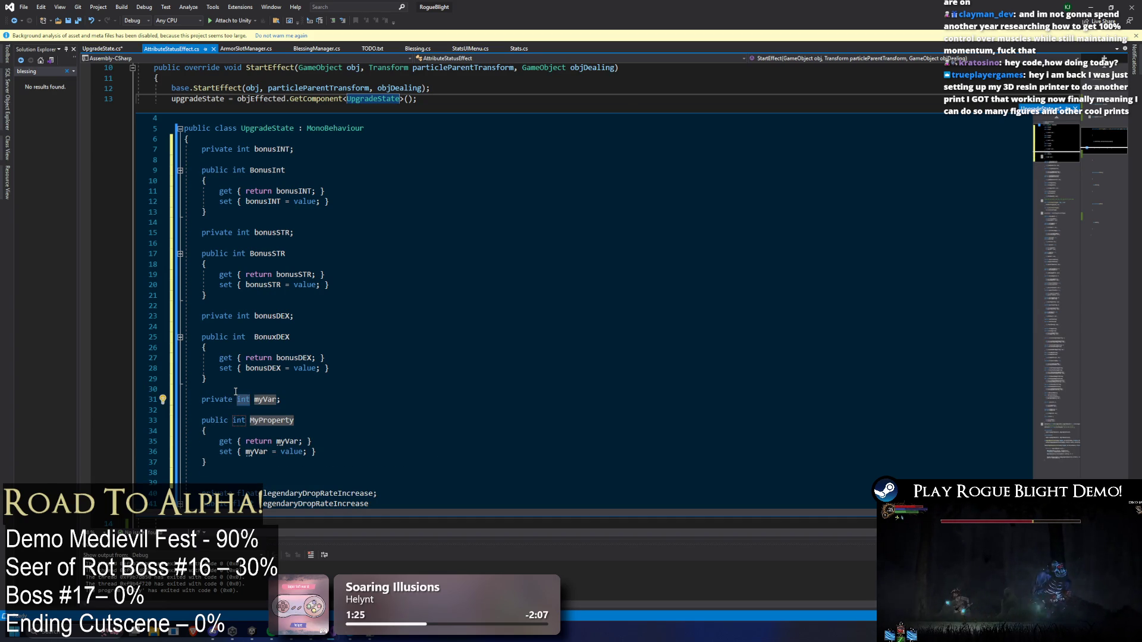
- Make the snippet an int field bonusDEF with a BonusDEF property
type("f")
key("BackSpace")
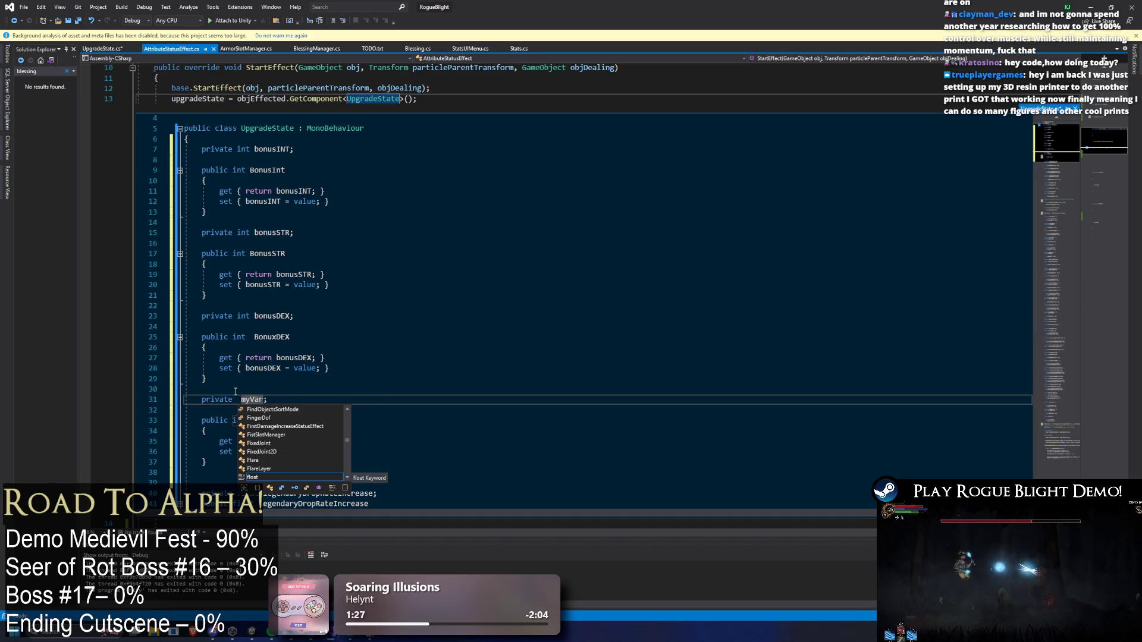
type("int")
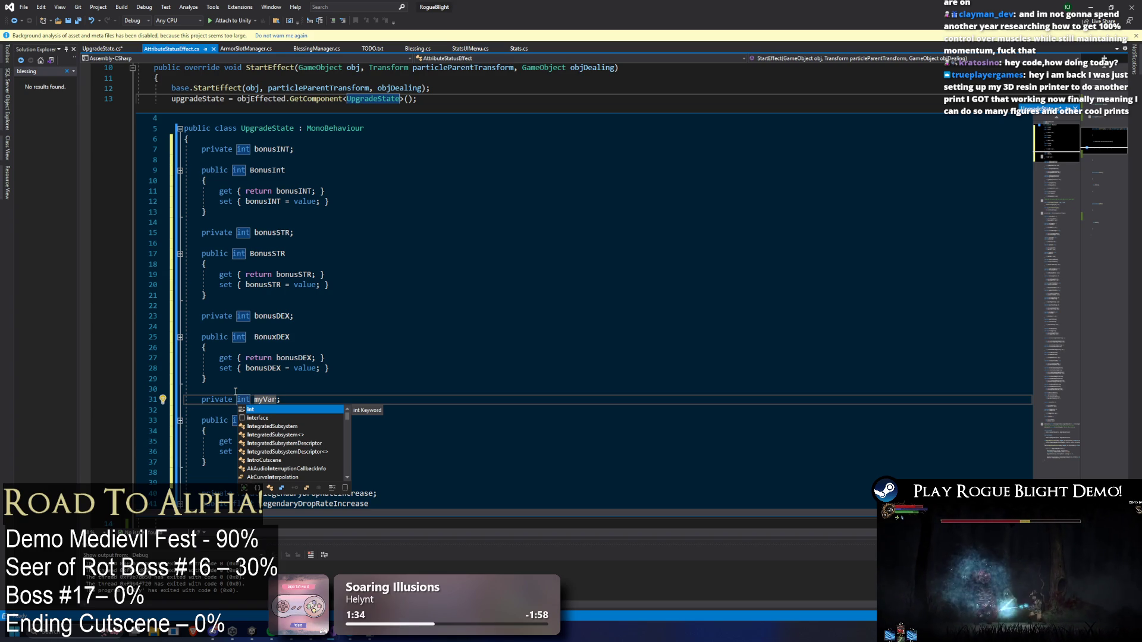
key("BackSpace")
key("BackSpace")
key("BackSpace")
type("float")
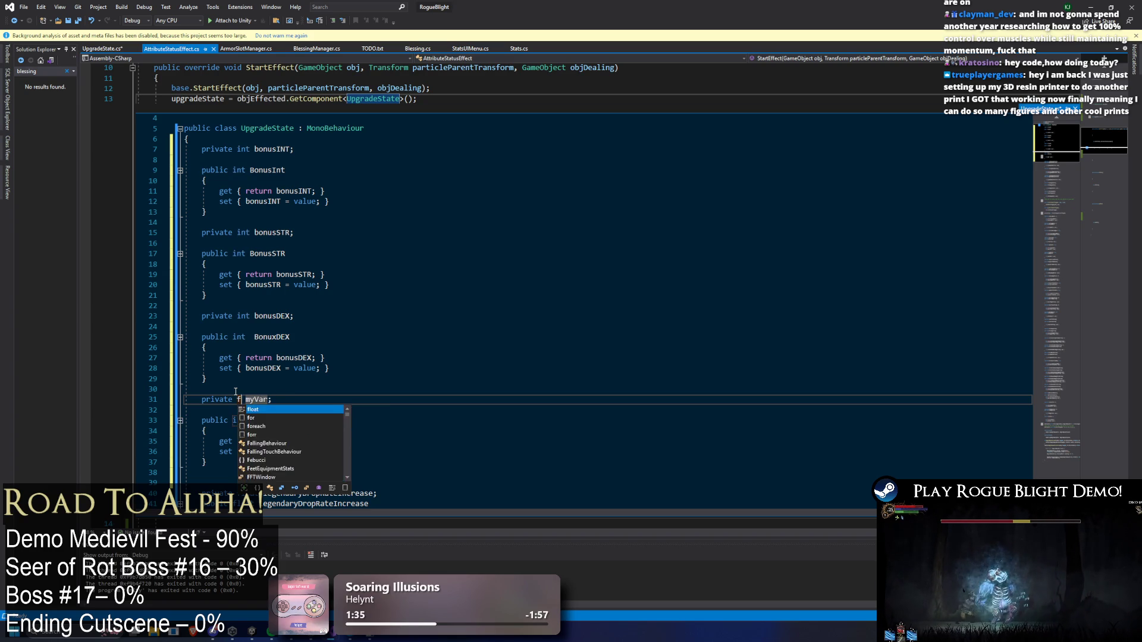
key("Tab")
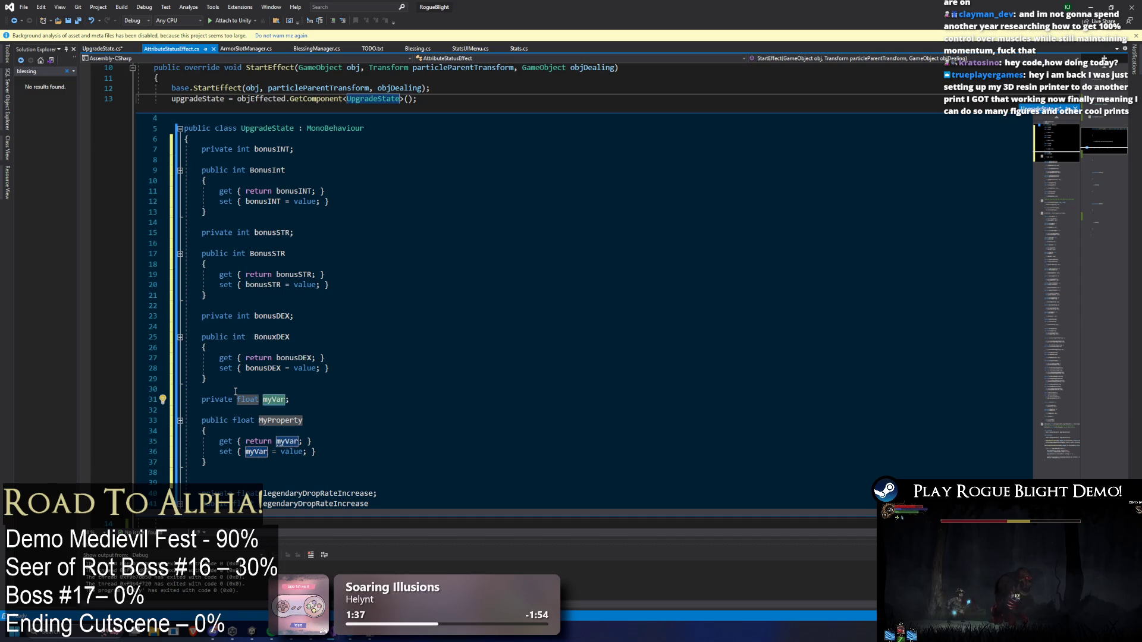
type("bon")
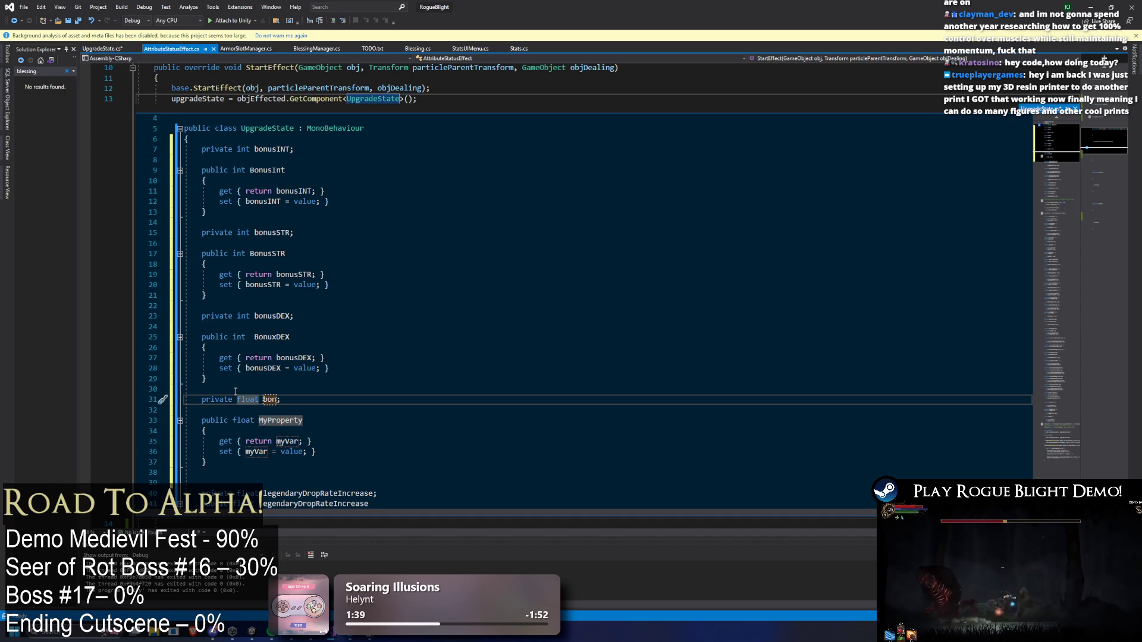
key("Tab")
type("int")
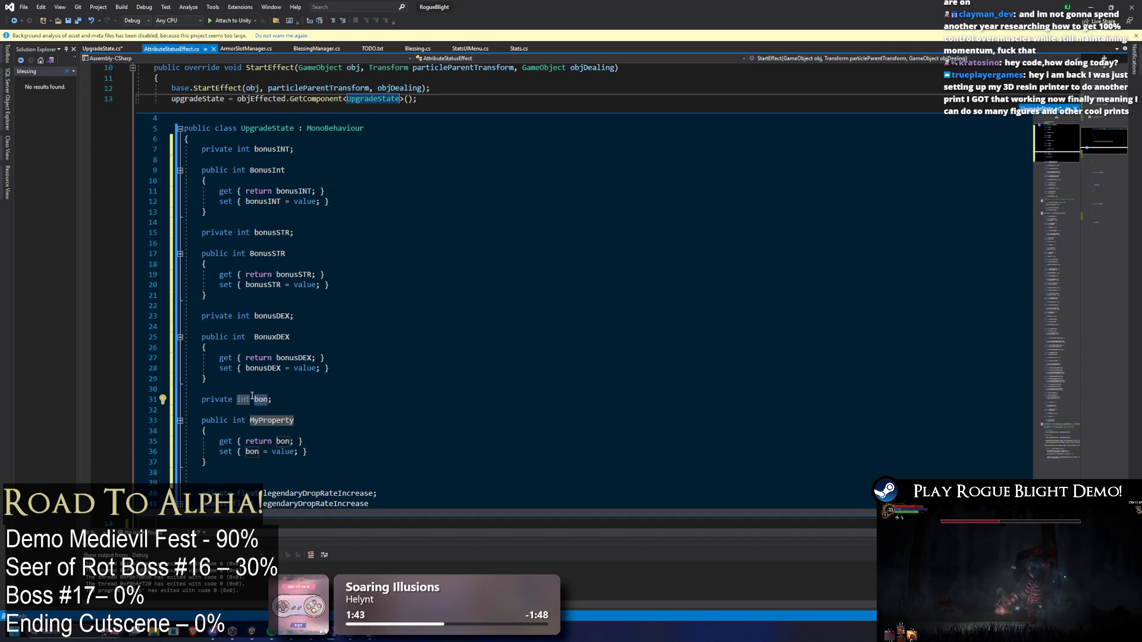
key("Tab")
type("bonusDEF")
key("Tab")
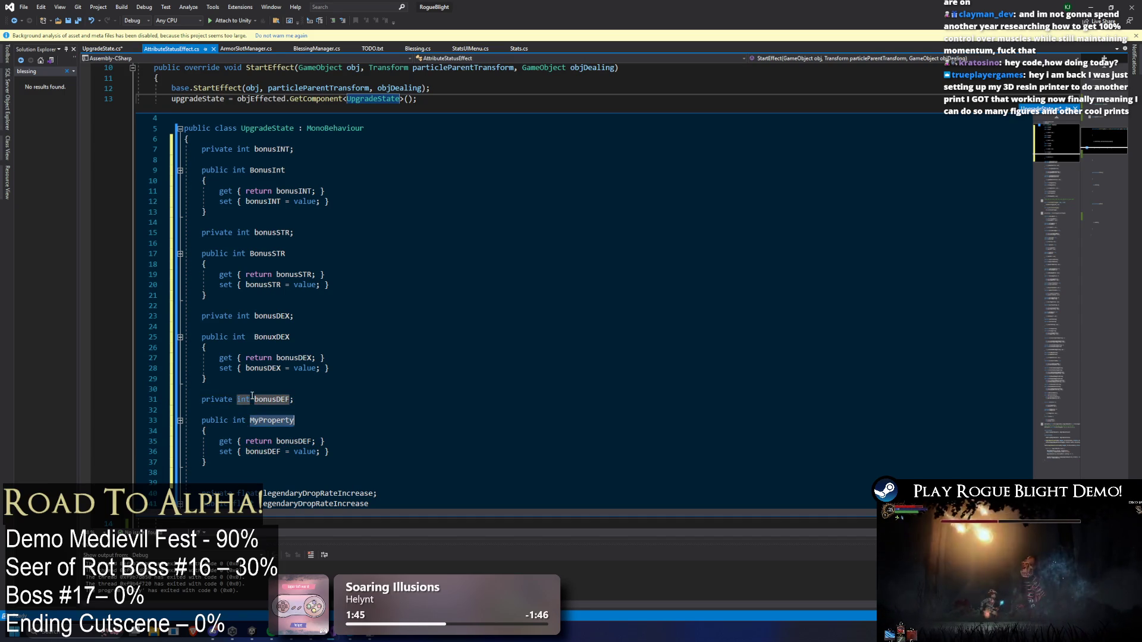
type("BonudDEF")
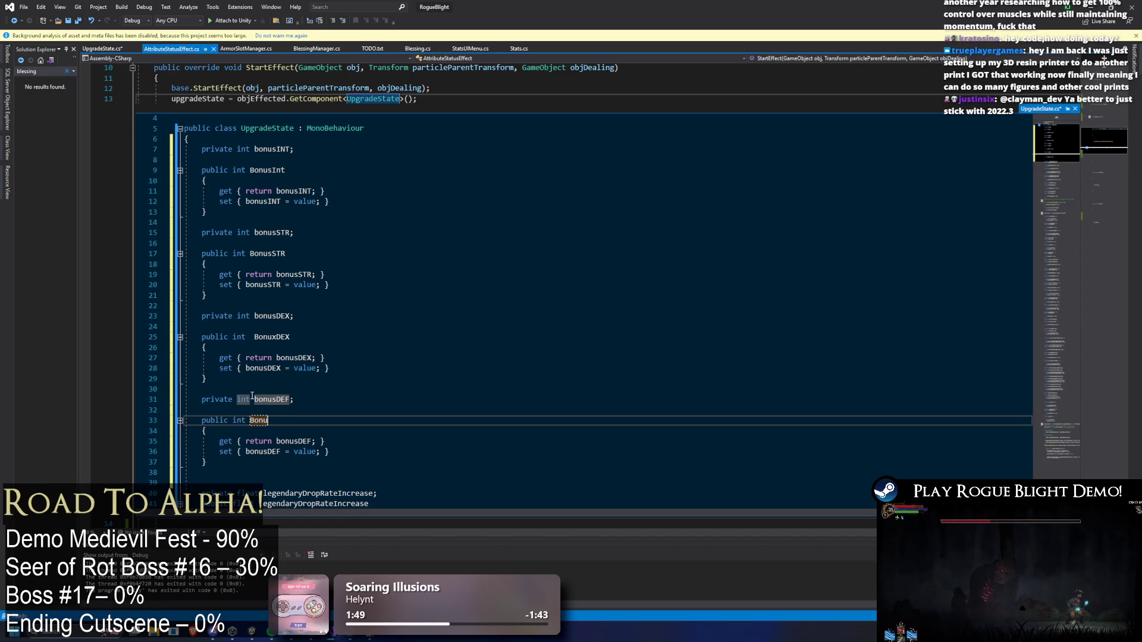
- Add a second full property below BonusDEF: field bonusEleRes with property BonusEleRes
left_click(252, 396)
scroll(242, 446, "down", 1)
left_click(242, 446)
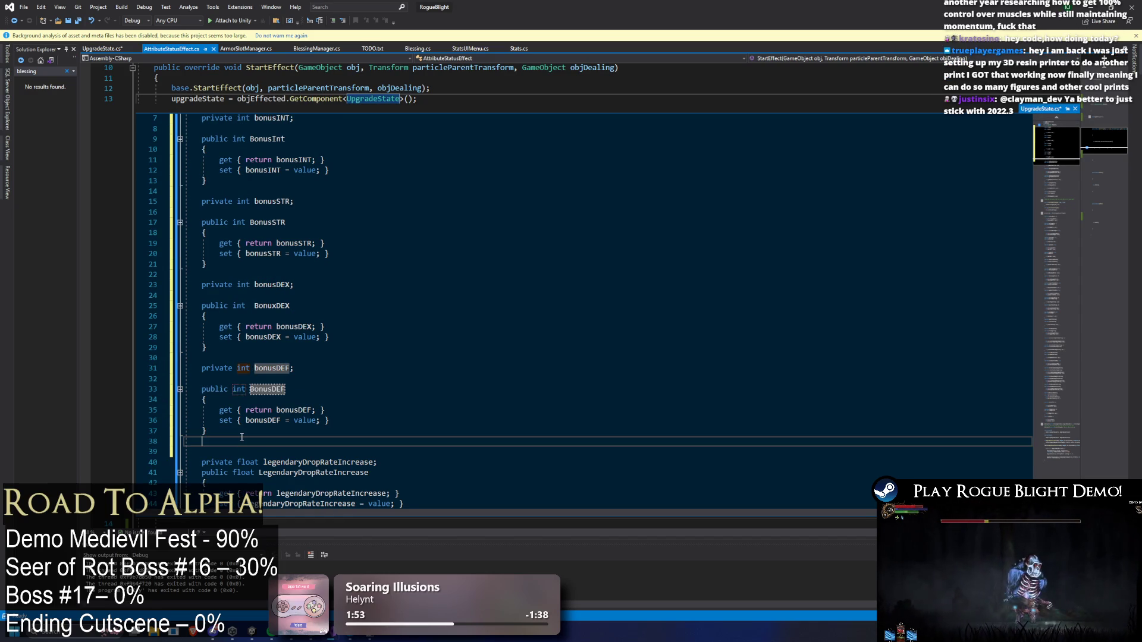
key("Return")
type("propfull")
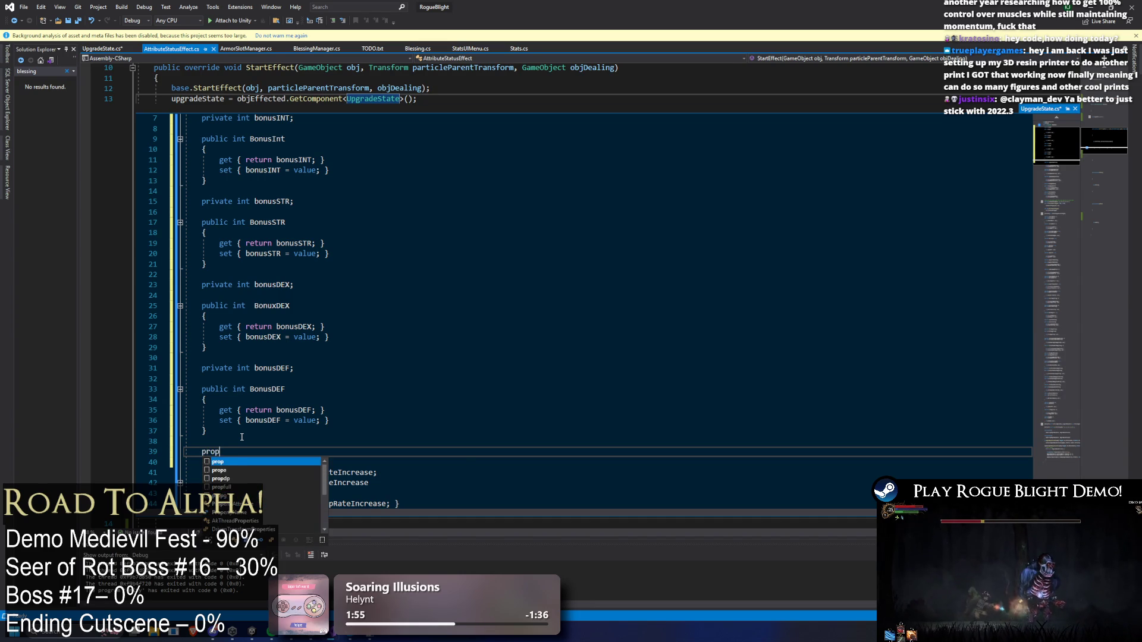
key("Tab")
key("Tab")
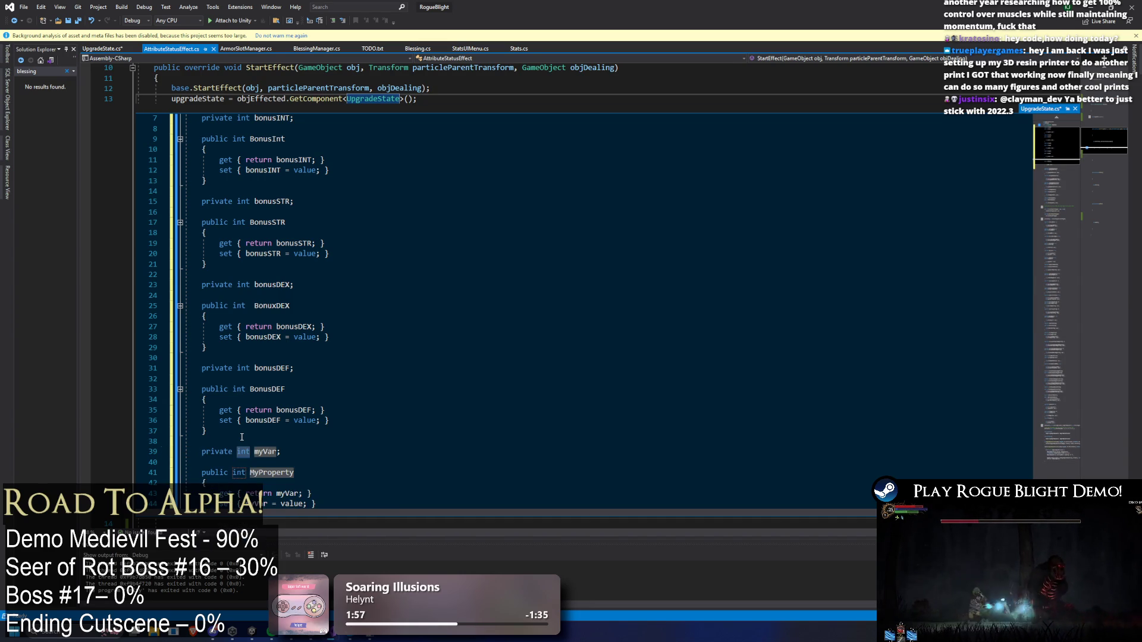
key("Tab")
key("BackSpace")
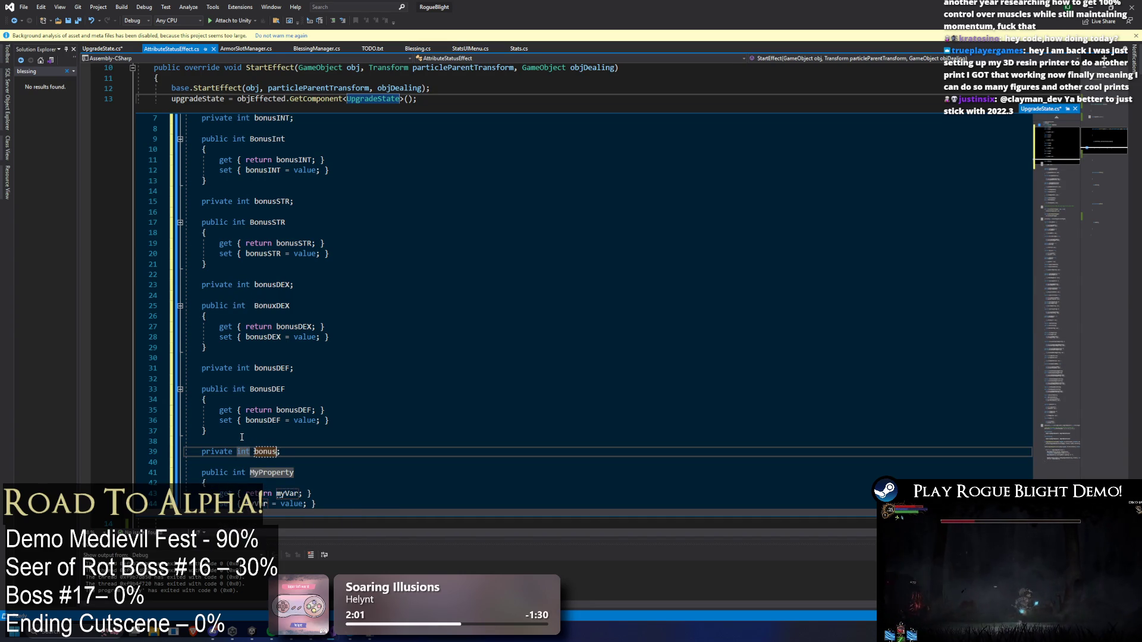
key("Tab")
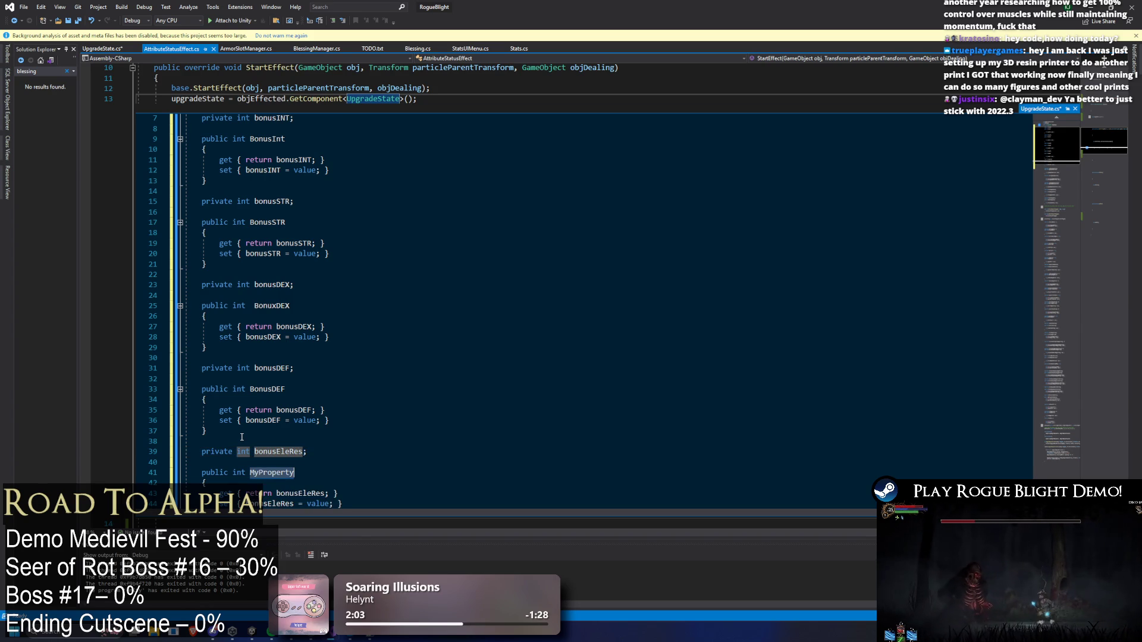
type("BonusEleRes")
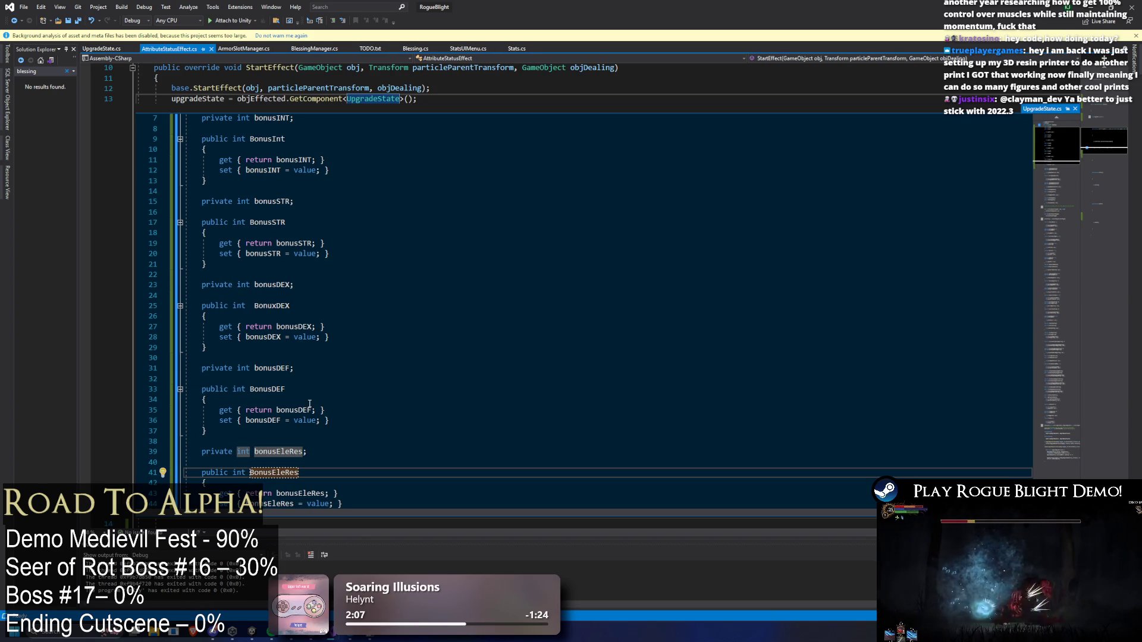
- Review the BonusDEF property and close the inline UpgradeState definition
double_click(267, 389)
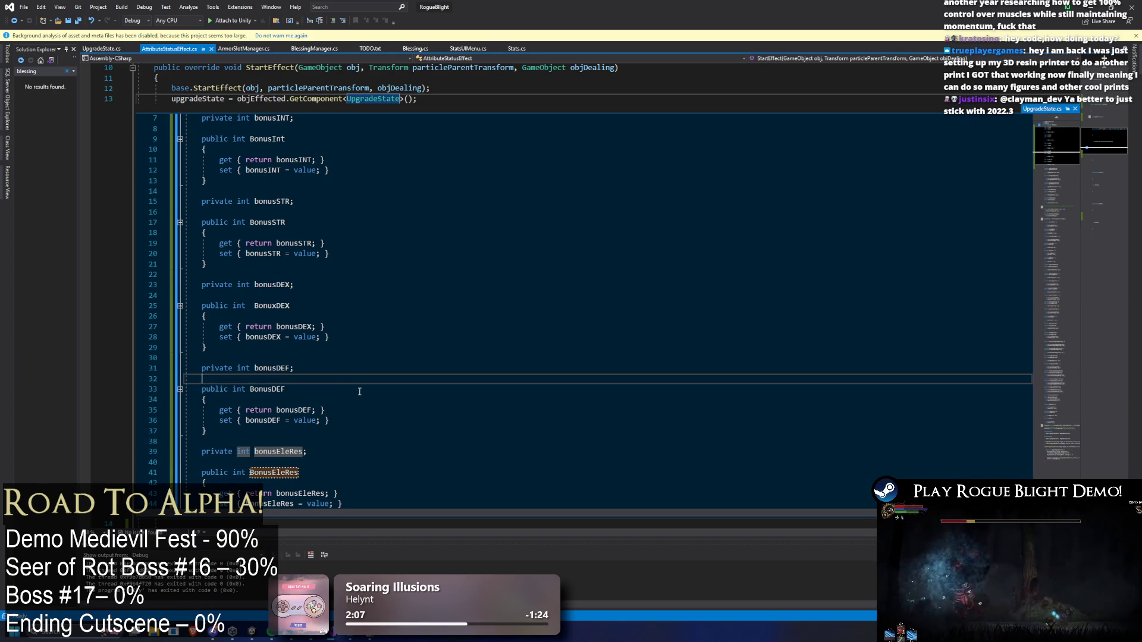
scroll(314, 441, "down", 2)
scroll(434, 295, "up", 4)
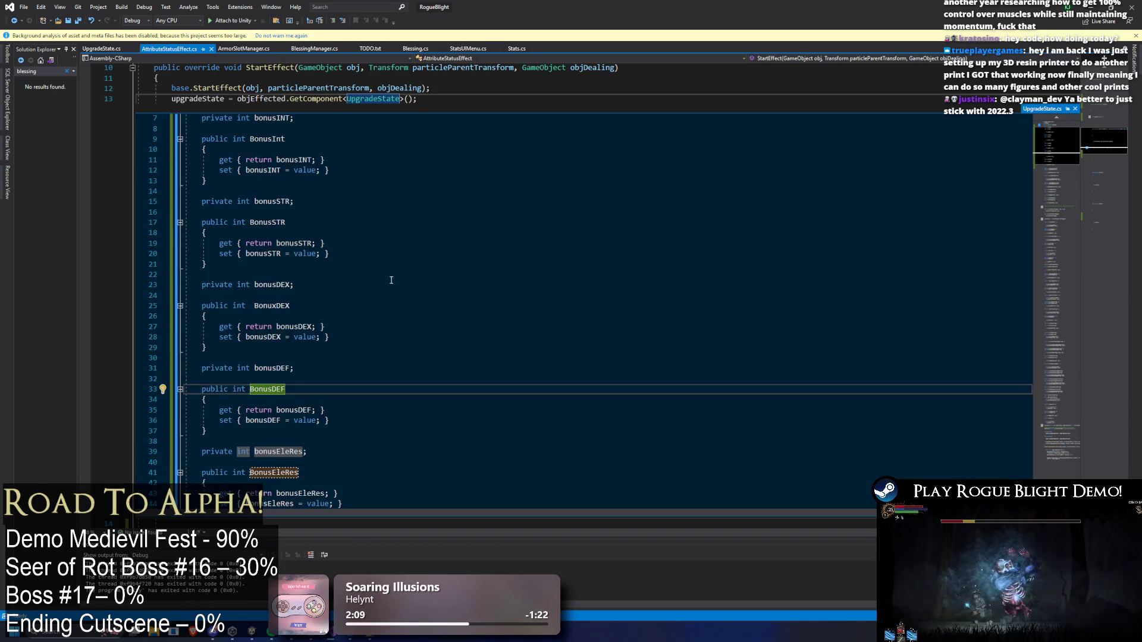
left_click(1075, 109)
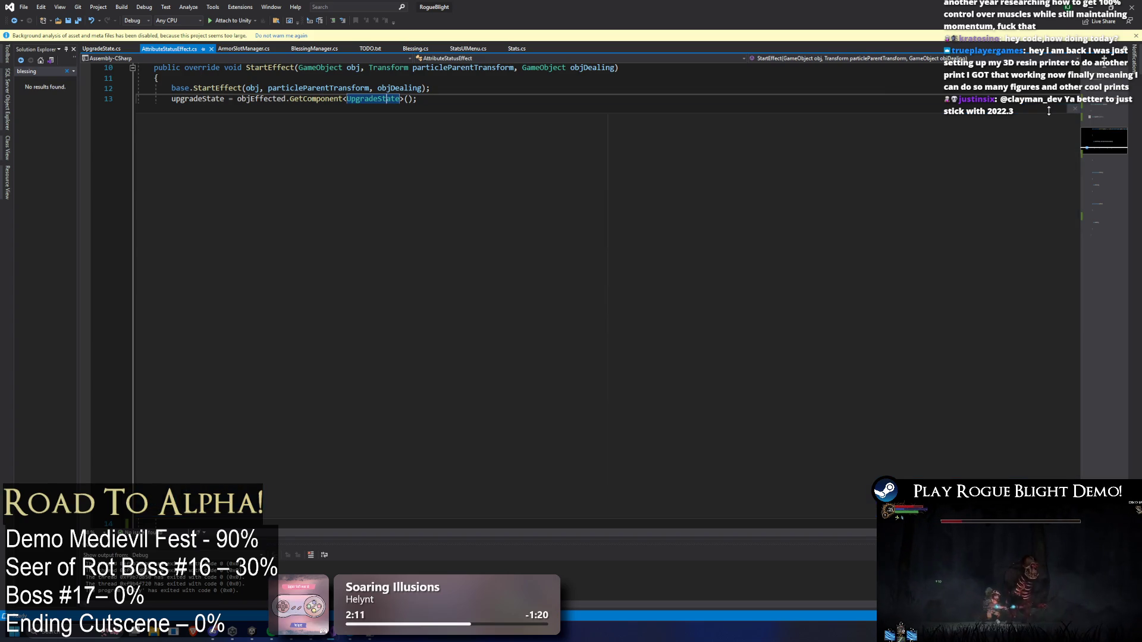
- Insert several blank lines beneath the upgradeState field, above StartEffect
scroll(418, 223, "up", 3)
left_click(230, 157)
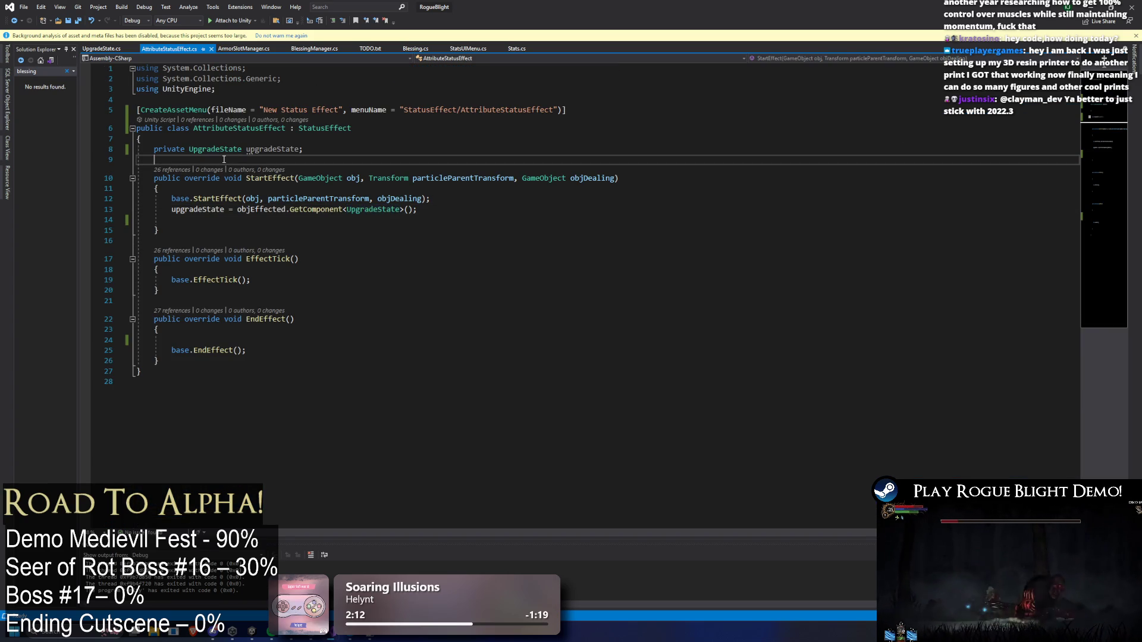
key("Return")
key("Return")
key("Return")
key("Up")
key("Up")
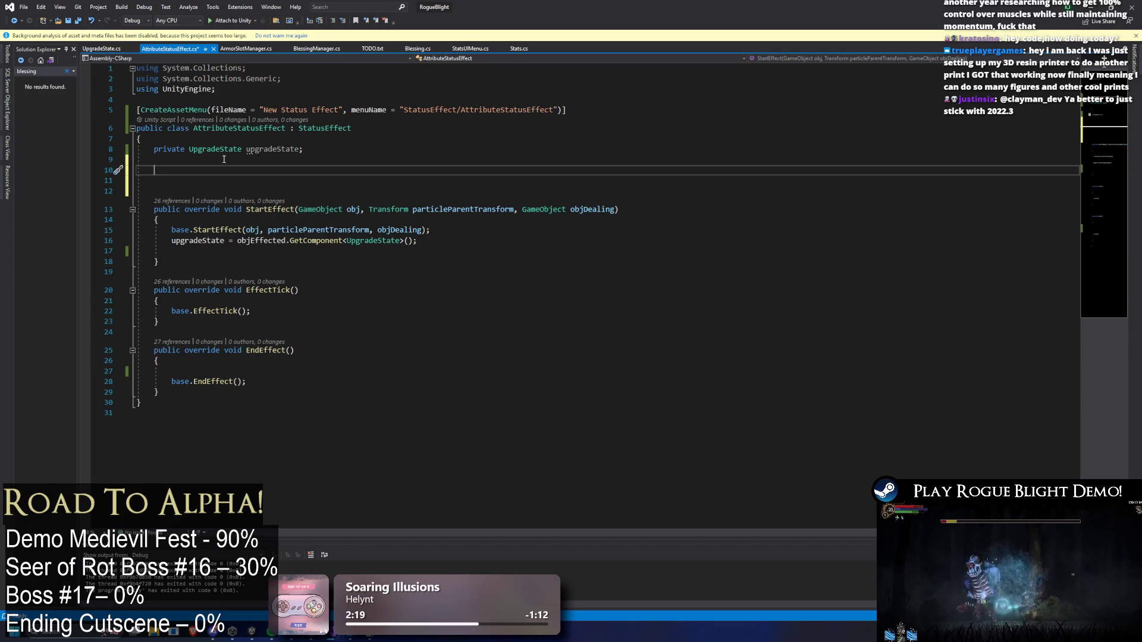
key("Return")
key("Return")
key("Return")
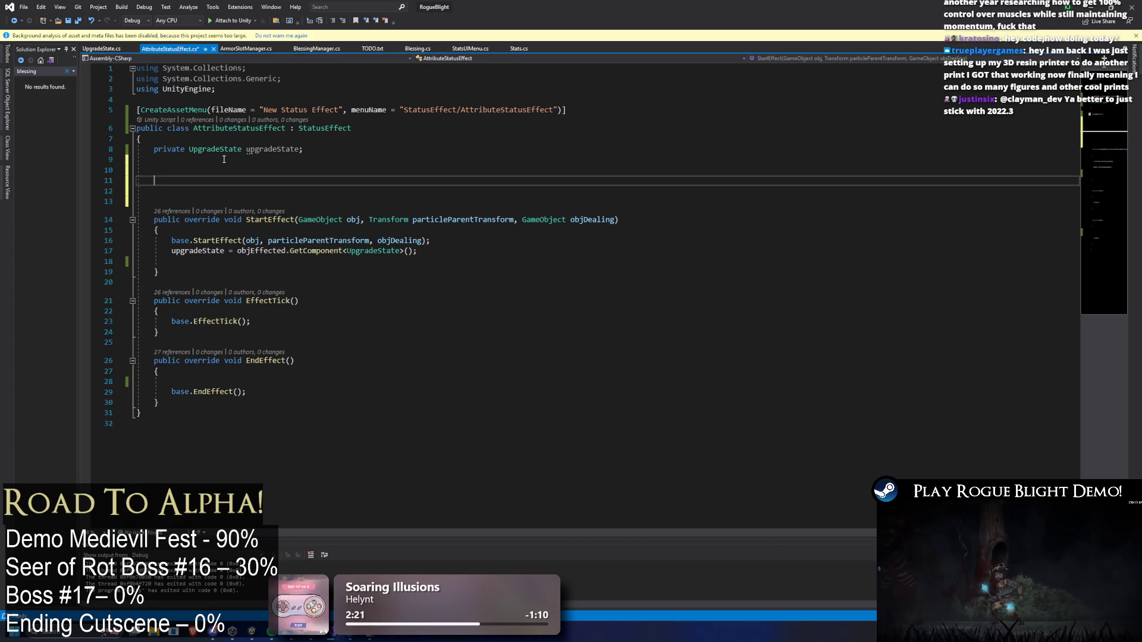
key("Up")
key("Up")
key("Up")
key("Up")
key("Return")
key("Return")
key("Return")
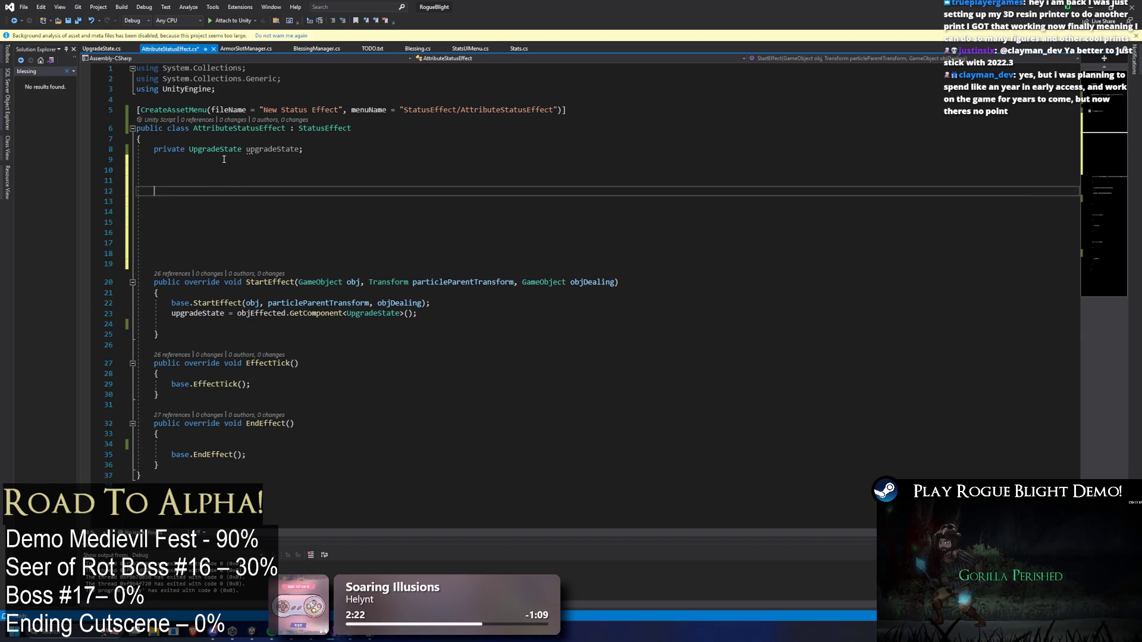
key("Up")
key("Up")
key("Up")
- Type a [SerializeField] attribute on all the new blank lines at once
key("alt+shift+Down")
key("alt+shift+Down")
key("alt+shift+Down")
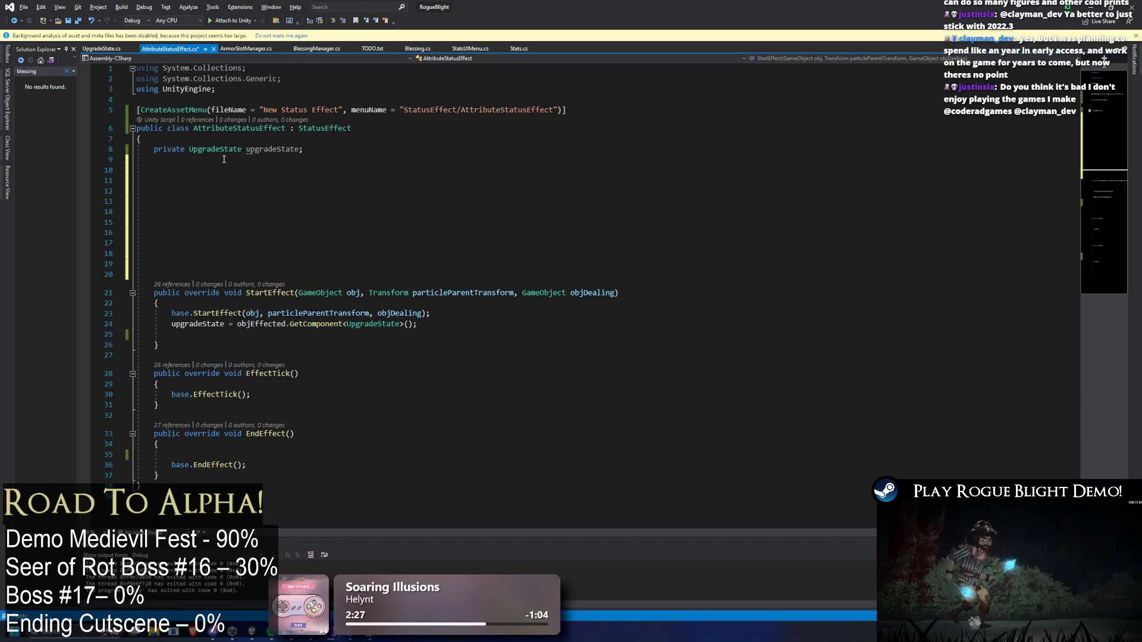
type("[Serili")
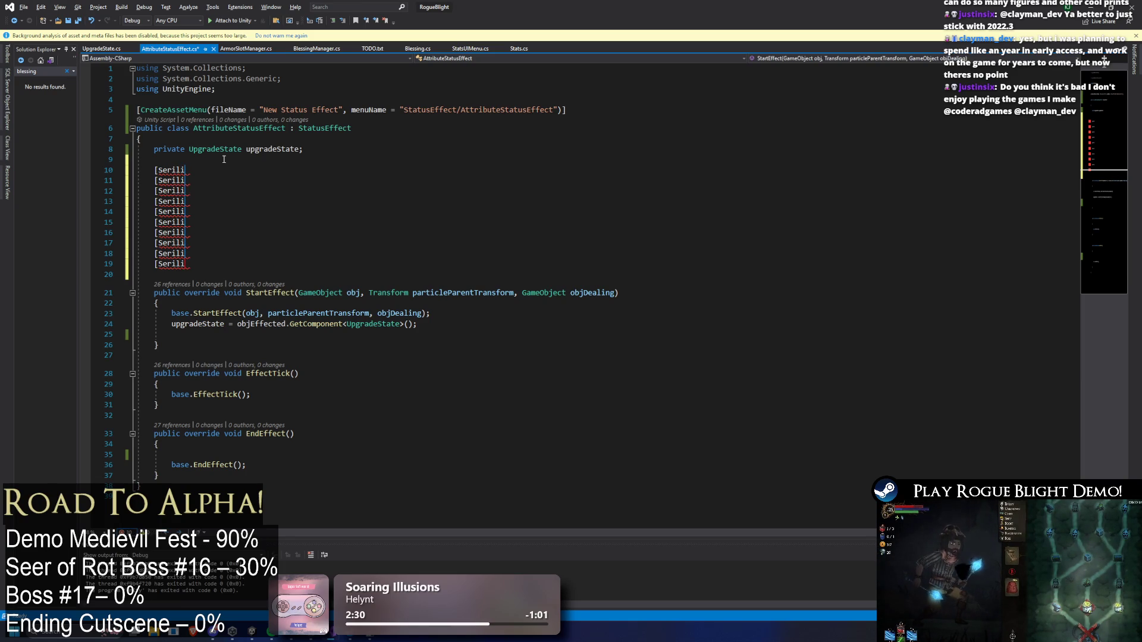
type("se")
key("BackSpace")
key("BackSpace")
type("zeFi")
type("eld")
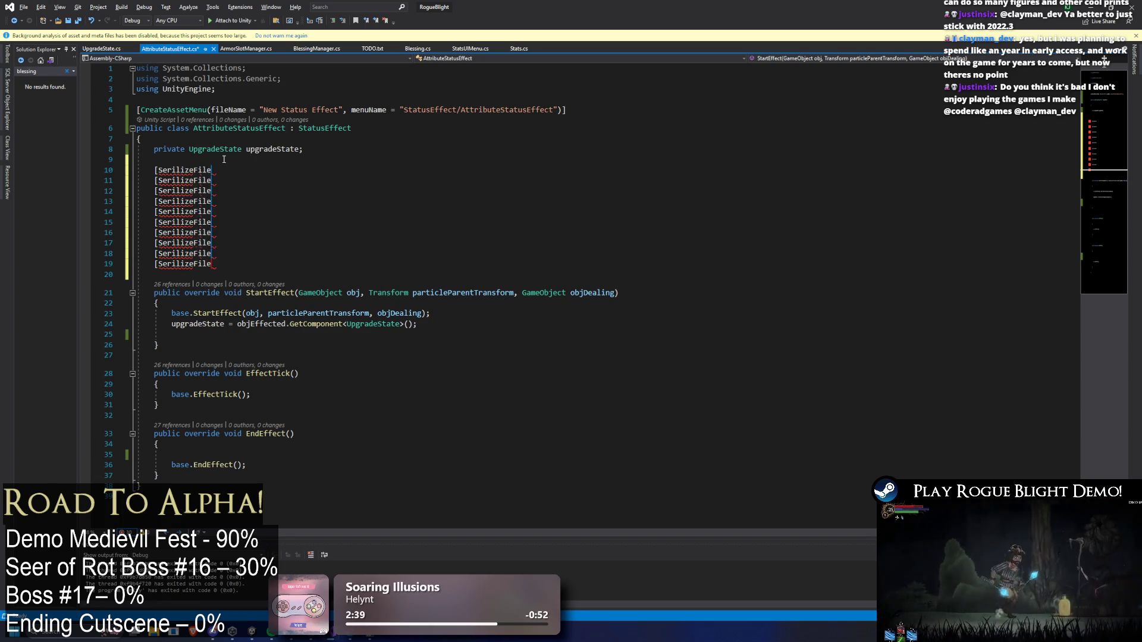
type("]")
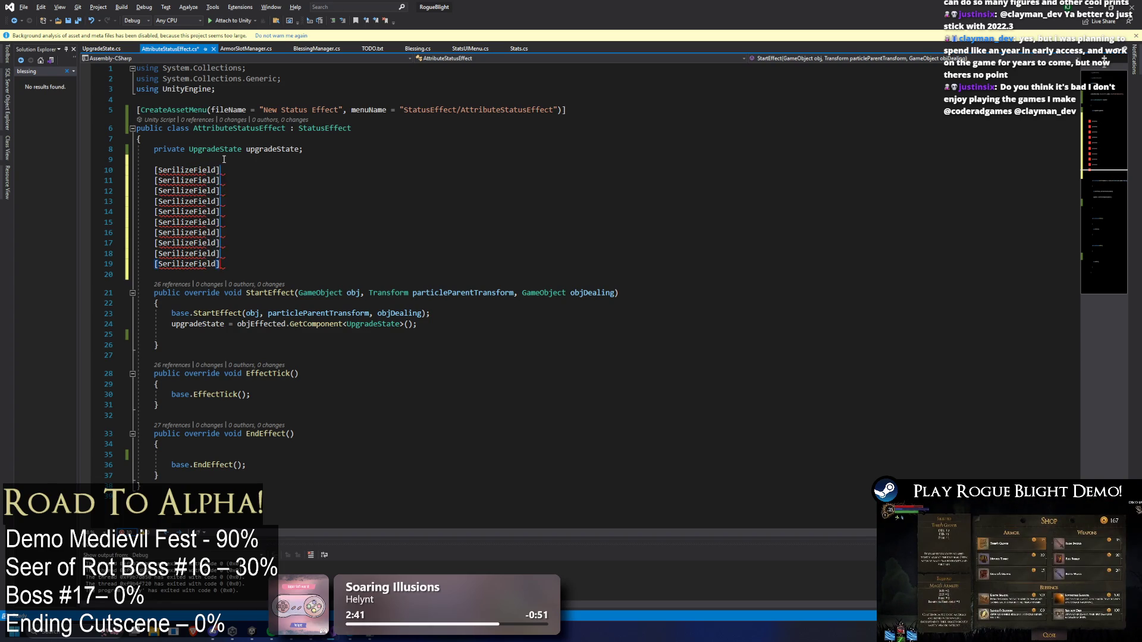
left_click(204, 160)
- Correct the misspelled attribute name to SerializeField on lines 10, 11 and 12
left_click(187, 170)
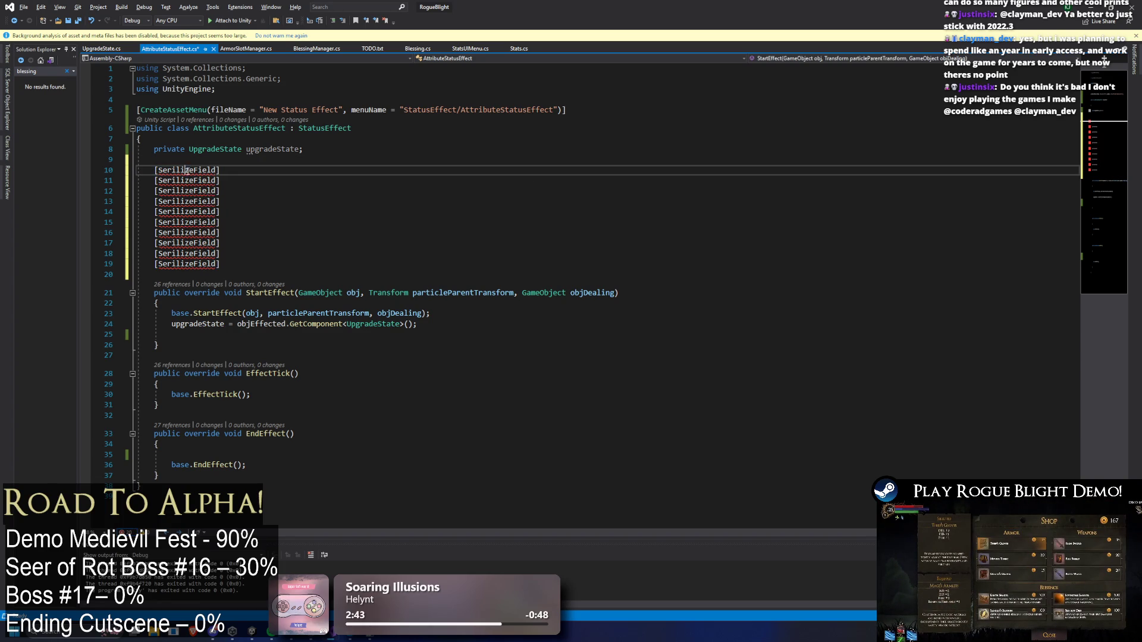
right_click(186, 170)
left_click(202, 175)
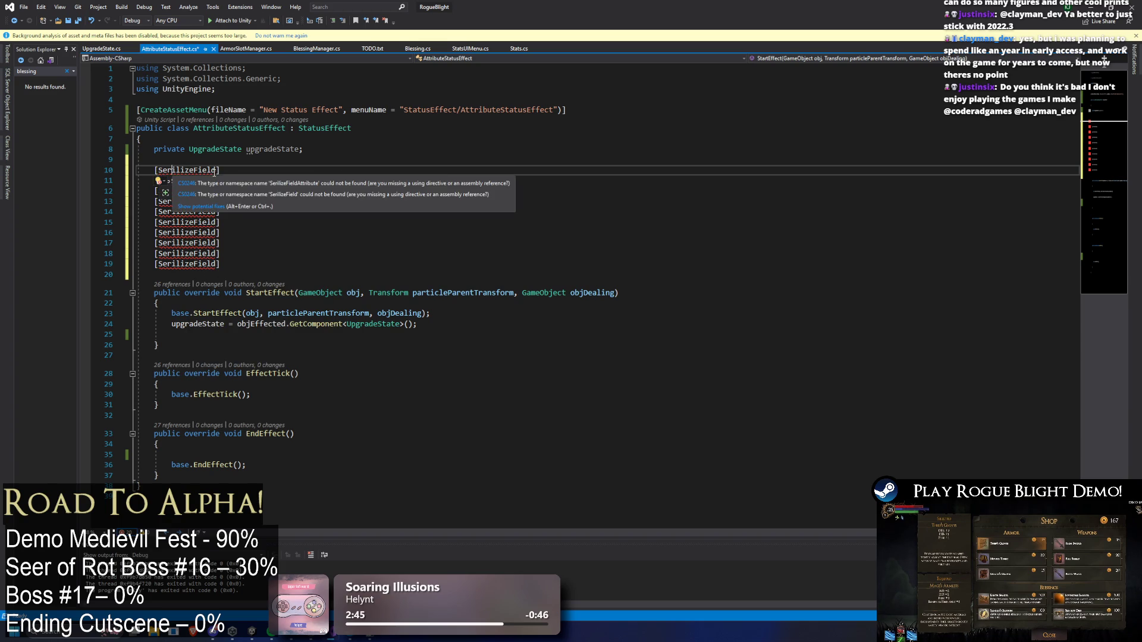
double_click(187, 170)
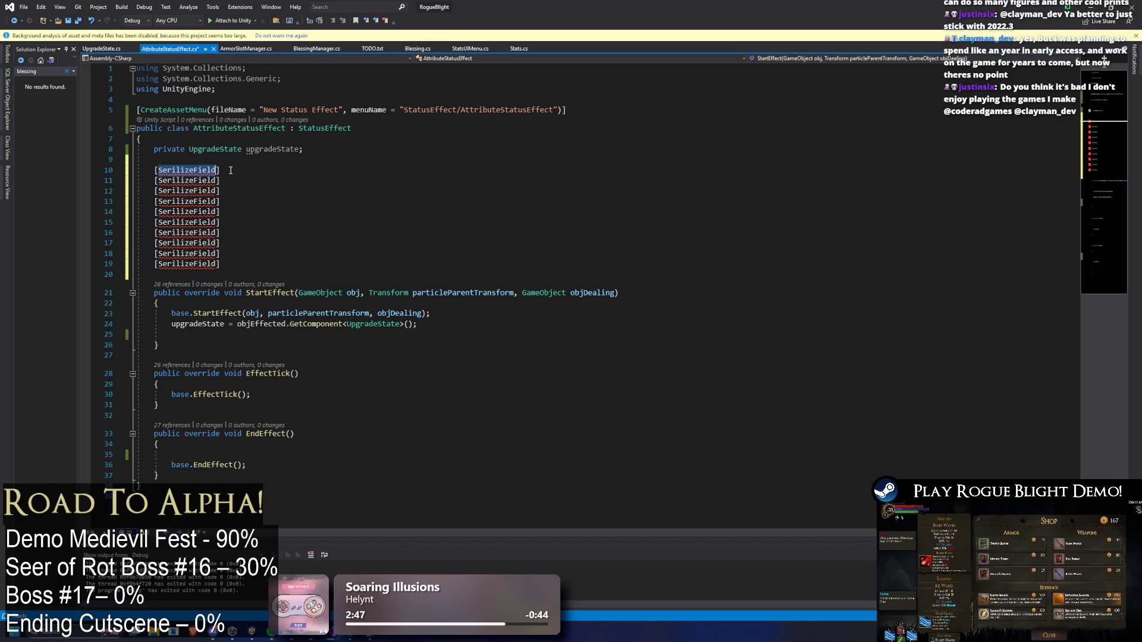
type("Seri")
key("Tab")
double_click(190, 170)
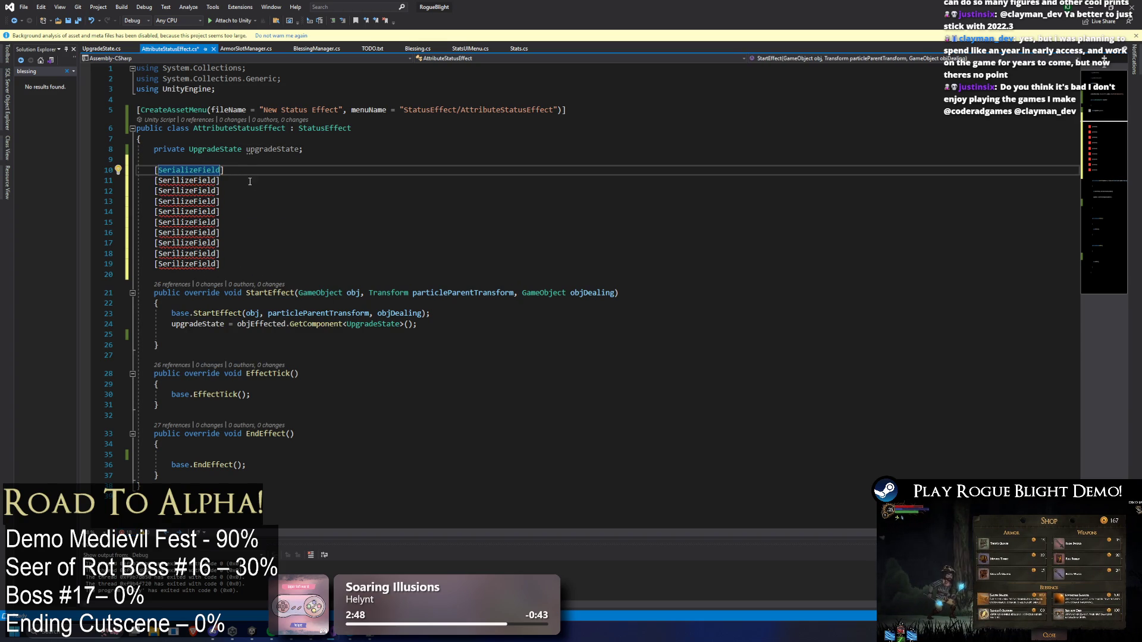
key("ctrl+c")
double_click(189, 180)
key("ctrl+v")
double_click(189, 191)
key("ctrl+v")
- Delete the trial attribute lines and reopen empty lines below line 9
left_click_drag(221, 264, 137, 180)
key("Delete")
key("Up")
key("shift+End")
key("Delete")
key("Return")
key("Return")
key("Return")
key("Up")
key("Up")
key("alt+shift+Down")
key("alt+shift+Down")
key("alt+shift+Down")
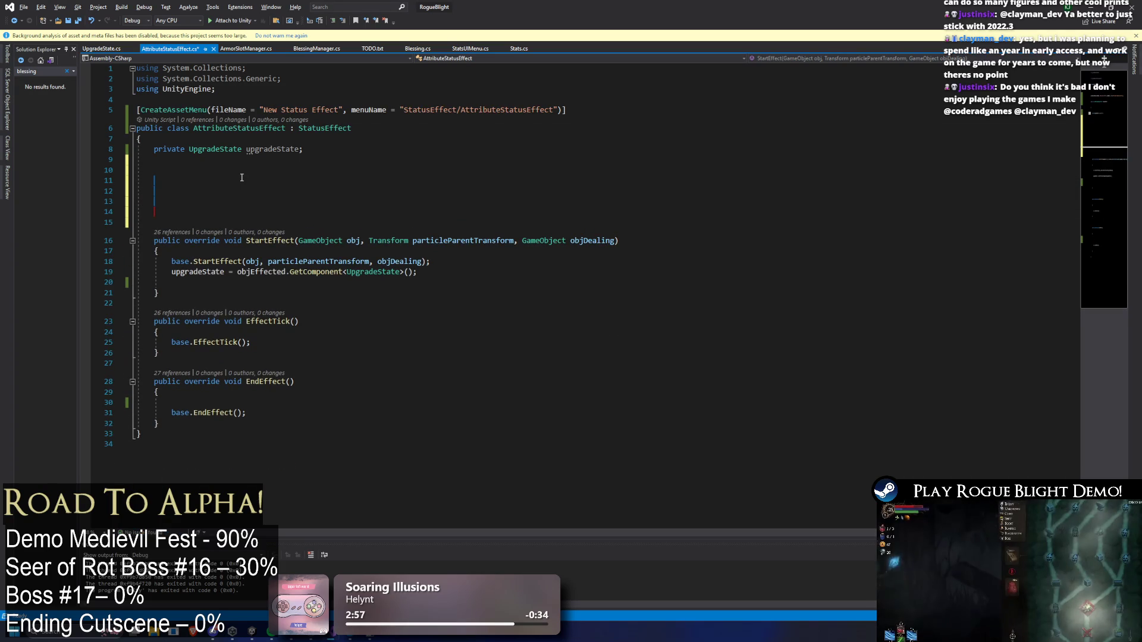
- Put [SerializeField] on lines 10–22 simultaneously, then switch to Steam's Rogue Blight library
key("Return")
key("Return")
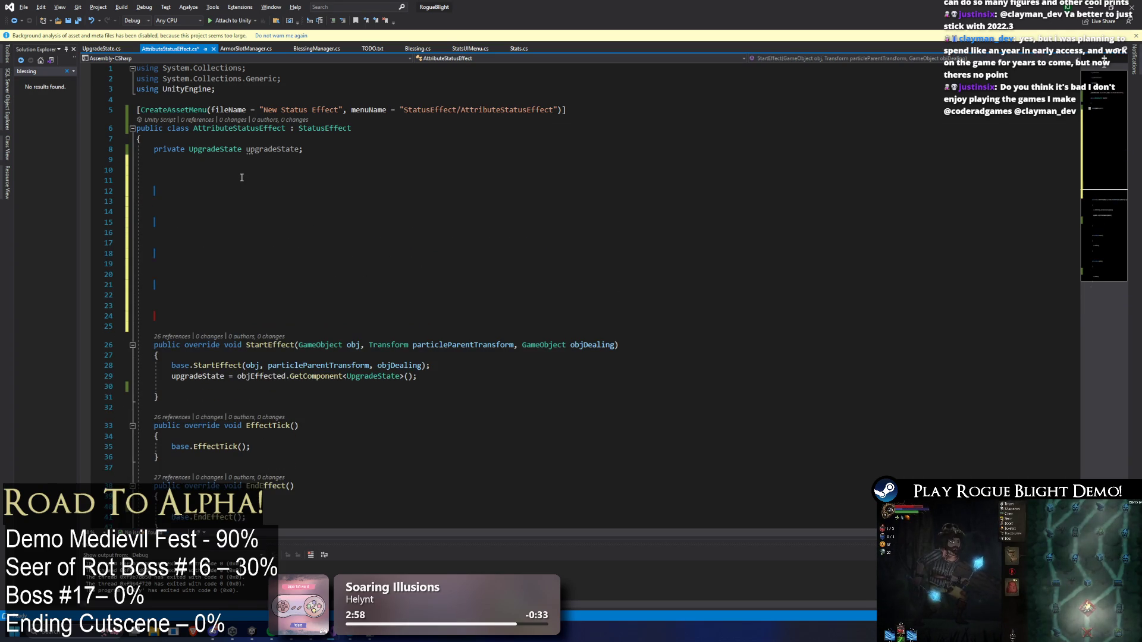
key("Escape")
key("Up")
key("Up")
key("Down")
key("alt+shift+Down")
key("alt+shift+Up")
key("alt+shift+Up")
type("[")
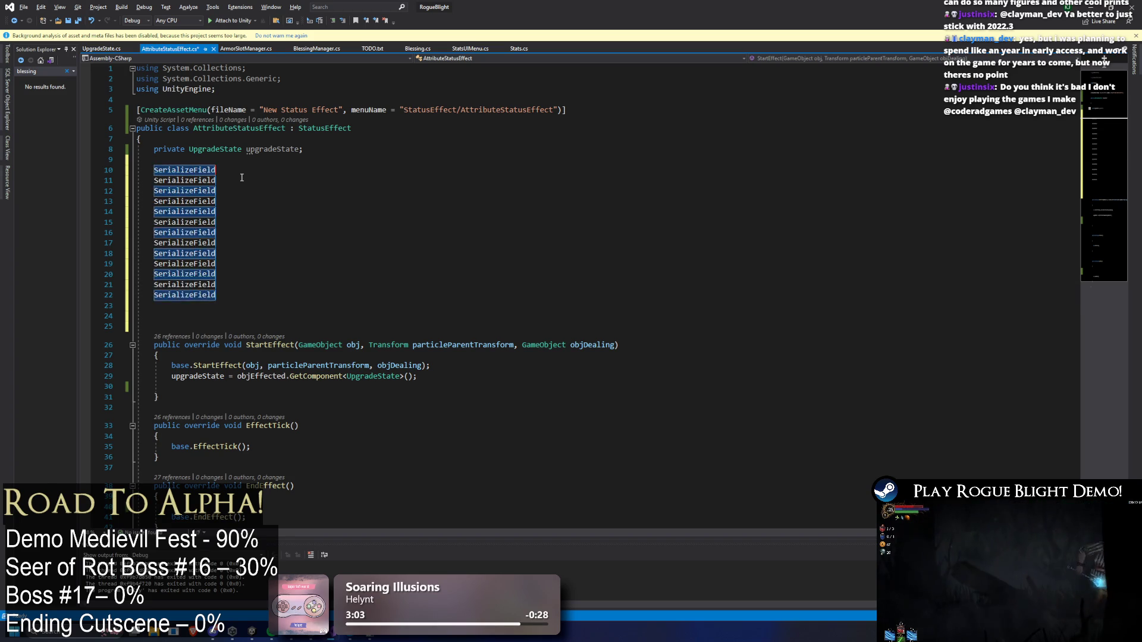
type("SerializeField]")
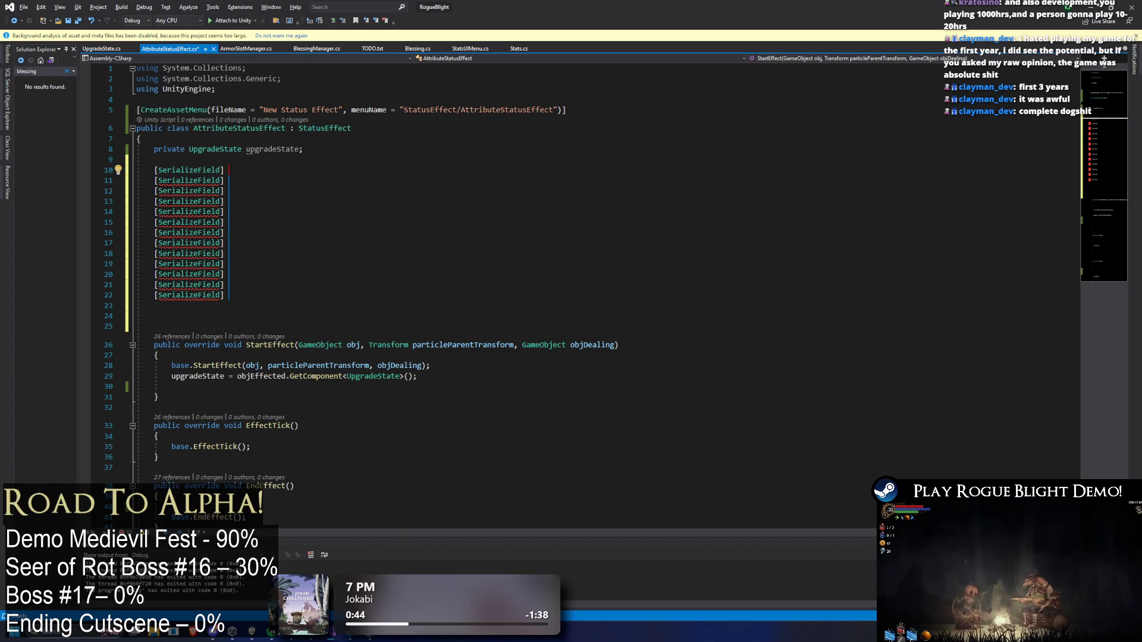
left_click(363, 638)
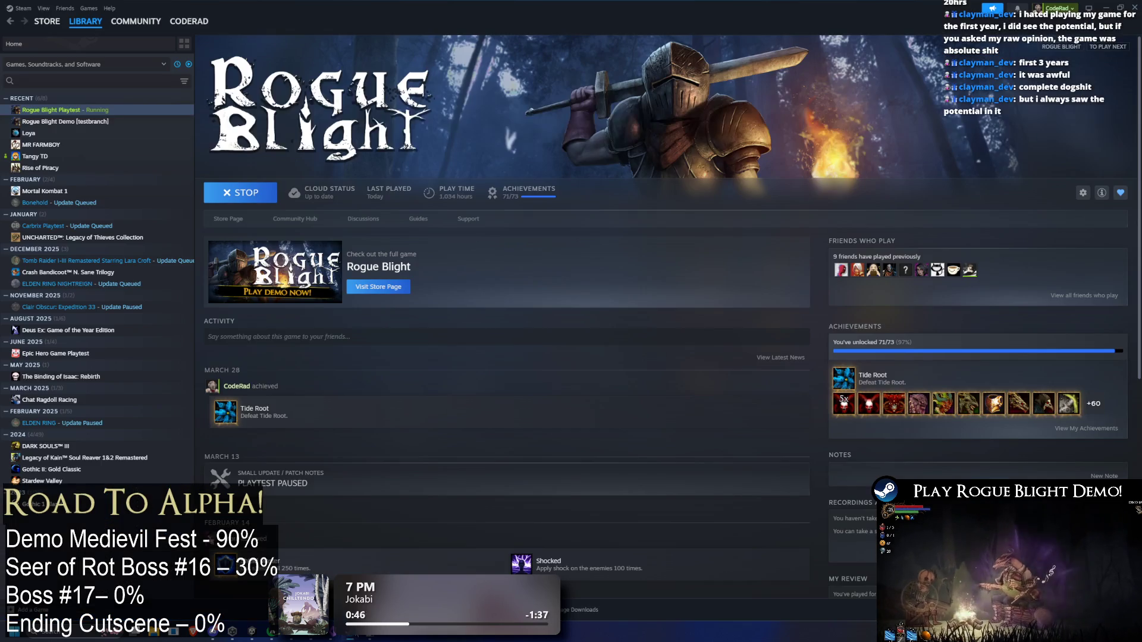
left_click(363, 639)
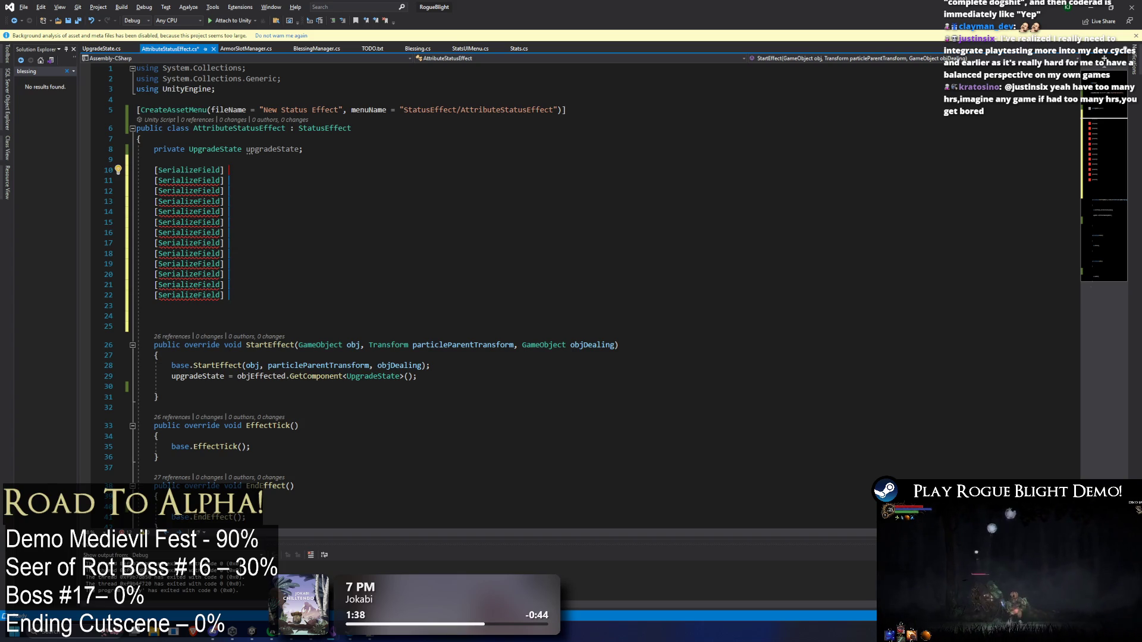
left_click(601, 637)
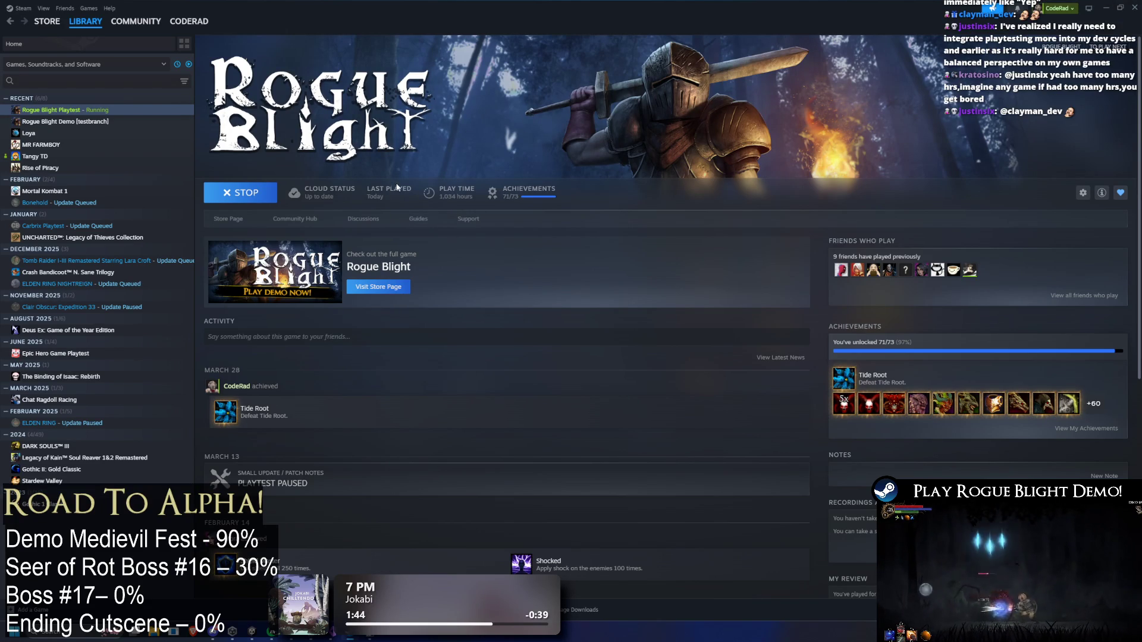
left_click(98, 122)
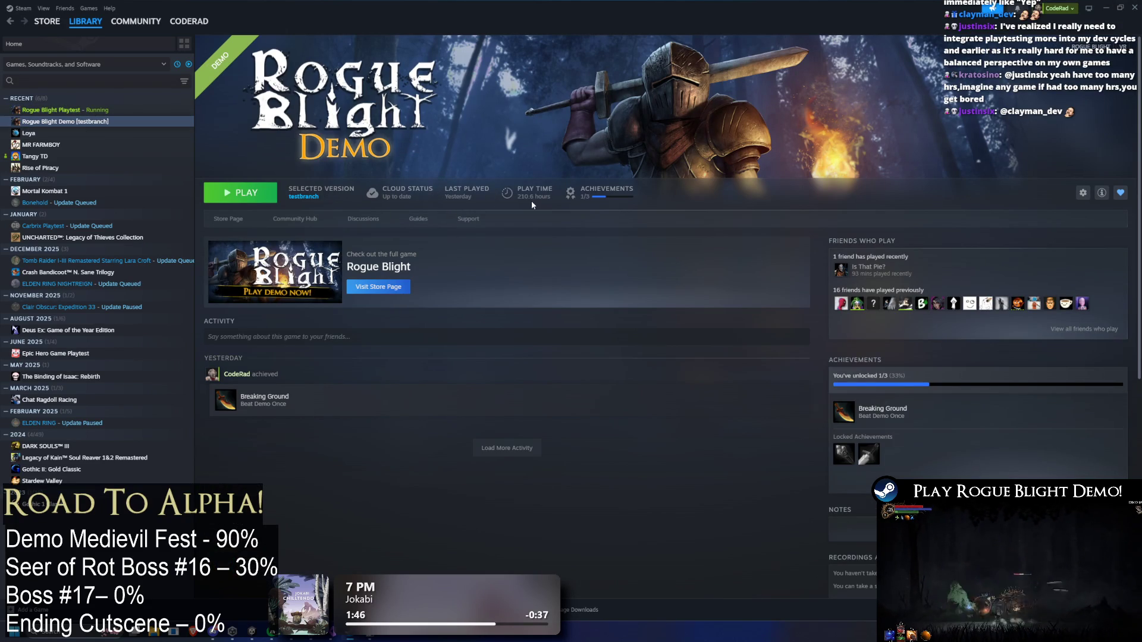
left_click(106, 111)
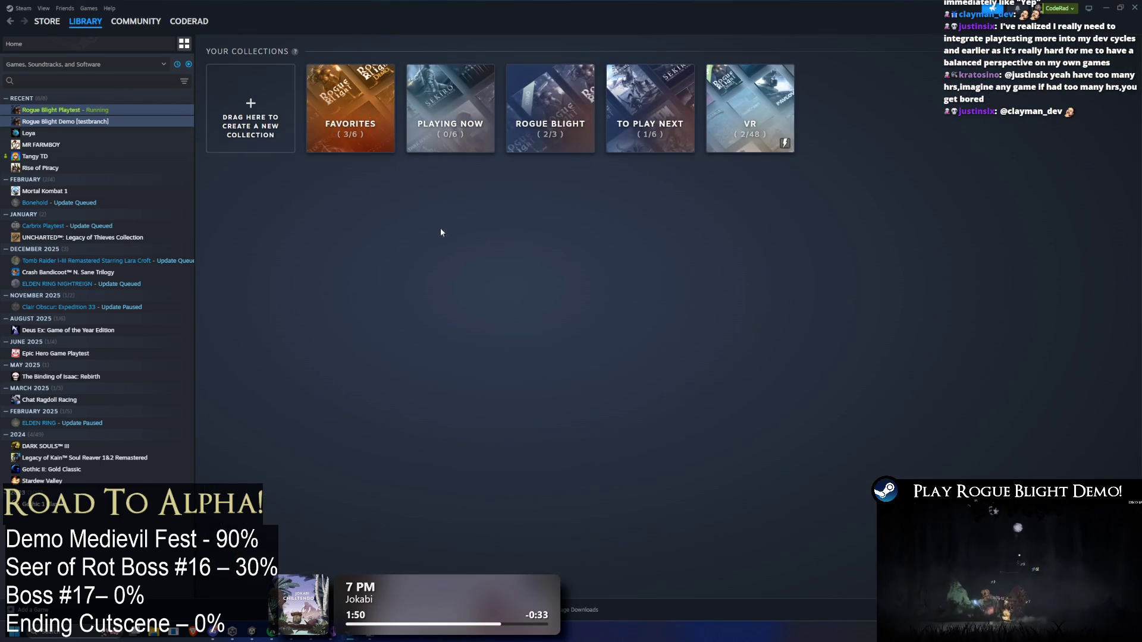
left_click(95, 99)
left_click(117, 110)
key("alt+Tab")
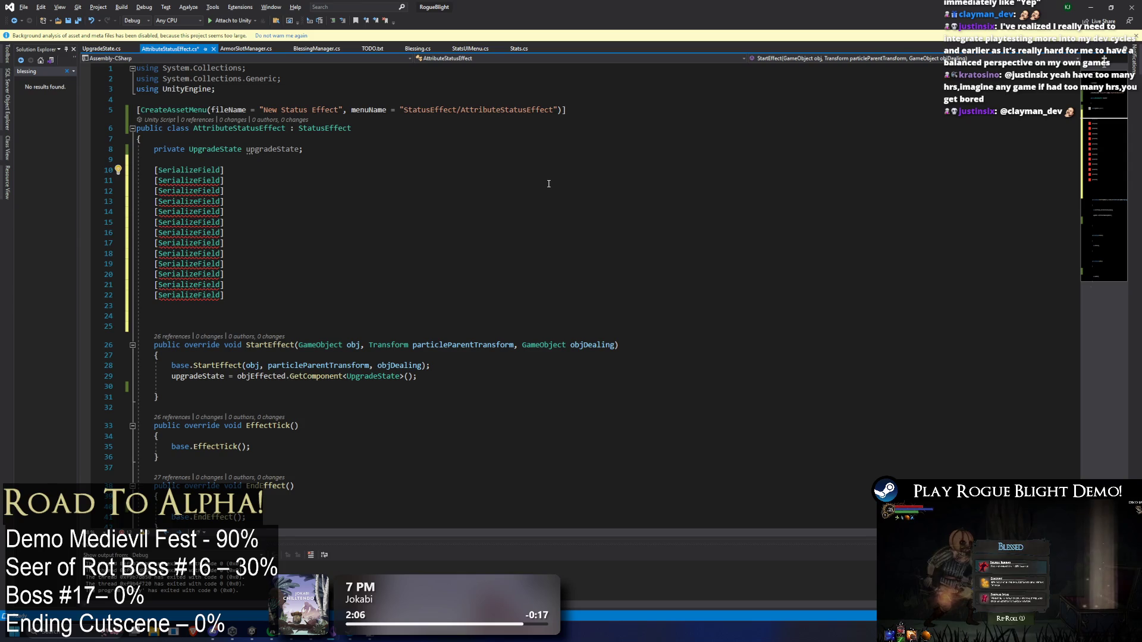
- Declare serialized int fields bonusSTR, bonusDEX, bonusINT, bonusDEF and bonusEleRes
type("int bonus")
left_click(290, 172)
type("ST")
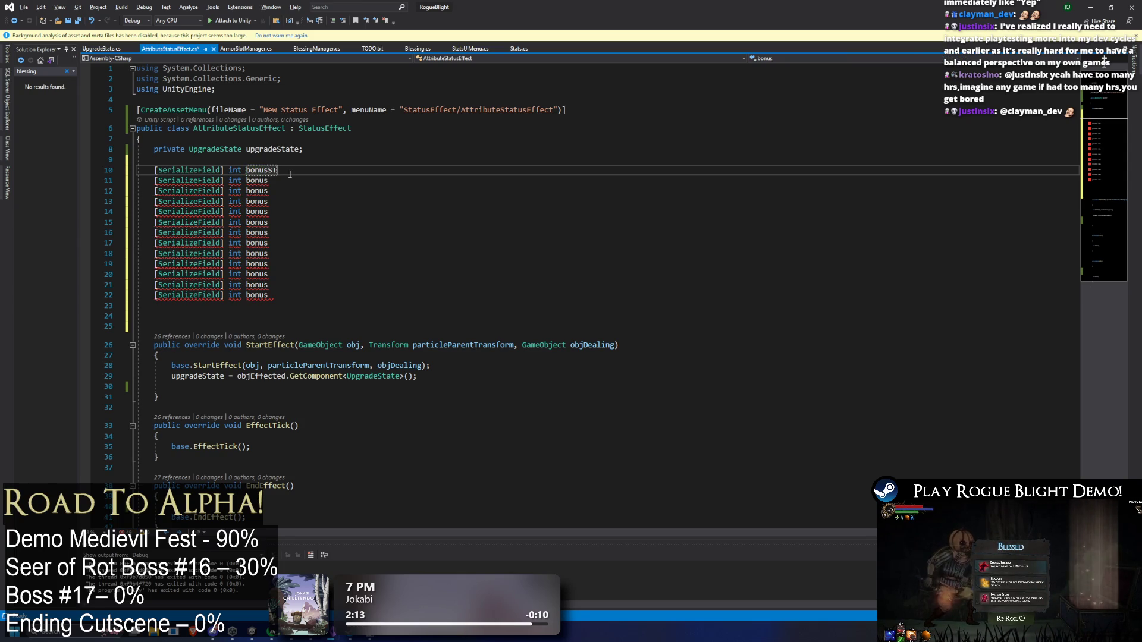
type("R;")
key("Down")
type("DEX;")
key("Down")
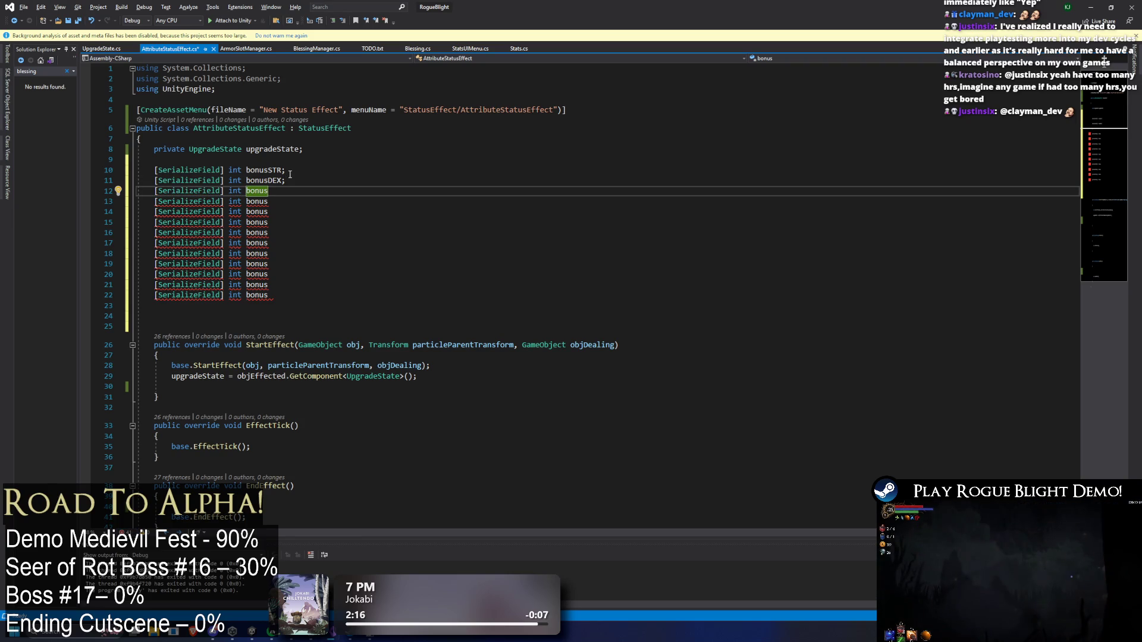
type("INT;")
key("Down")
type("DEF;")
key("Down")
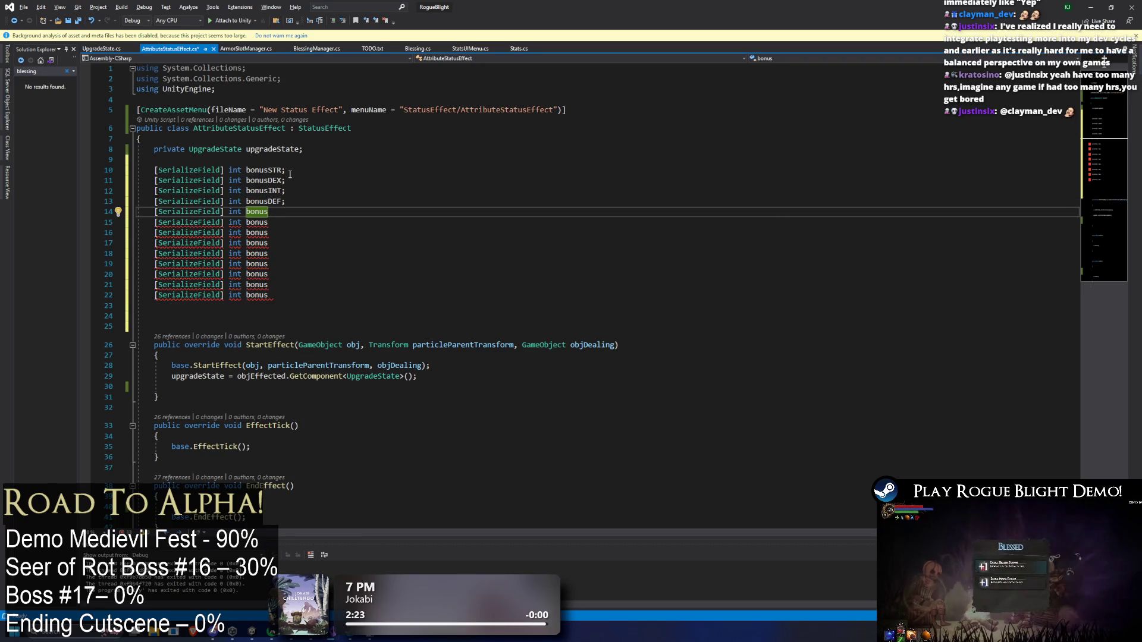
type("EleRes;")
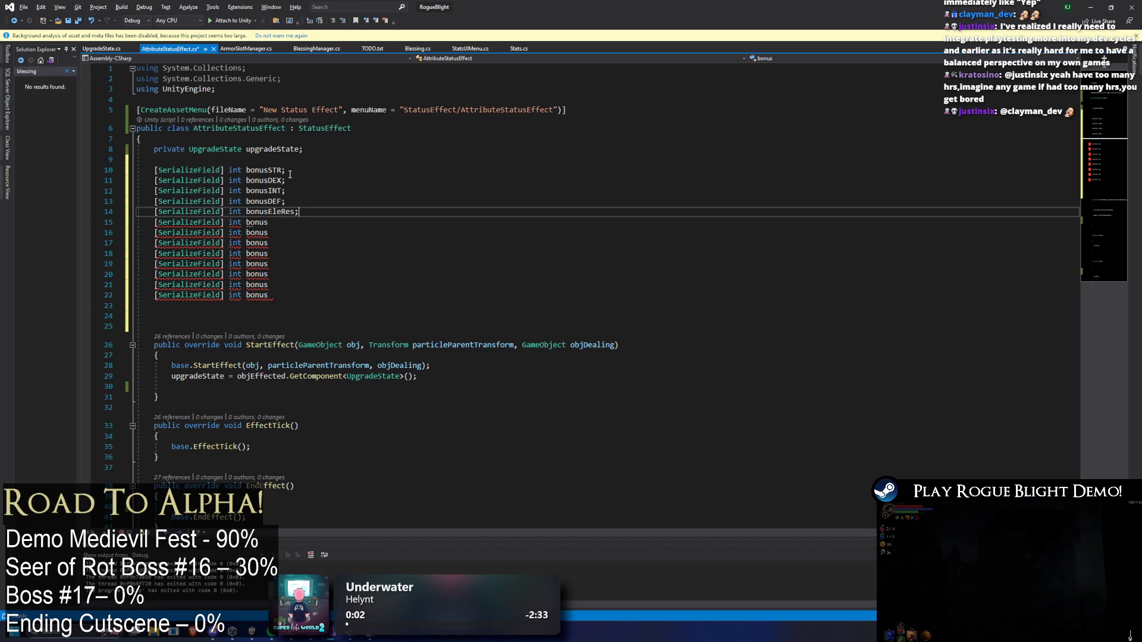
- Add bonusStatusRes, delete the leftover incomplete lines, and open UpgradeState.cs
mouse_move(171, 308)
left_mouse_down()
mouse_move(90, 221)
mouse_move(30, 220)
left_mouse_up()
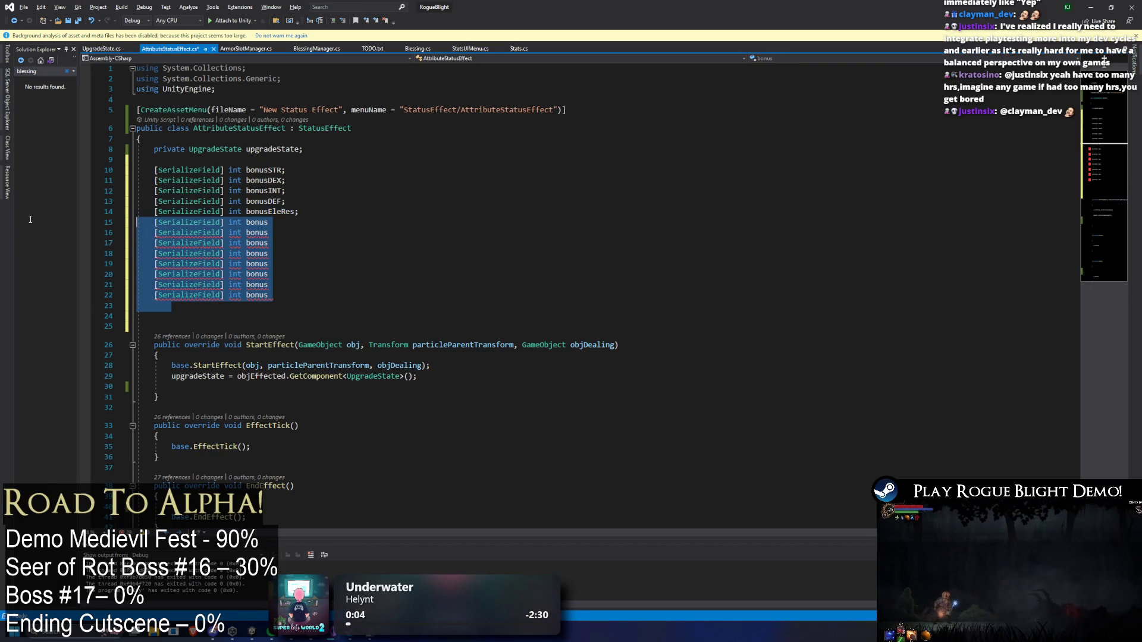
left_click(285, 232)
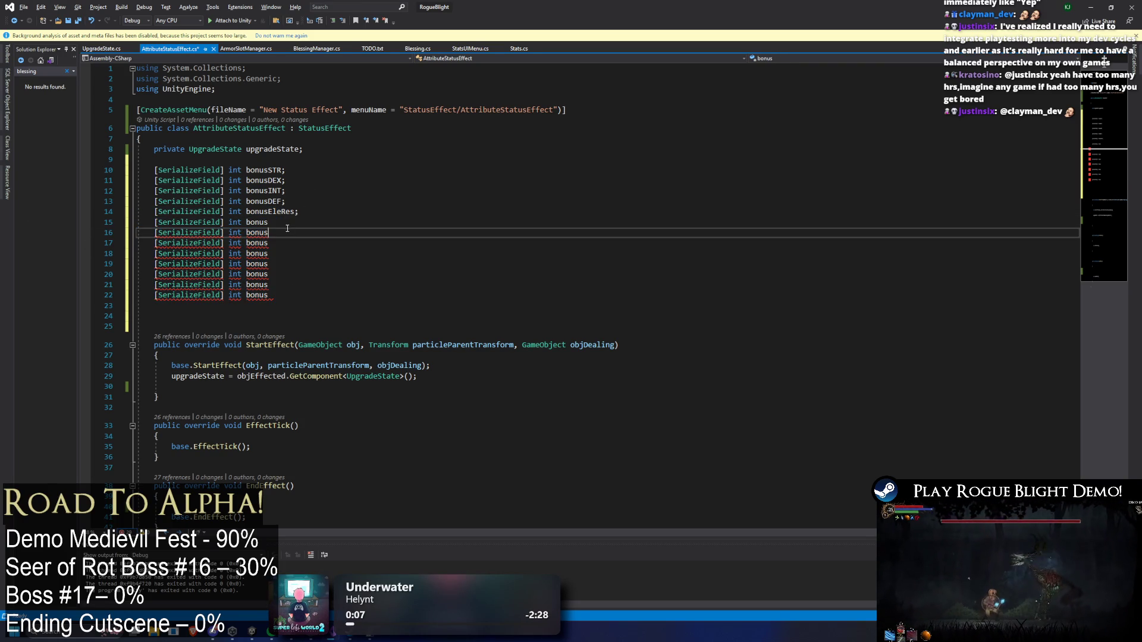
left_click(271, 223)
type("S")
key("BackSpace")
type("tusRes;")
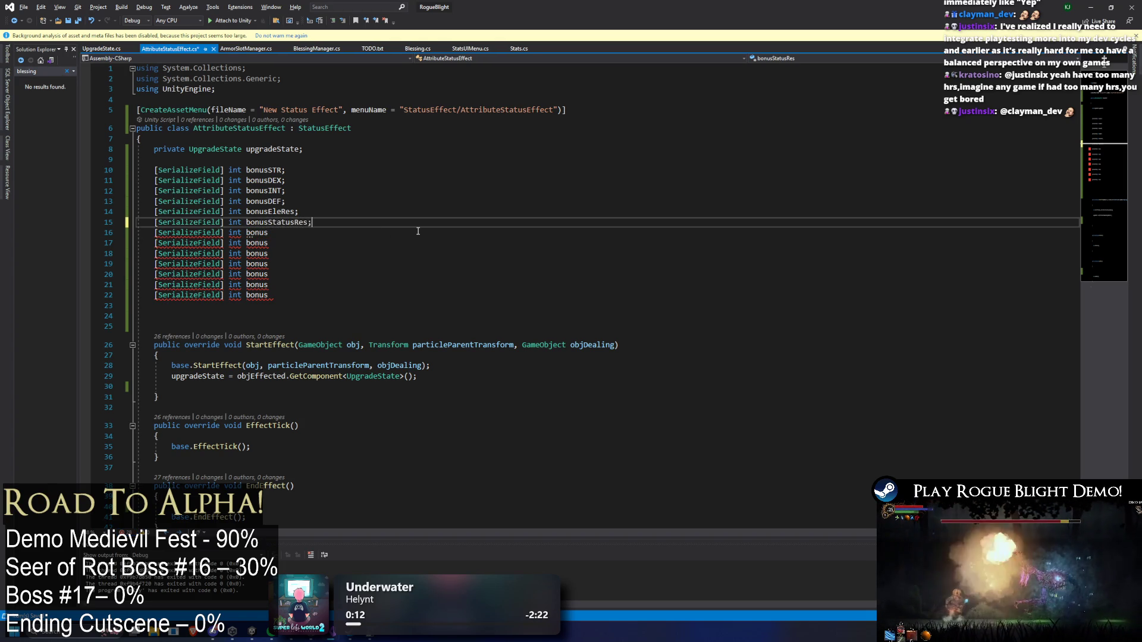
left_click_drag(274, 290, 380, 231)
key("Delete")
key("Delete")
key("Down")
key("Delete")
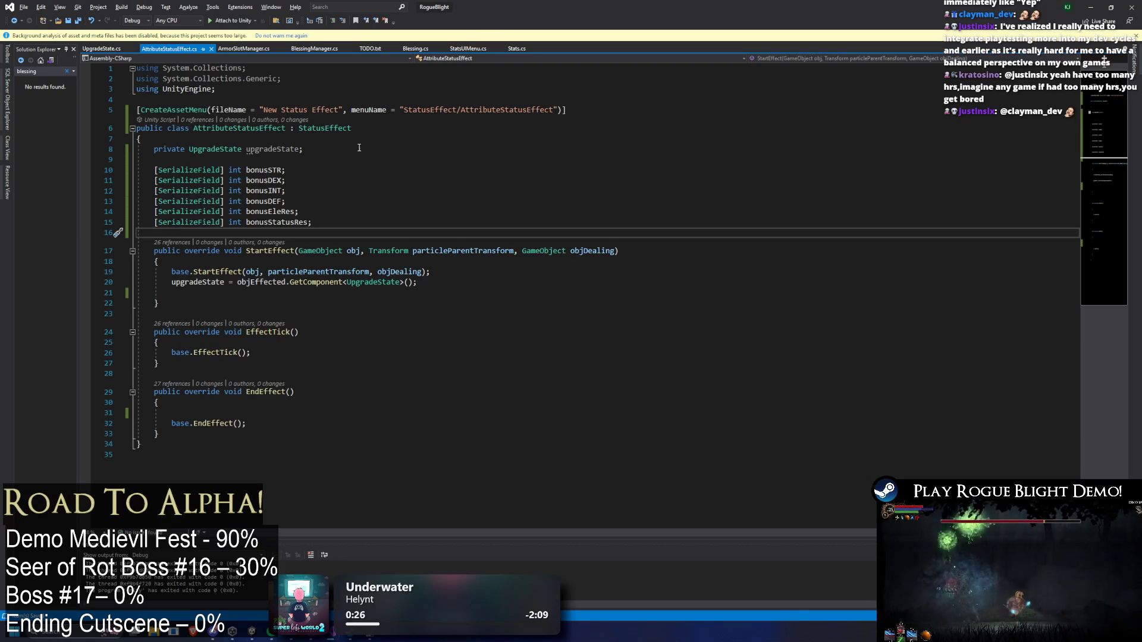
left_click(101, 48)
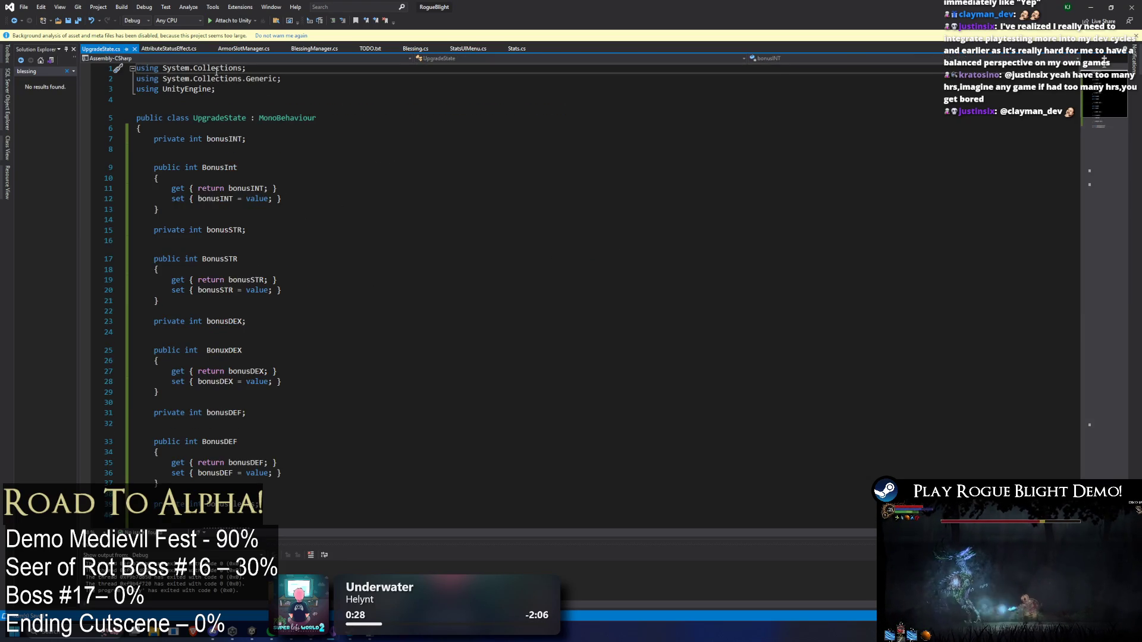
- Add a statusResistance field with StatusResistance property below the elemental resistance property
scroll(286, 397, "down", 2)
left_click(267, 360)
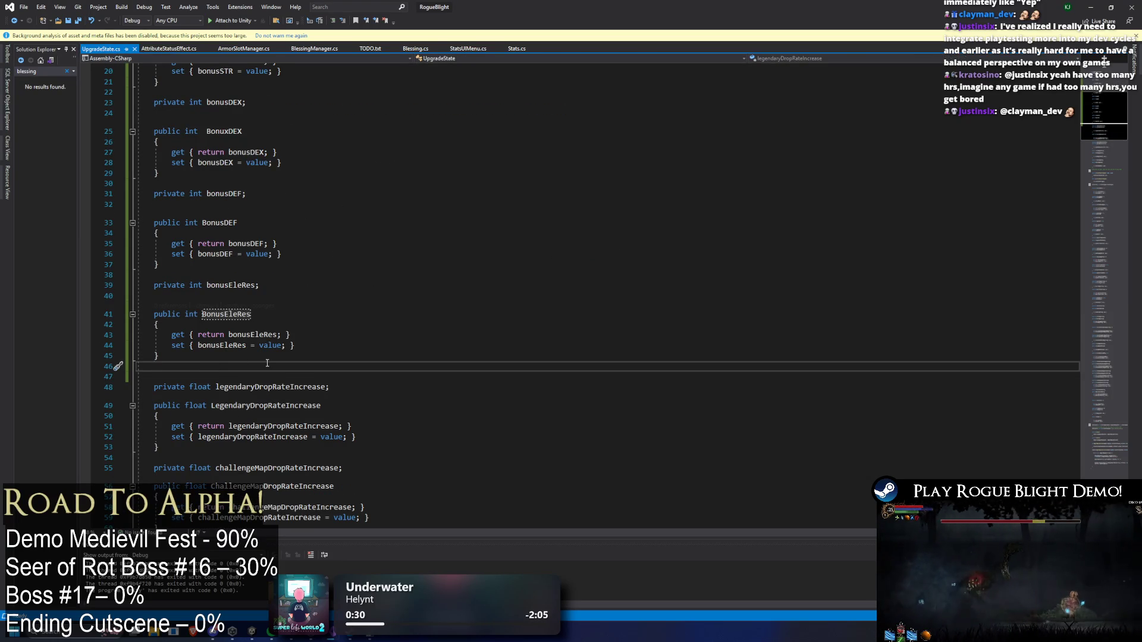
key("Return")
key("Return")
type("propful")
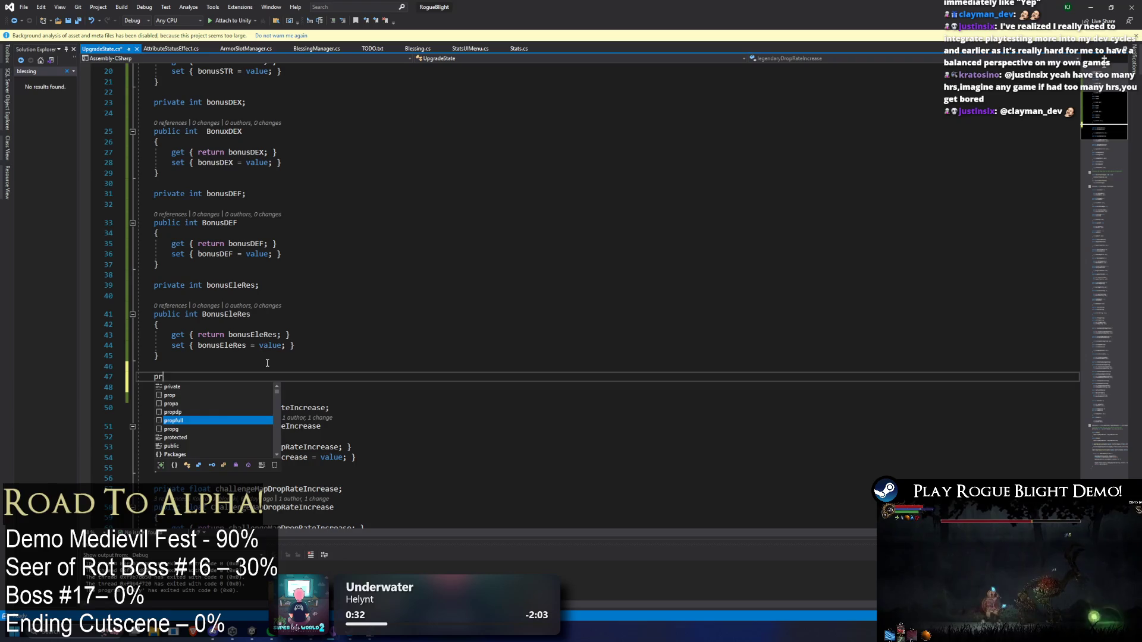
key("Tab")
key("Tab")
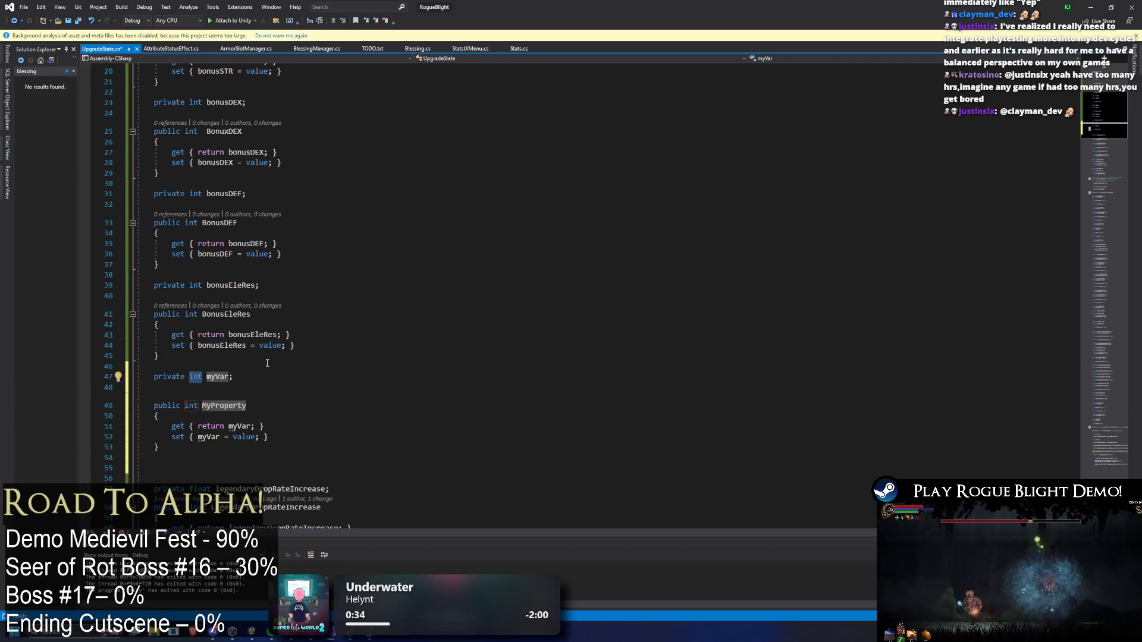
key("Tab")
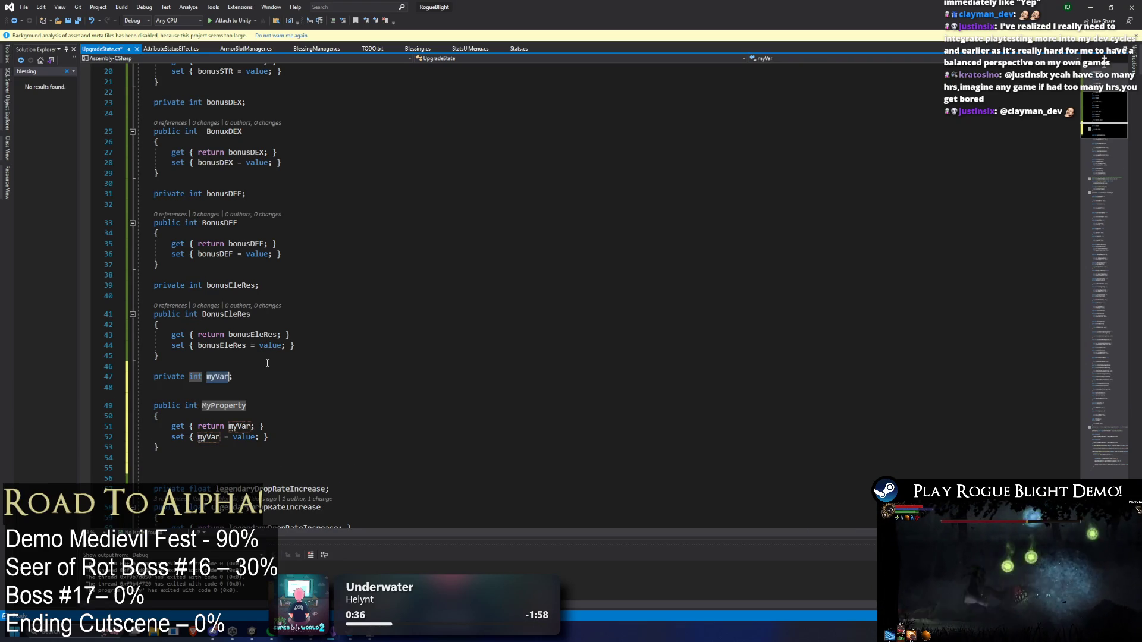
type("statusRes")
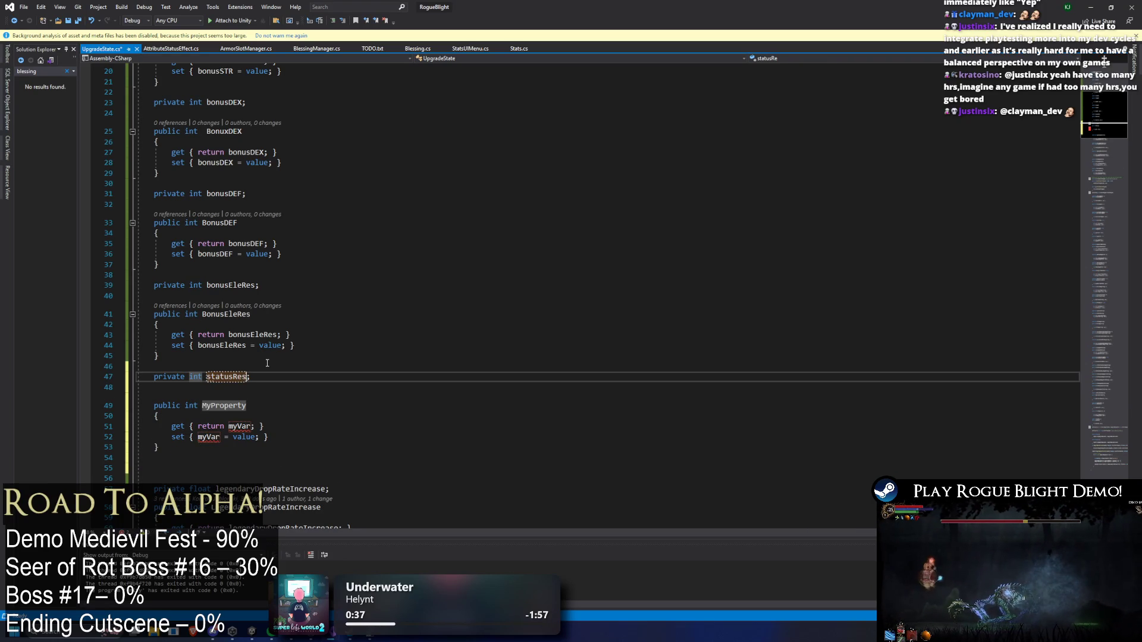
key("Tab")
type("sta")
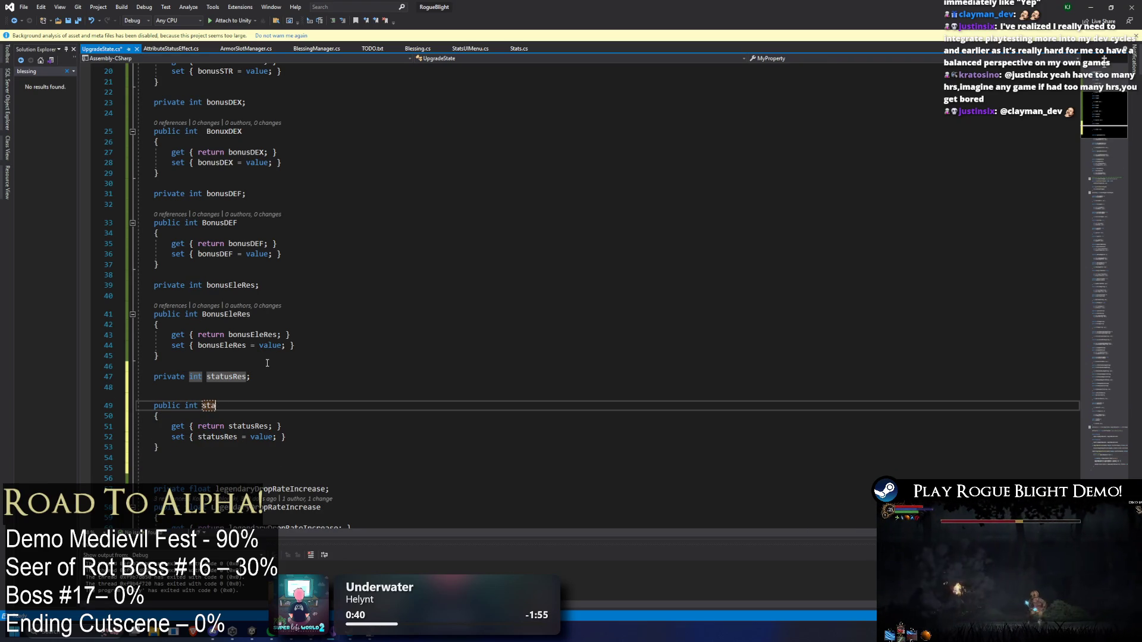
key("BackSpace")
key("BackSpace")
key("BackSpace")
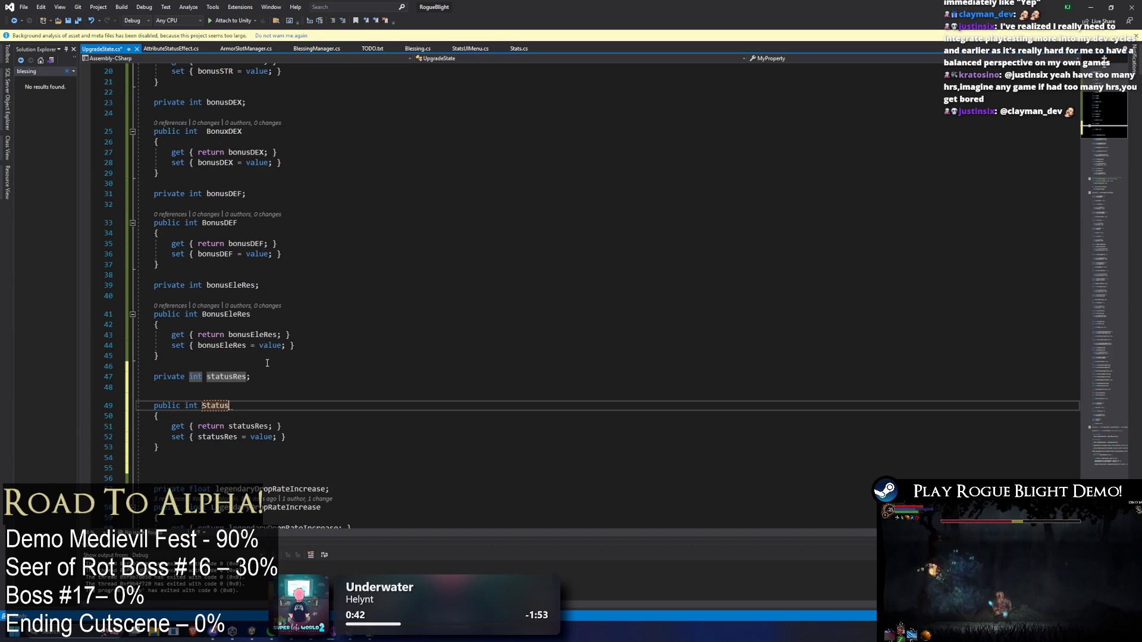
left_click(247, 377)
type("istance")
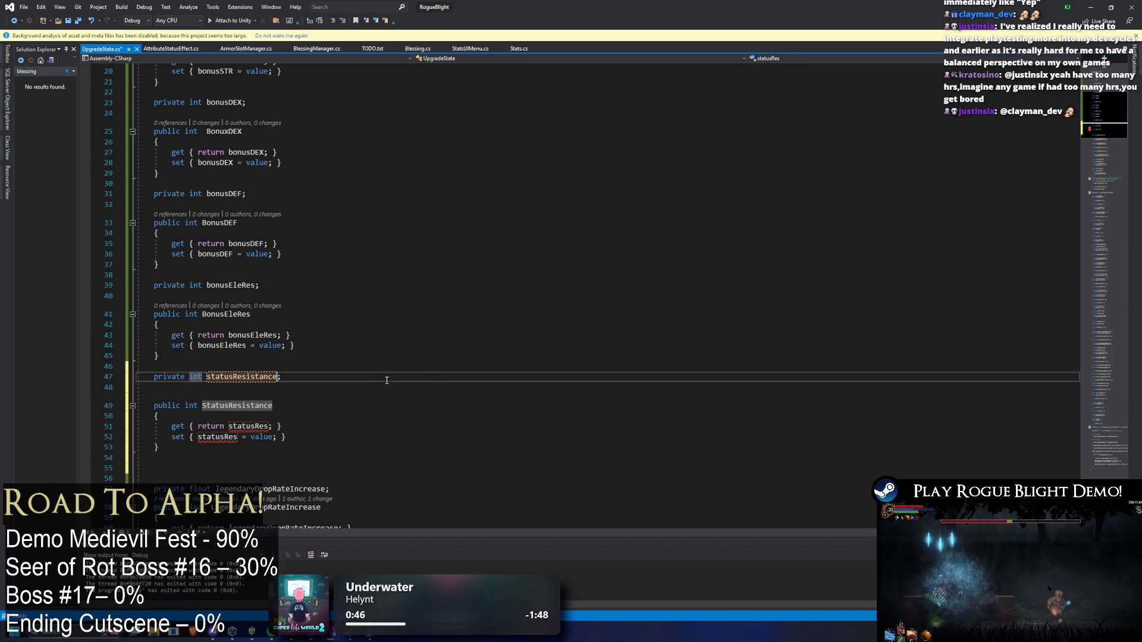
key("Return")
left_click(438, 357)
- Rename the BonusEleRes property to BonusElementalResistance
left_click(268, 315)
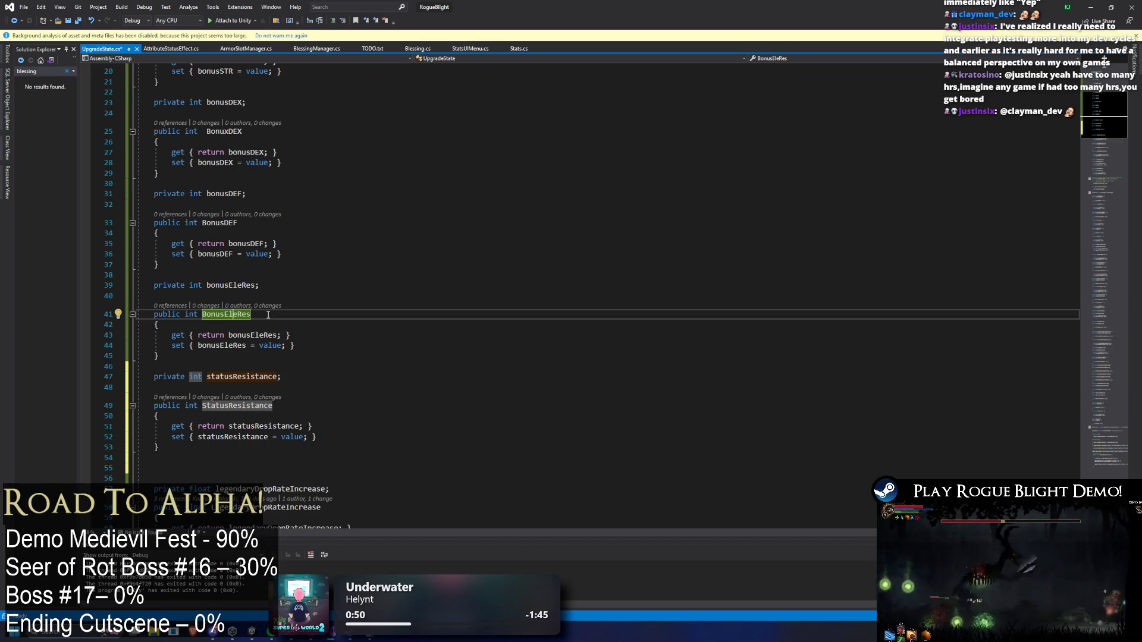
type("mental")
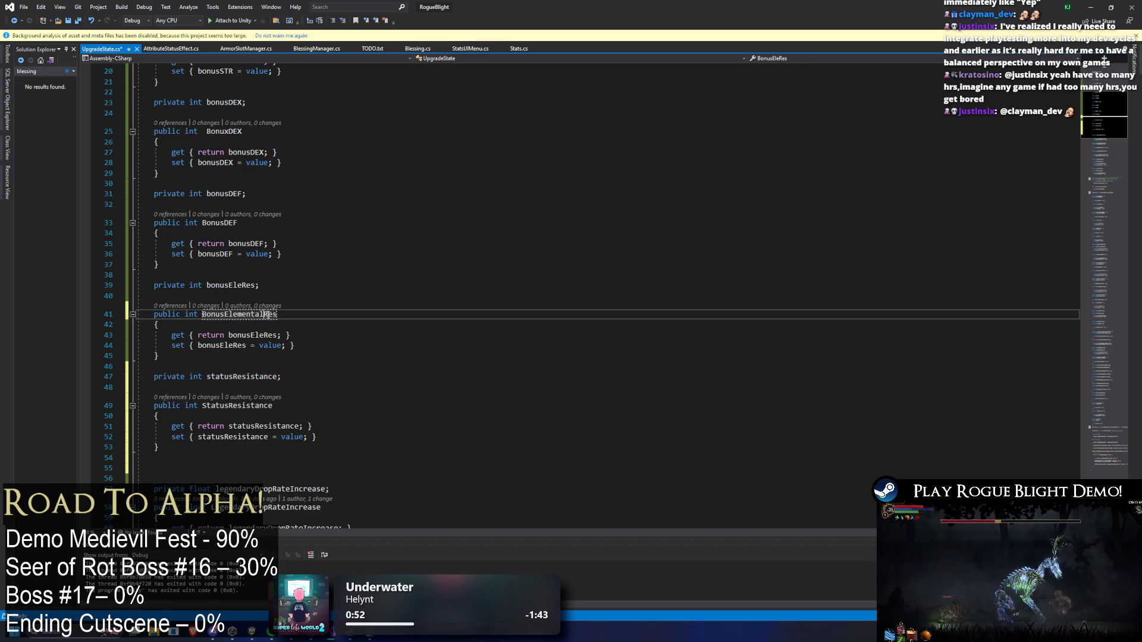
key("Return")
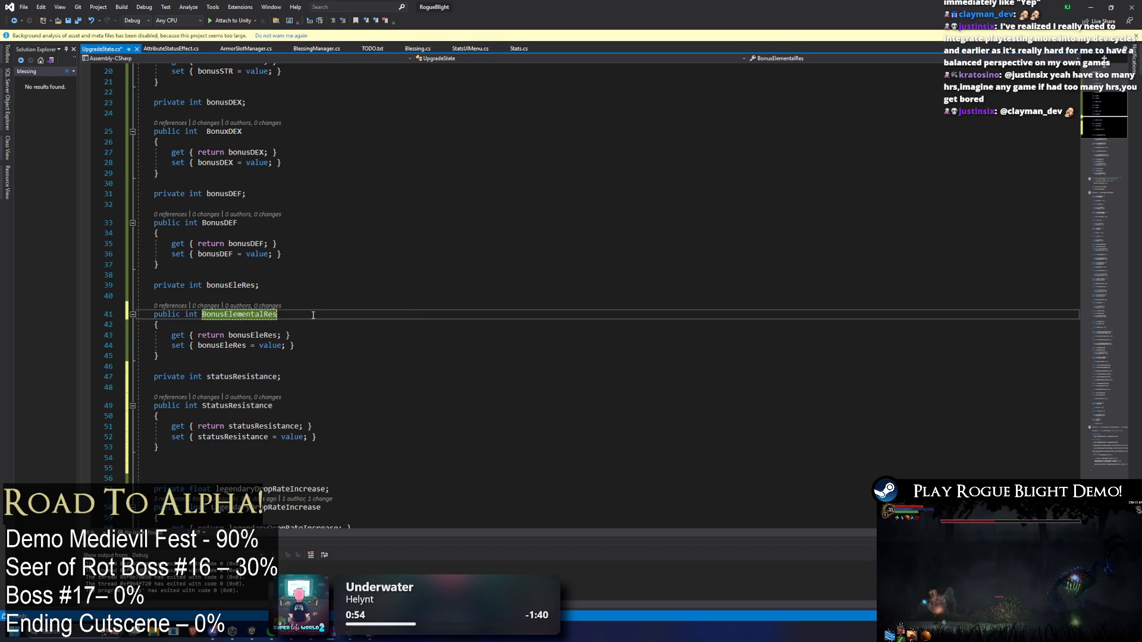
type("is")
key("Return")
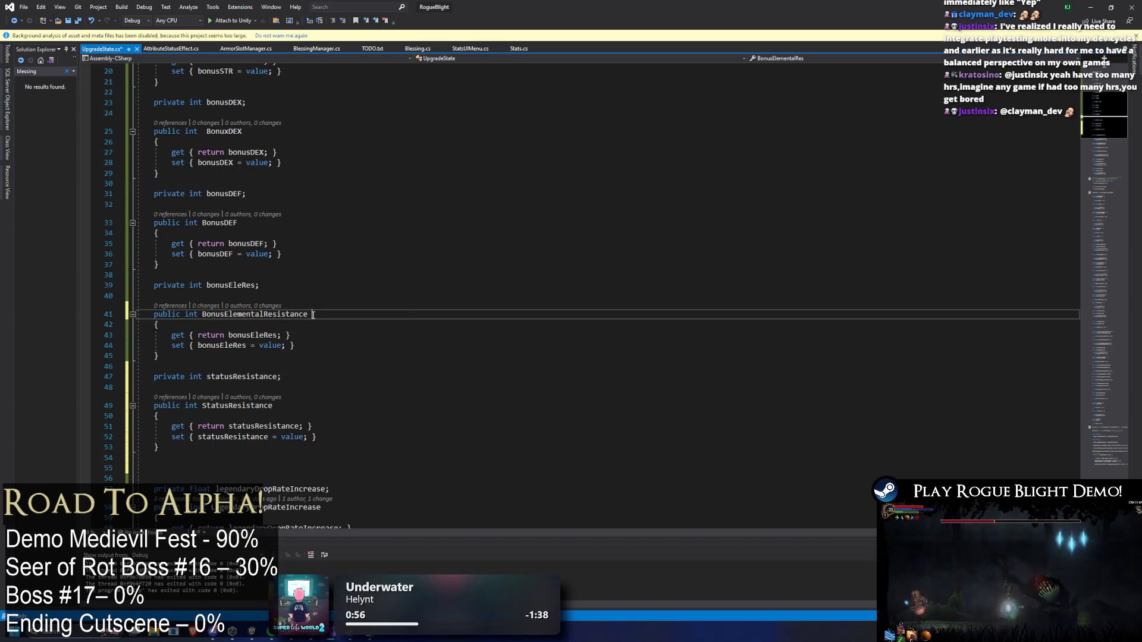
left_click(274, 332)
left_click(263, 314)
- Rename the field to bonusElementalResistance in its declaration, getter and setter, then return to AttributeStatusEffect.cs
double_click(217, 283)
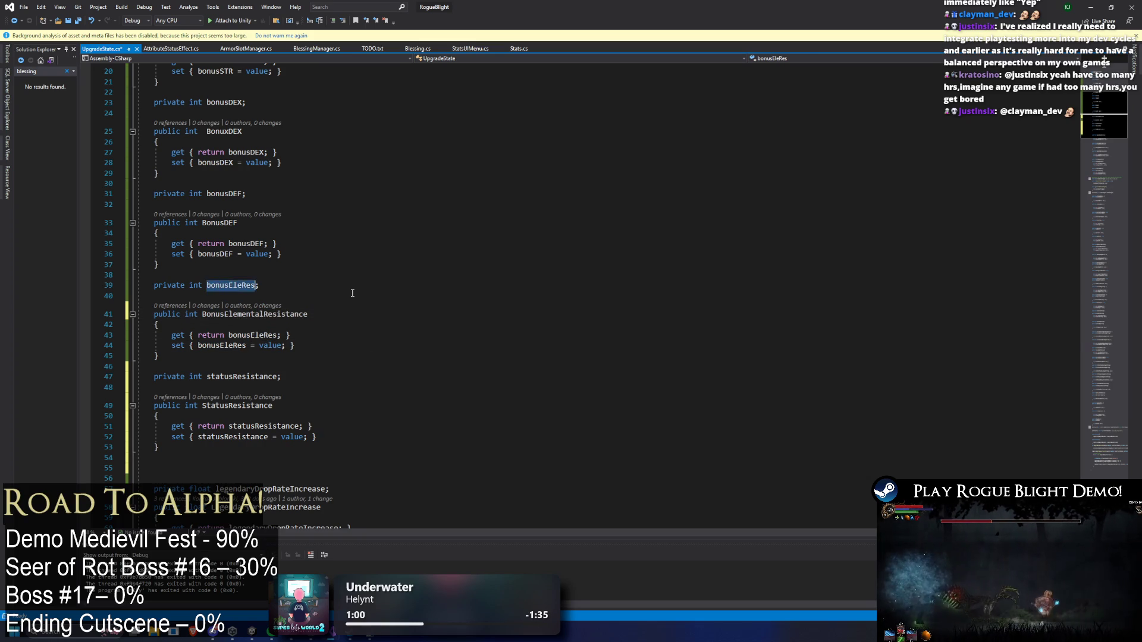
type("b")
type("sE")
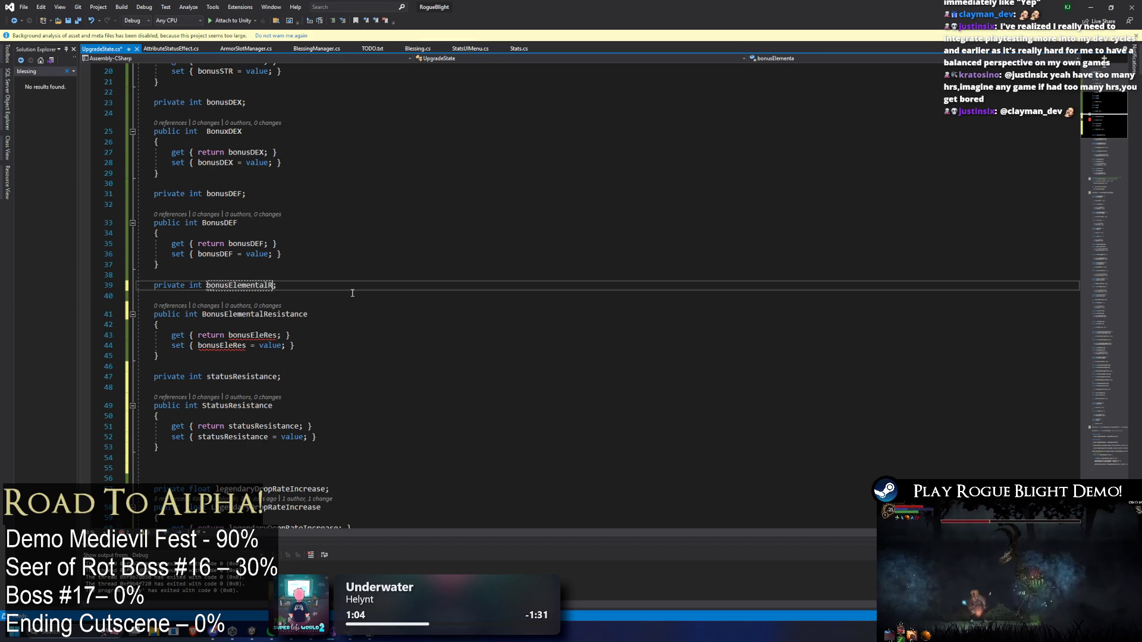
type("stance")
left_click(433, 296)
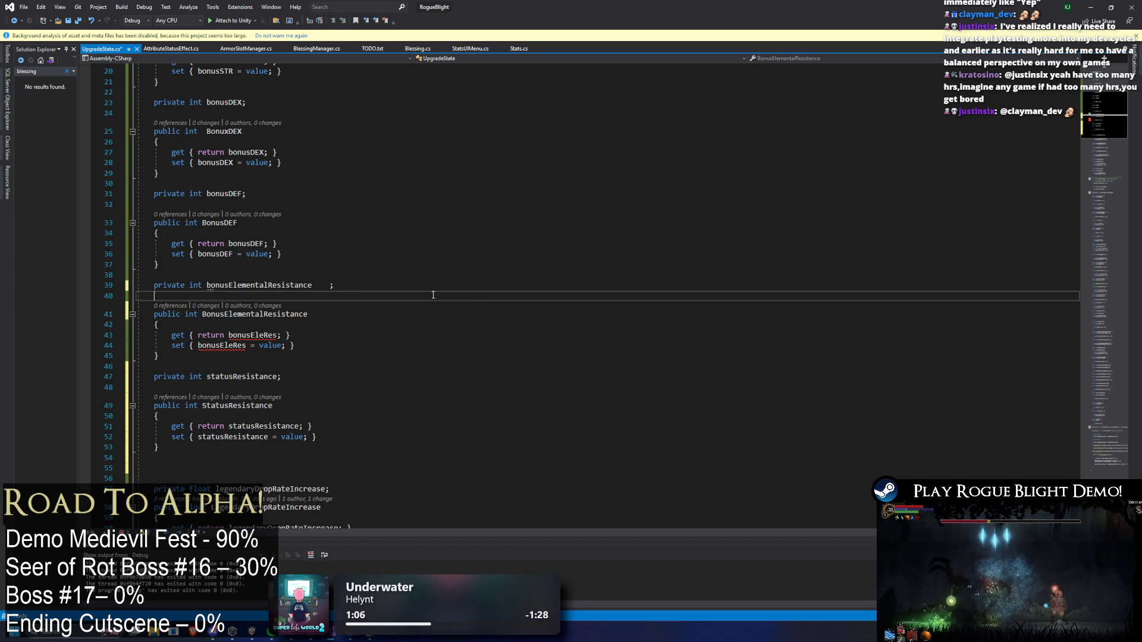
left_click(325, 283)
key("BackSpace")
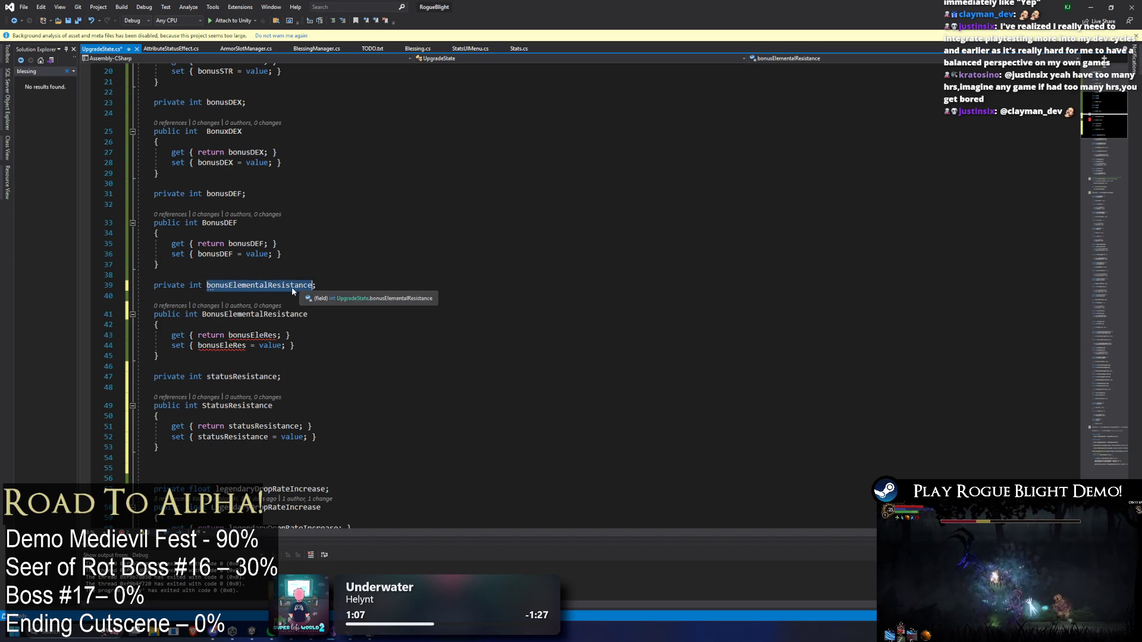
double_click(250, 337)
type("bonusElementalResistance")
double_click(221, 346)
type("bonusElementalResistance")
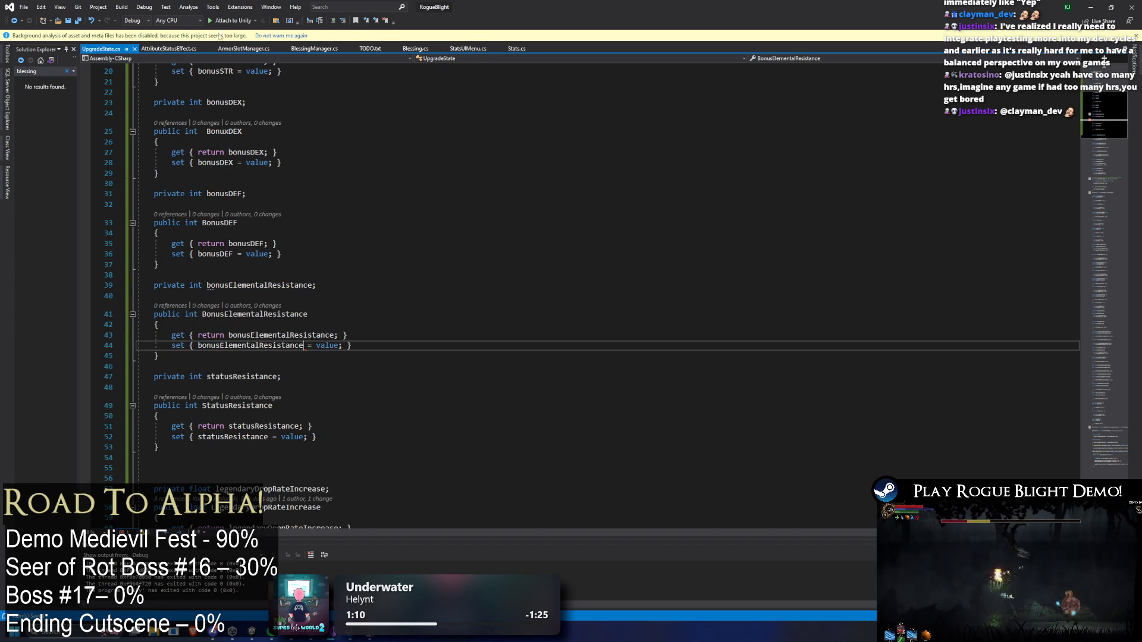
left_click(169, 48)
double_click(267, 211)
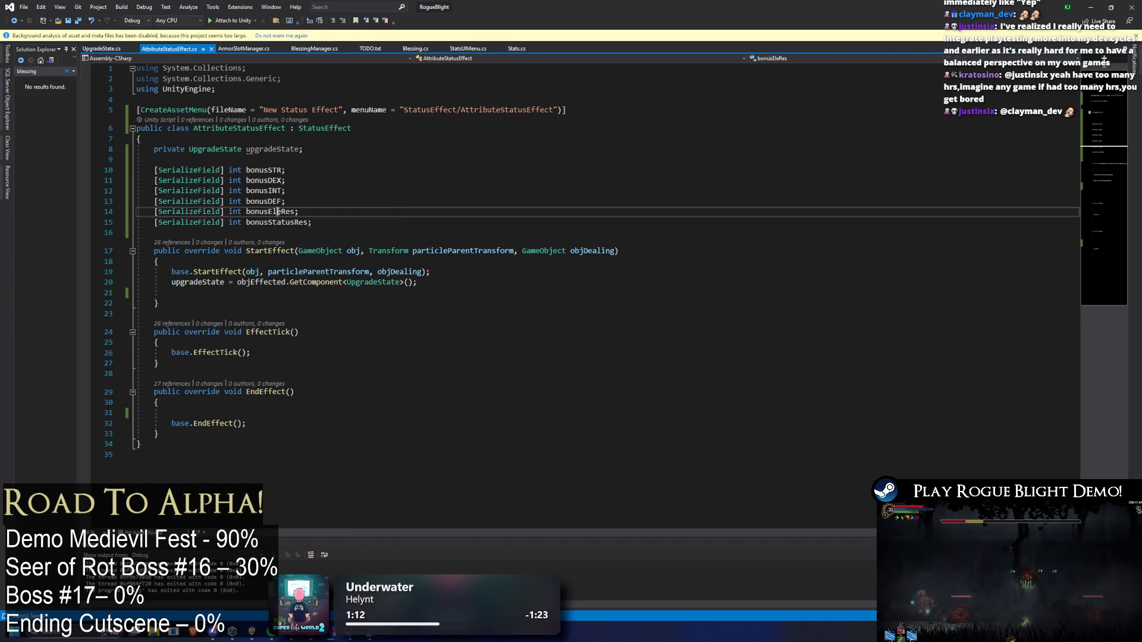
- Paste bonusElementalResistance on line 14 and retype the bonusStatusRes field name
type("bonusElementalResistance")
left_click(280, 222)
double_click(281, 222)
type("bons")
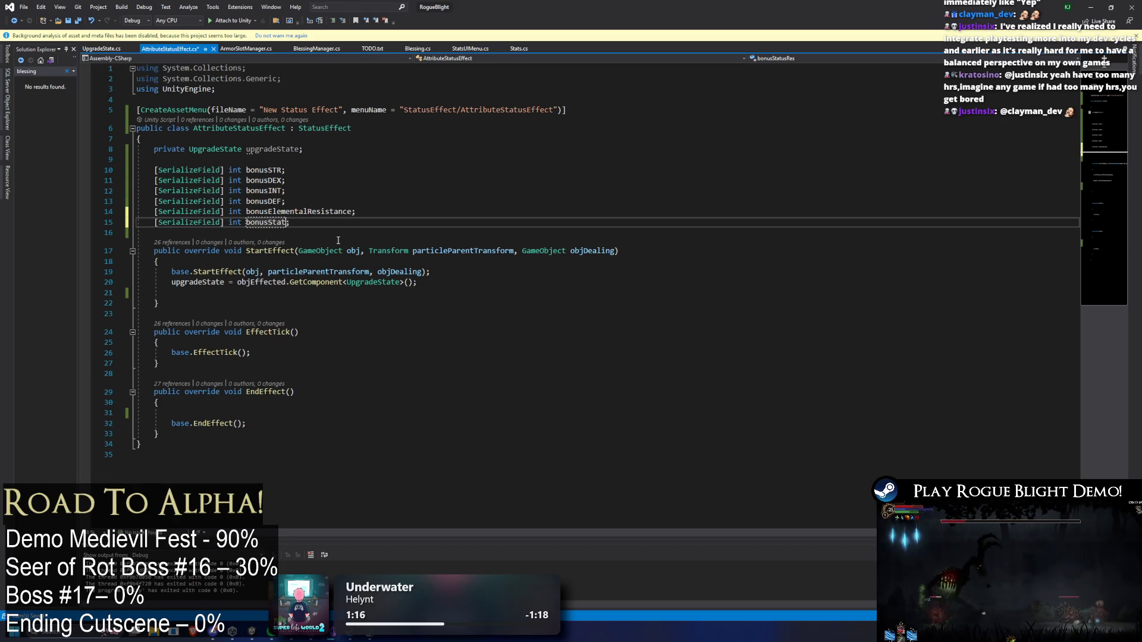
type("usResistance")
left_click(338, 239)
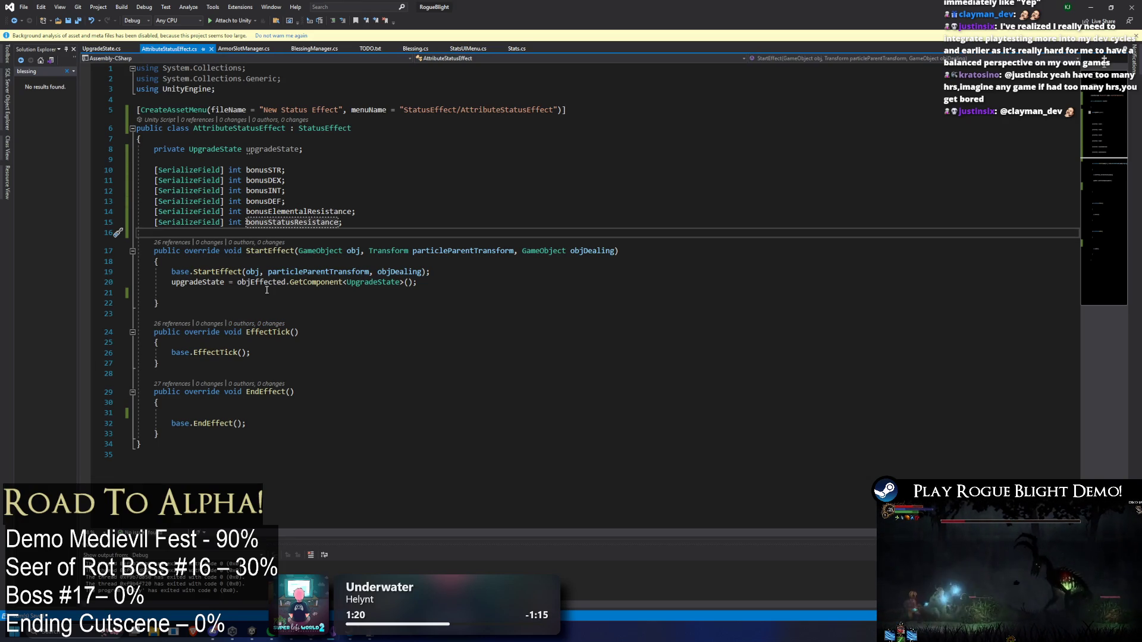
- Add 'upgradeState.BonusSTR += bonusSTR;' in StartEffect and begin the next line
left_click(225, 295)
key("Return")
key("Return")
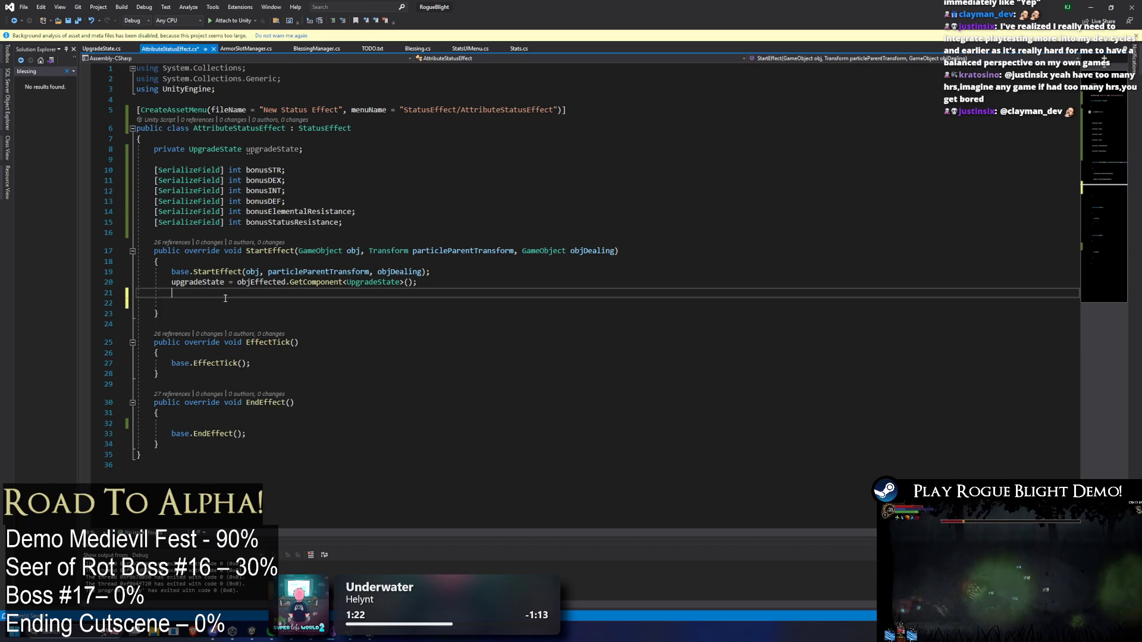
type("upgradeState.")
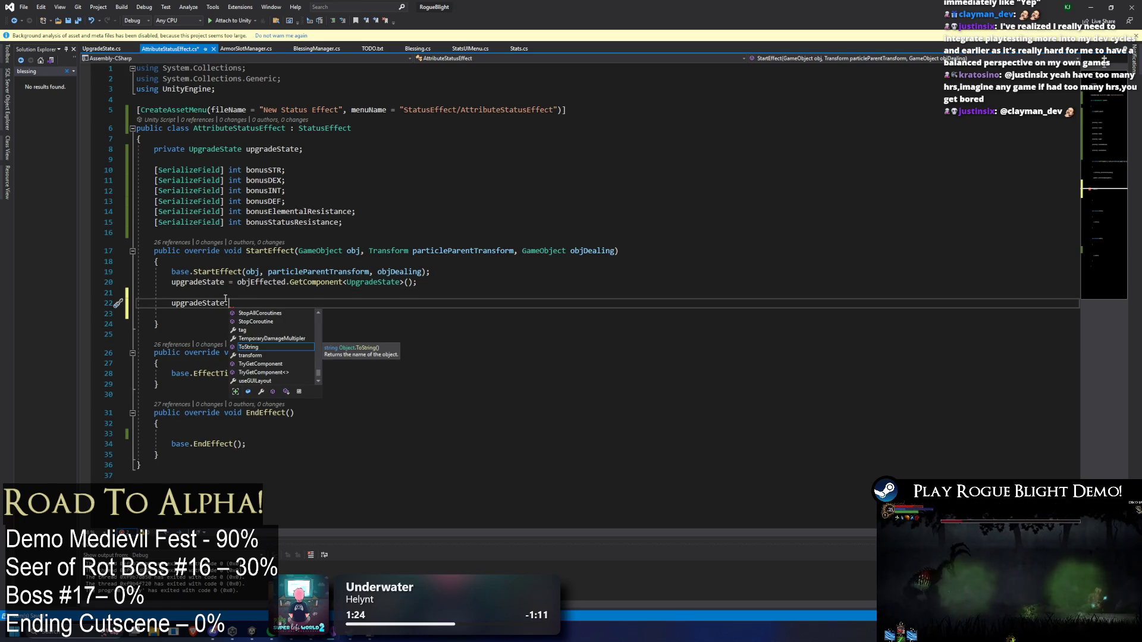
type("bon")
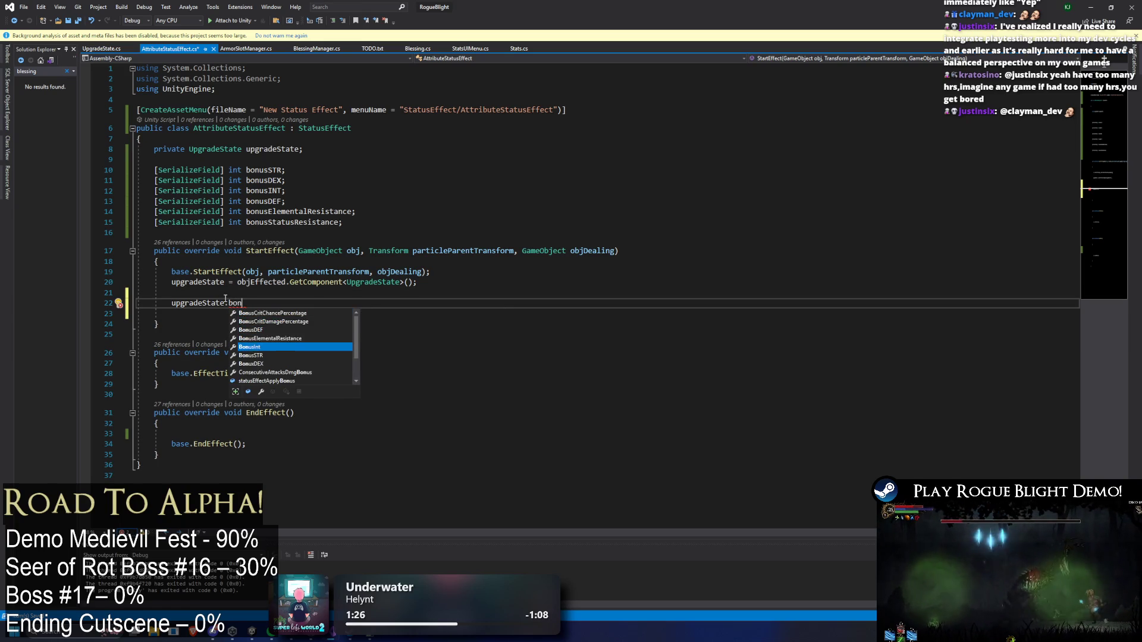
key("Down")
key("Tab")
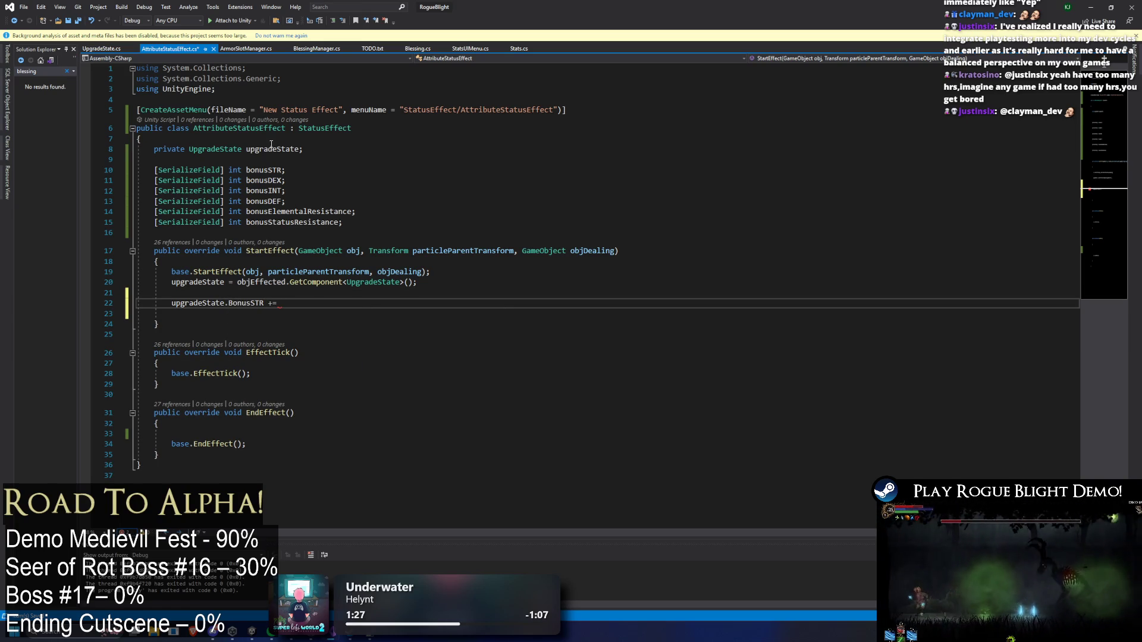
type("bonusSTR;")
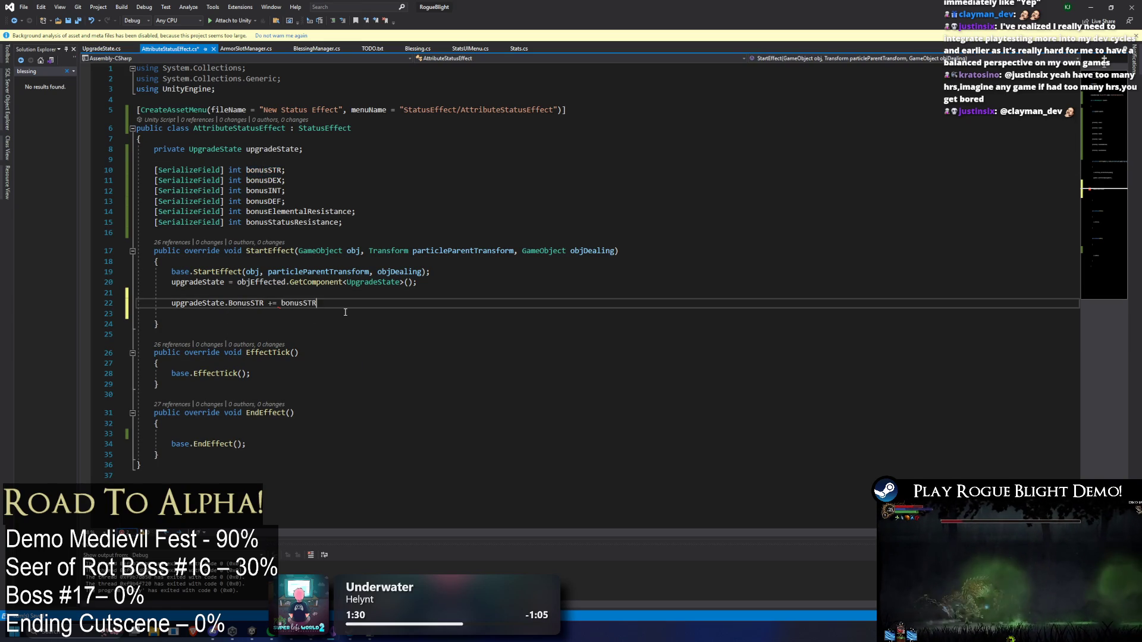
key("Return")
double_click(189, 304)
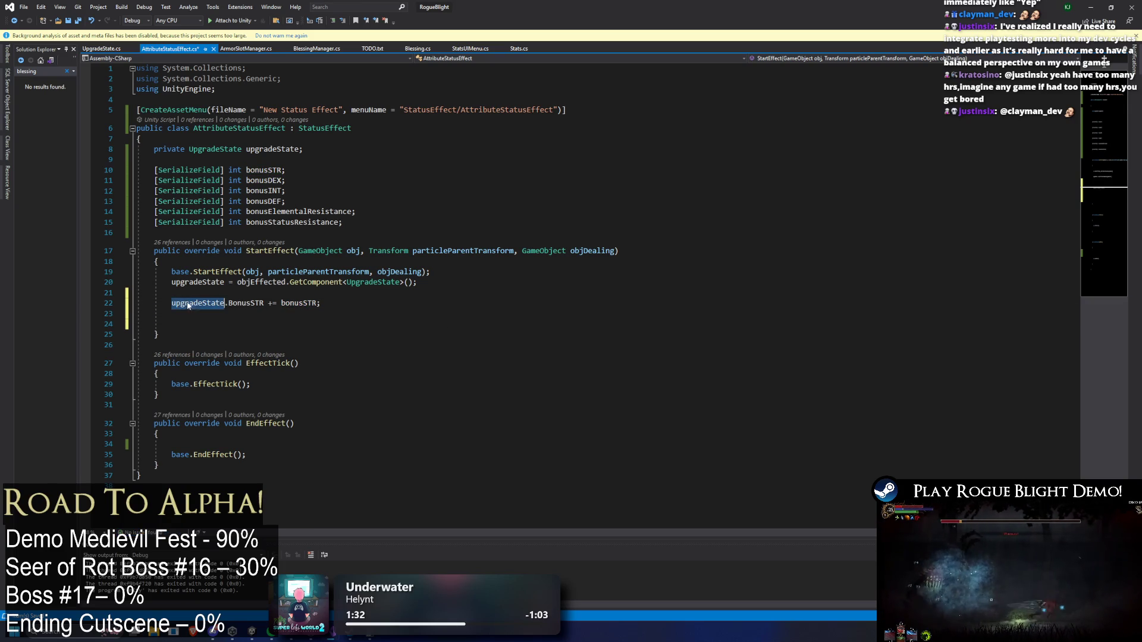
left_click(200, 315)
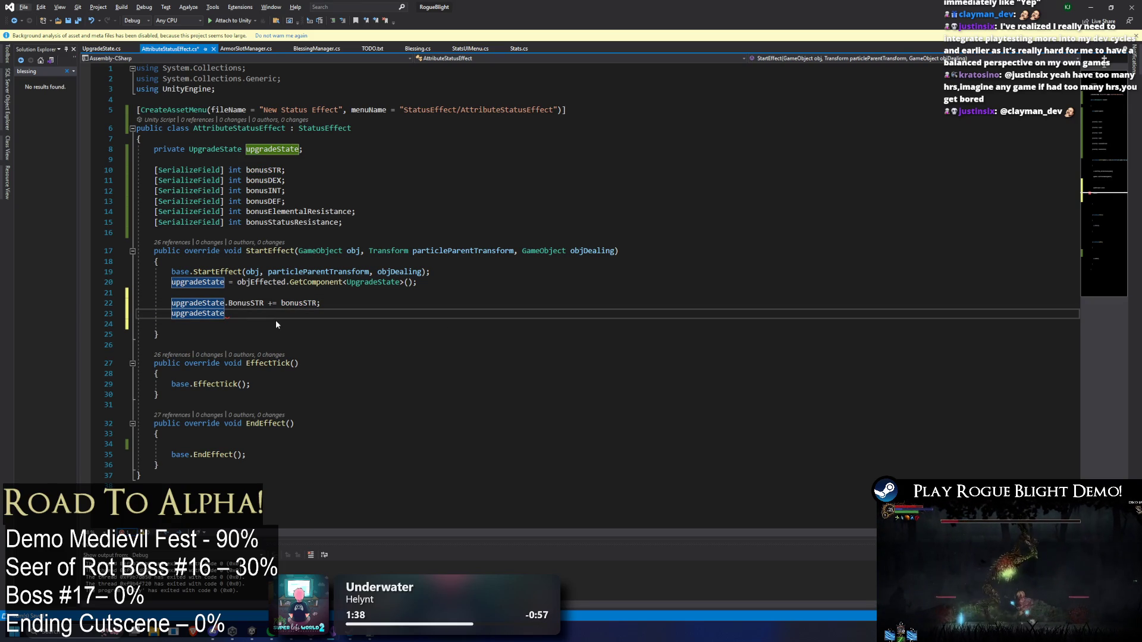
- Clear the partial name and type 'upgradeState.Bonus' across the new StartEffect lines 23–27
key("BackSpace")
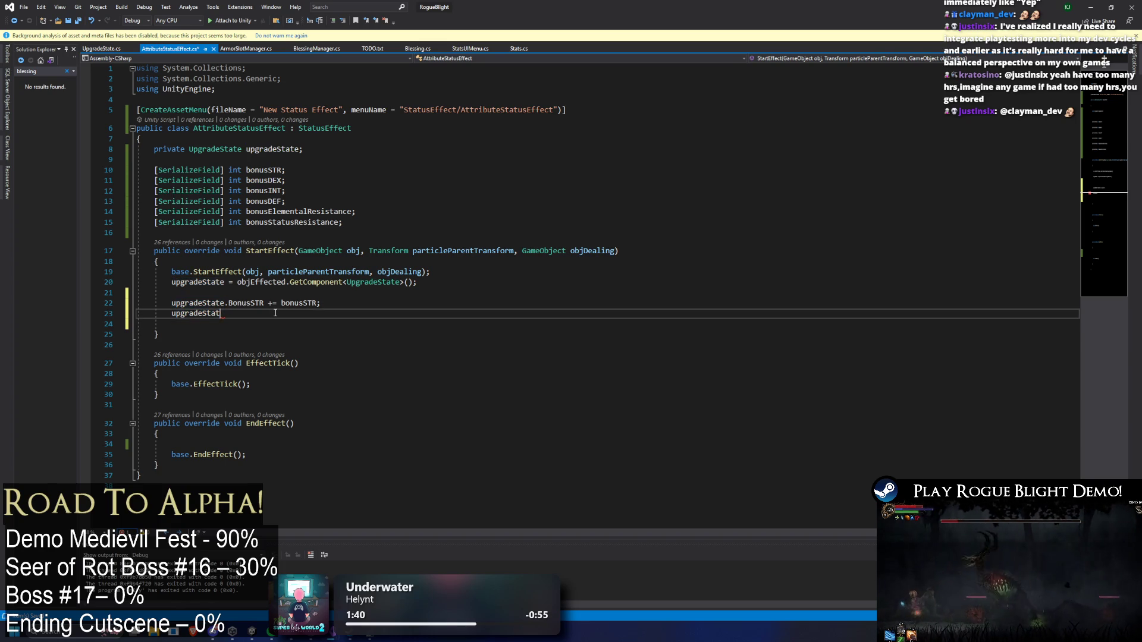
key("BackSpace")
key("Return")
key("Return")
key("Return")
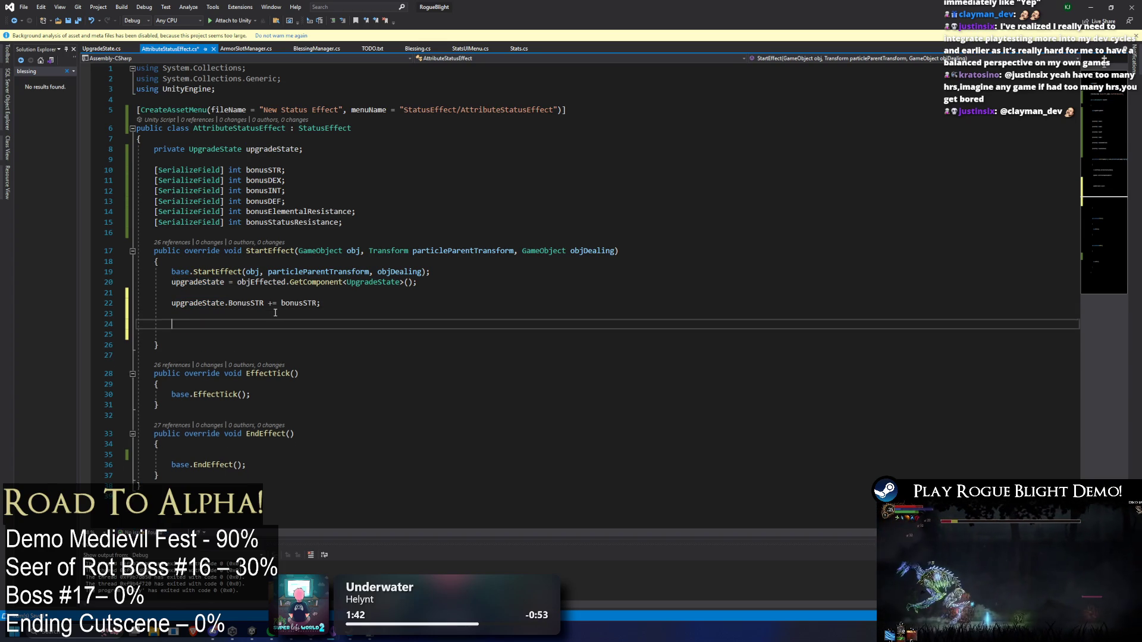
key("Up")
key("Up")
key("Up")
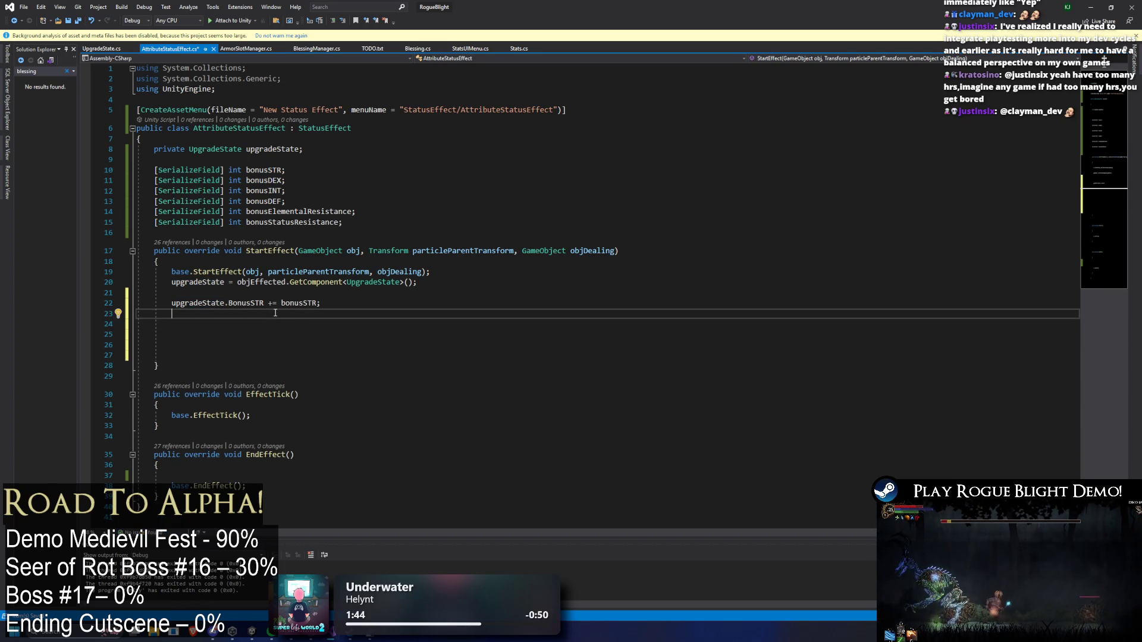
key("Return")
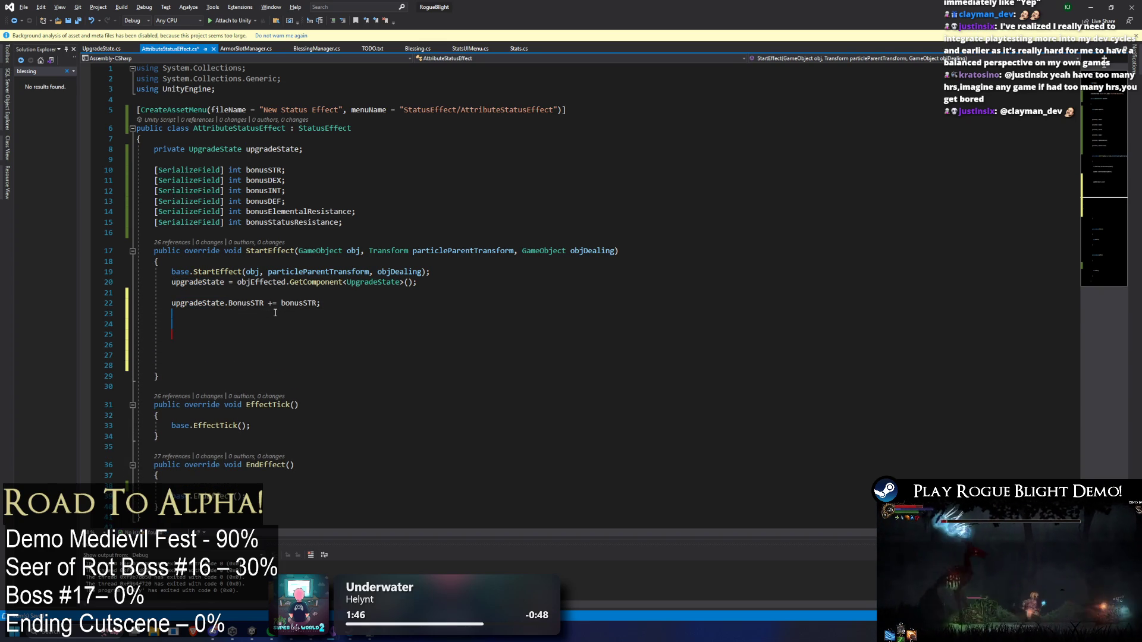
type("upgradeState")
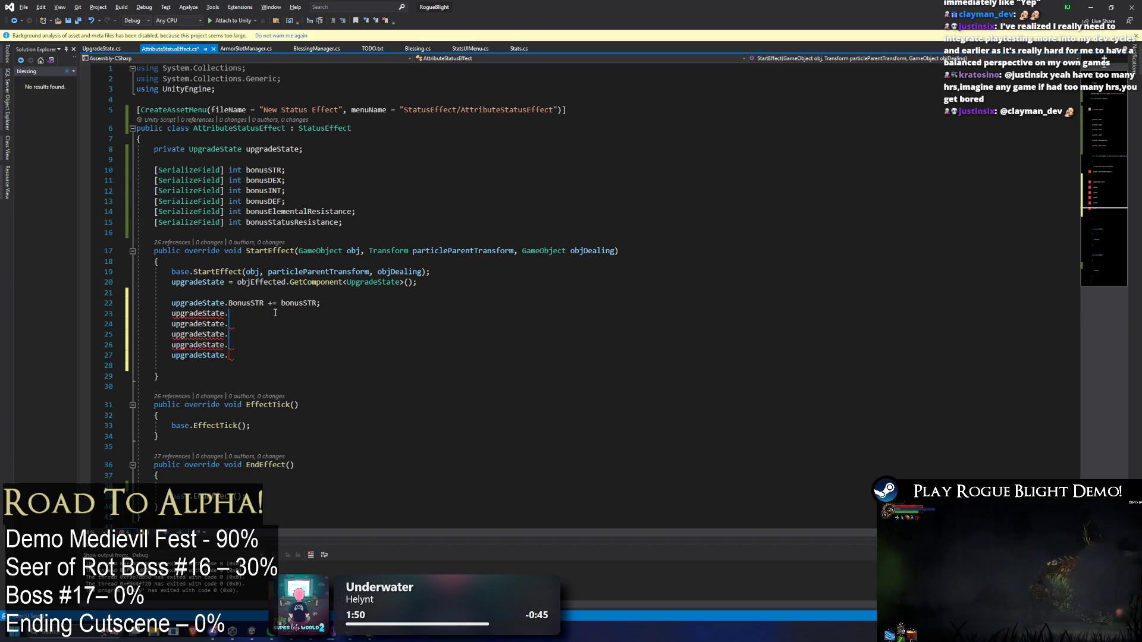
type(".Bonus")
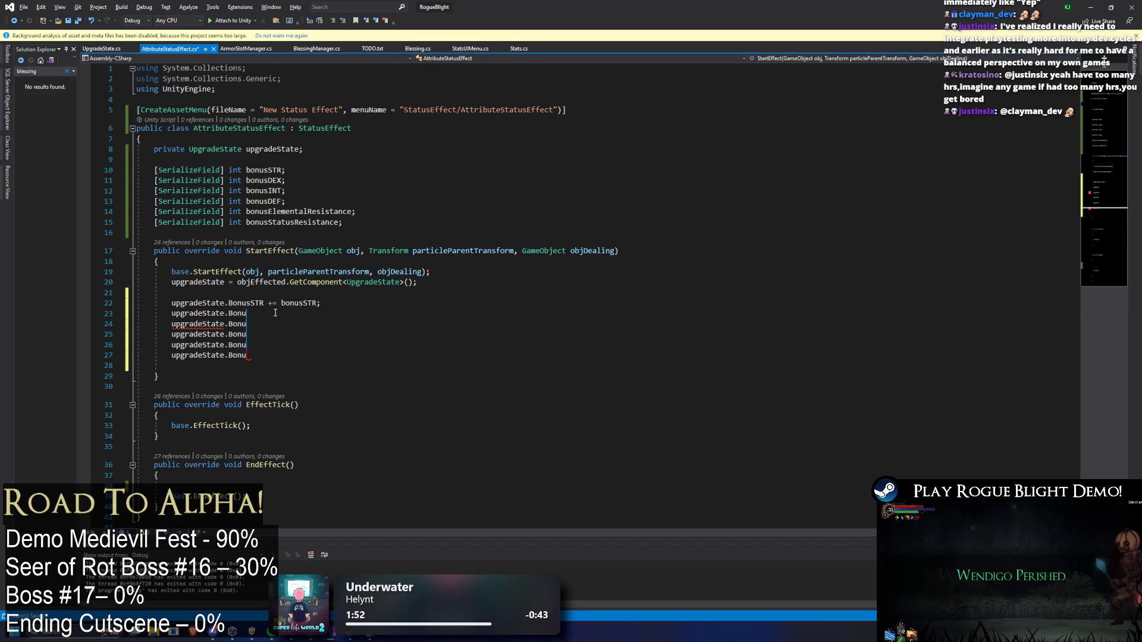
- Complete the first three lines as BonusDEX, BonusINT and BonusDEF
left_click(276, 313)
type("DEX")
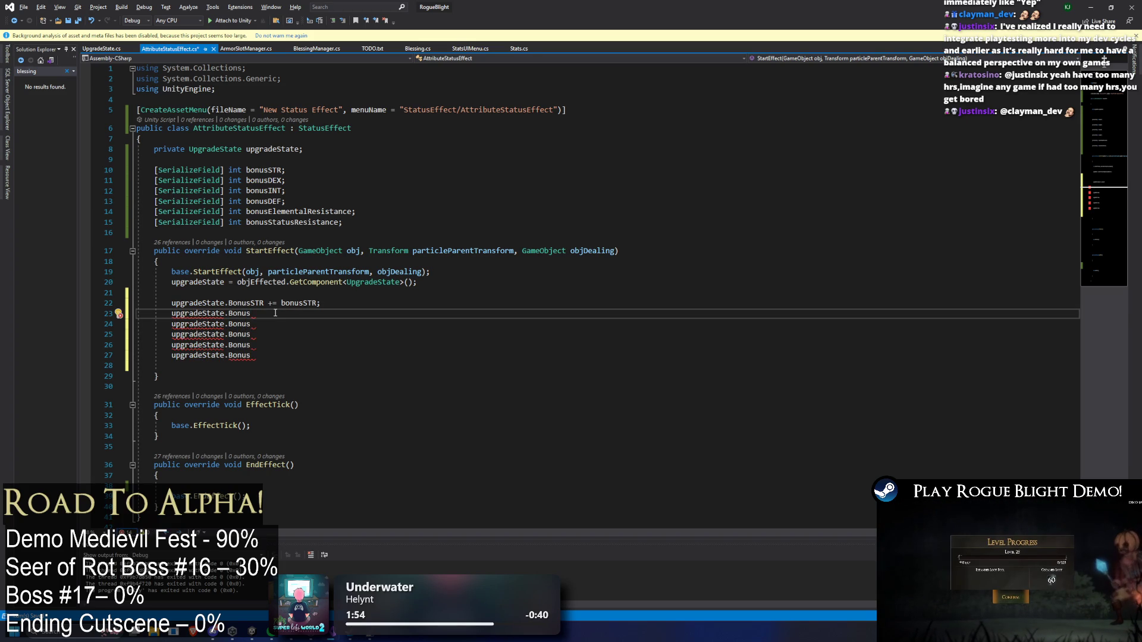
key("BackSpace")
type("X")
key("Down")
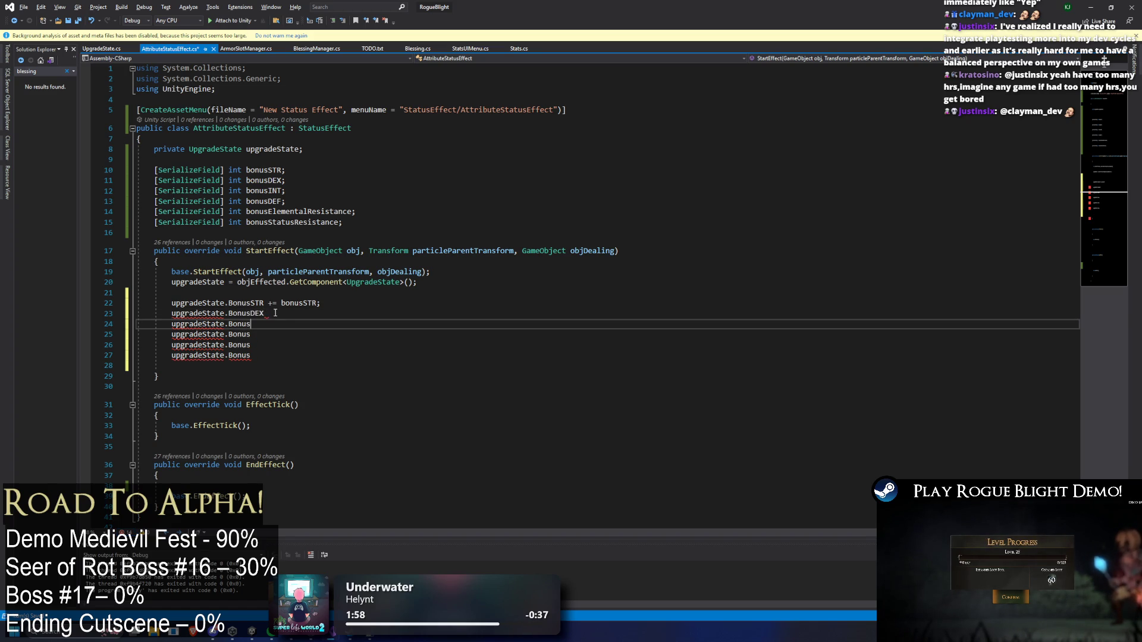
type("INT")
key("Down")
type("DEF")
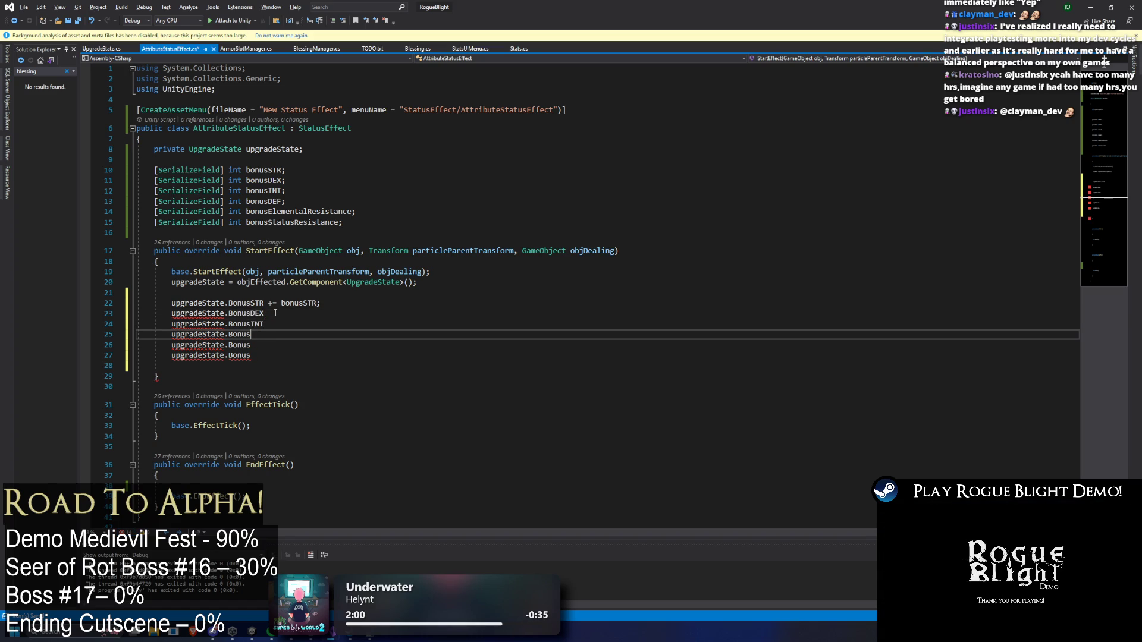
- Complete line 26 as BonusElementalResistance and start the status bonus name on line 27
key("Down")
type("lementalResistance")
key("Down")
type("Ele")
key("BackSpace")
key("BackSpace")
key("BackSpace")
type("us")
key("Tab")
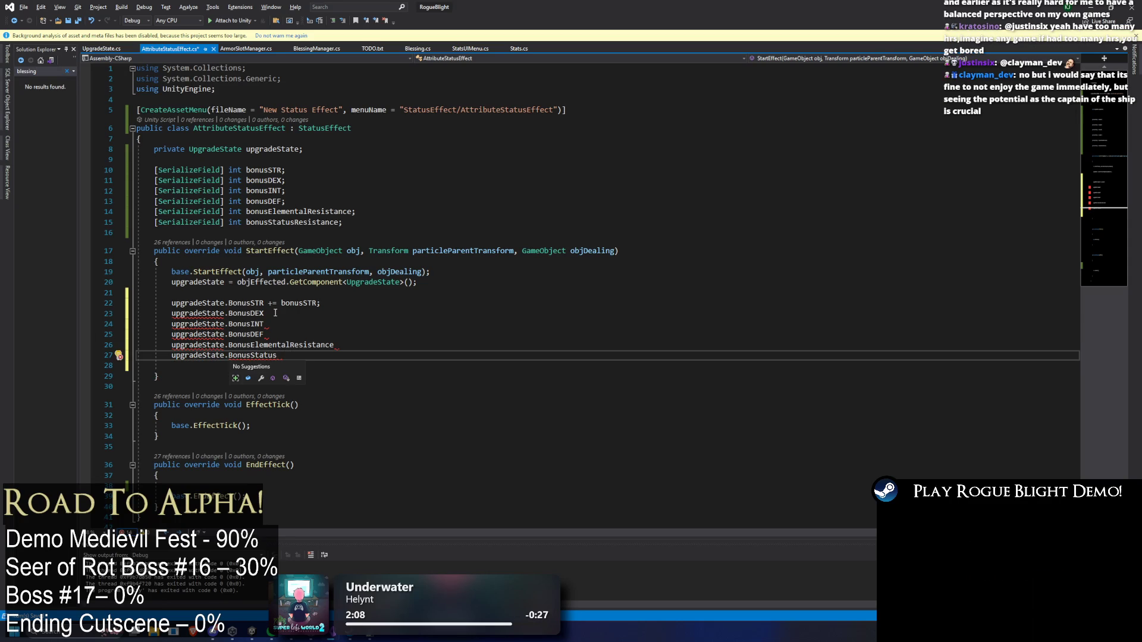
- Search IntelliSense for a status resistance member, then view UpgradeState.cs
key("BackSpace")
key("BackSpace")
key("BackSpace")
key("BackSpace")
key("BackSpace")
key("BackSpace")
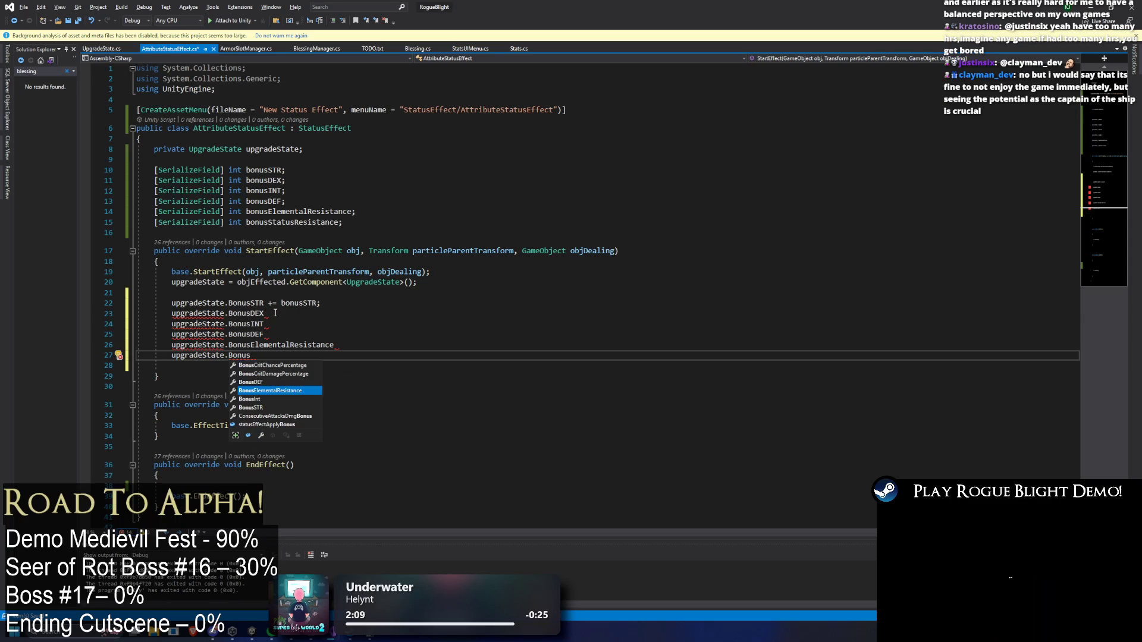
key("Down")
key("Down")
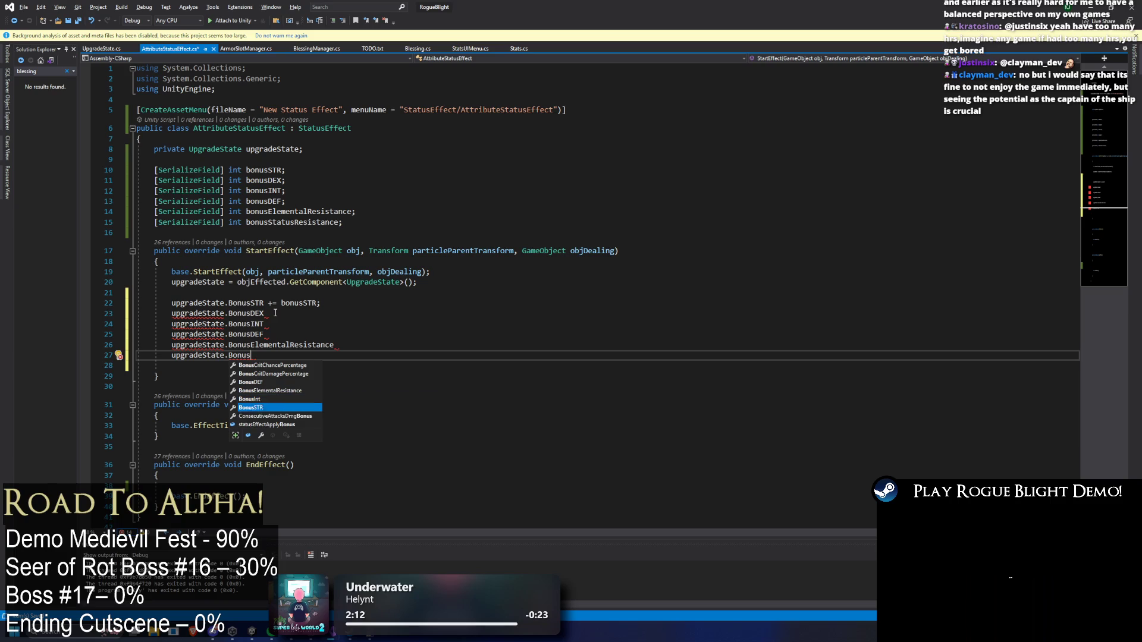
key("Down")
key("Down")
key("Up")
key("Up")
key("Up")
key("Up")
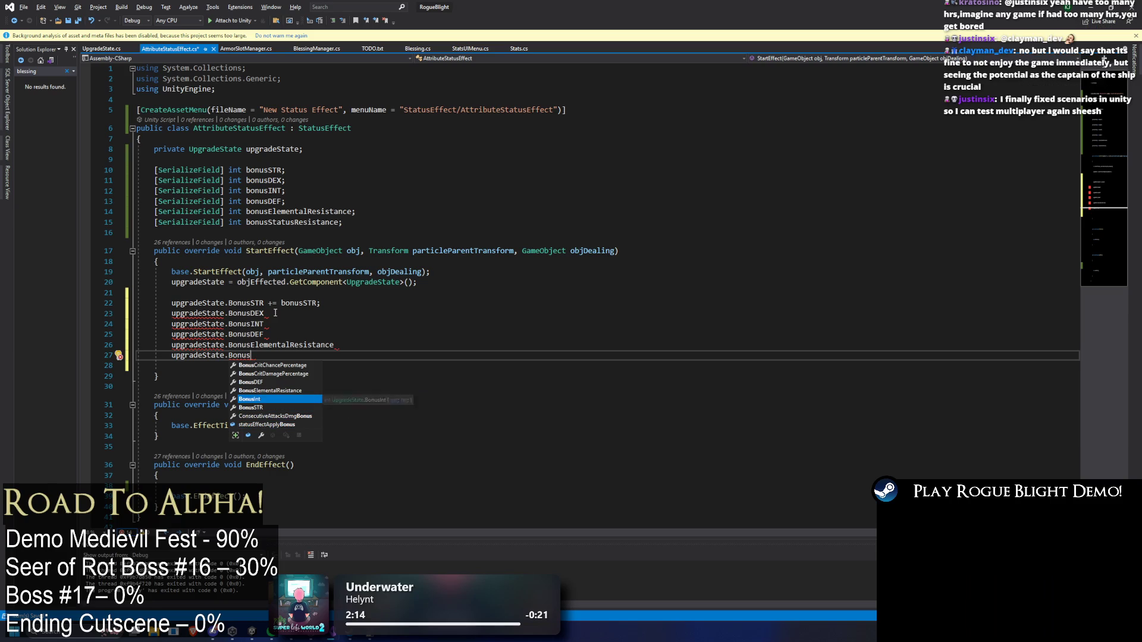
key("BackSpace")
key("BackSpace")
key("BackSpace")
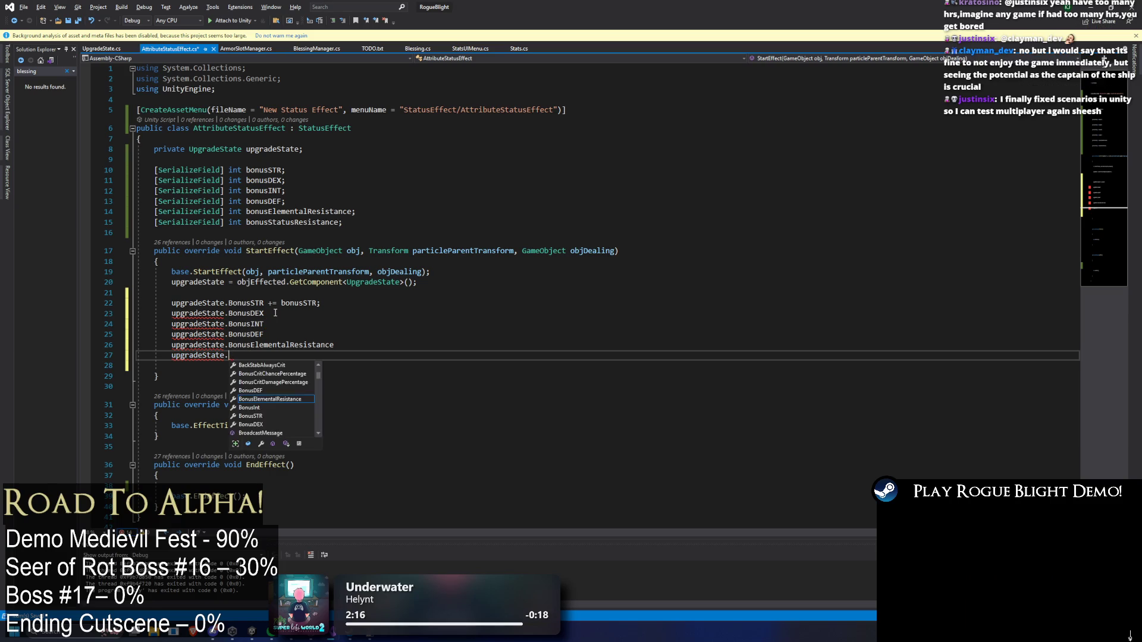
type("bonusS")
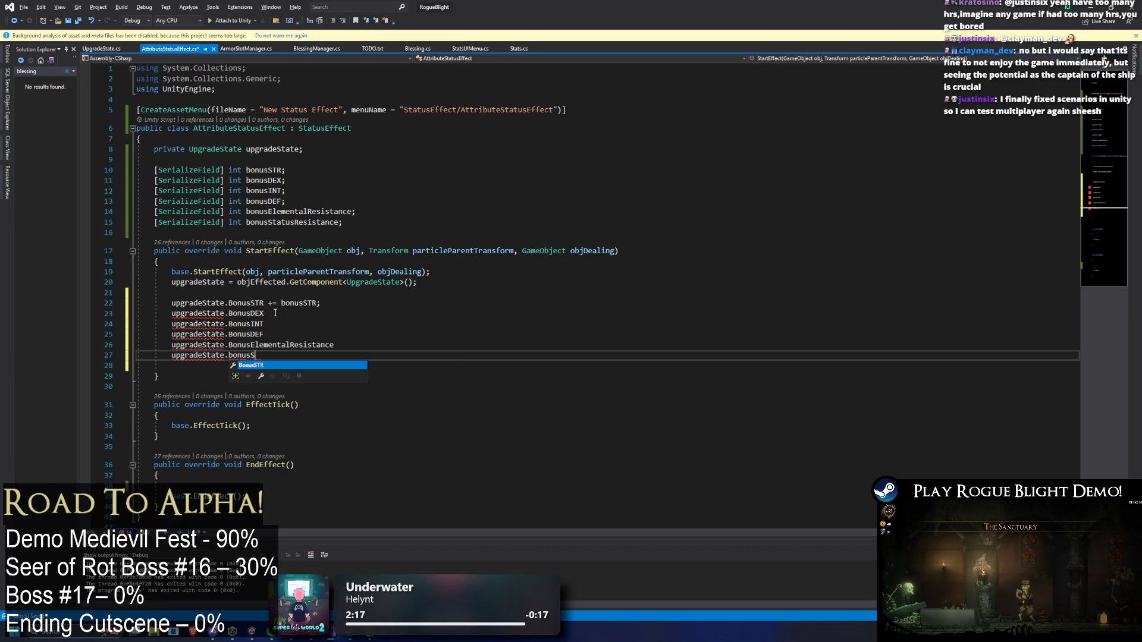
left_click(106, 47)
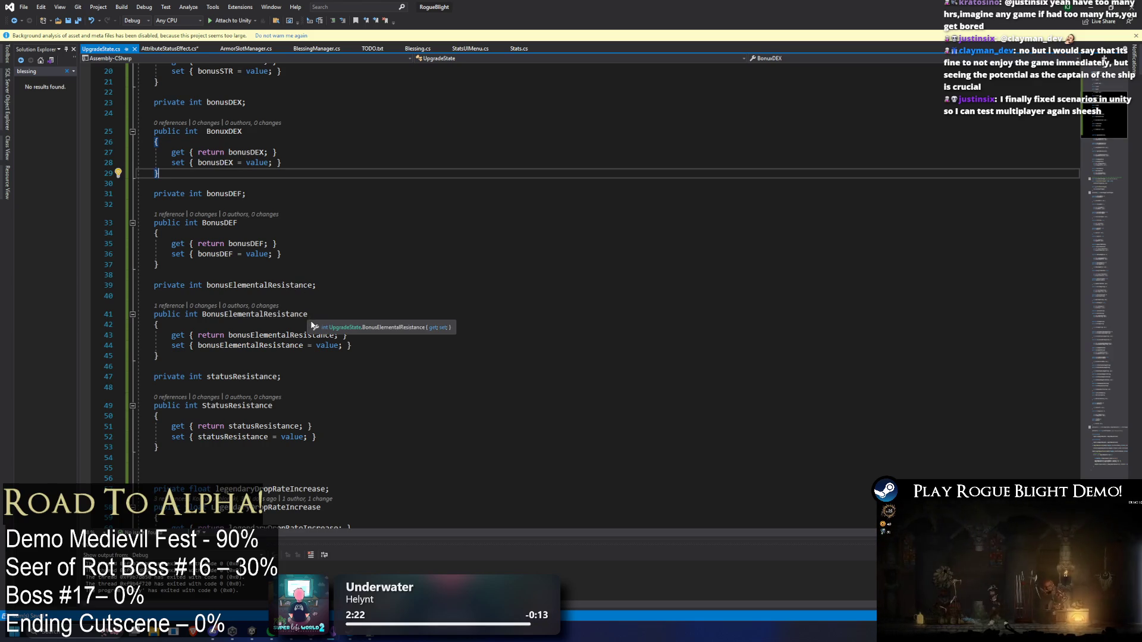
- Rename the field to bonusStatusResistance and the property to BonusStatusResistance
left_click(207, 376)
type("bonusS")
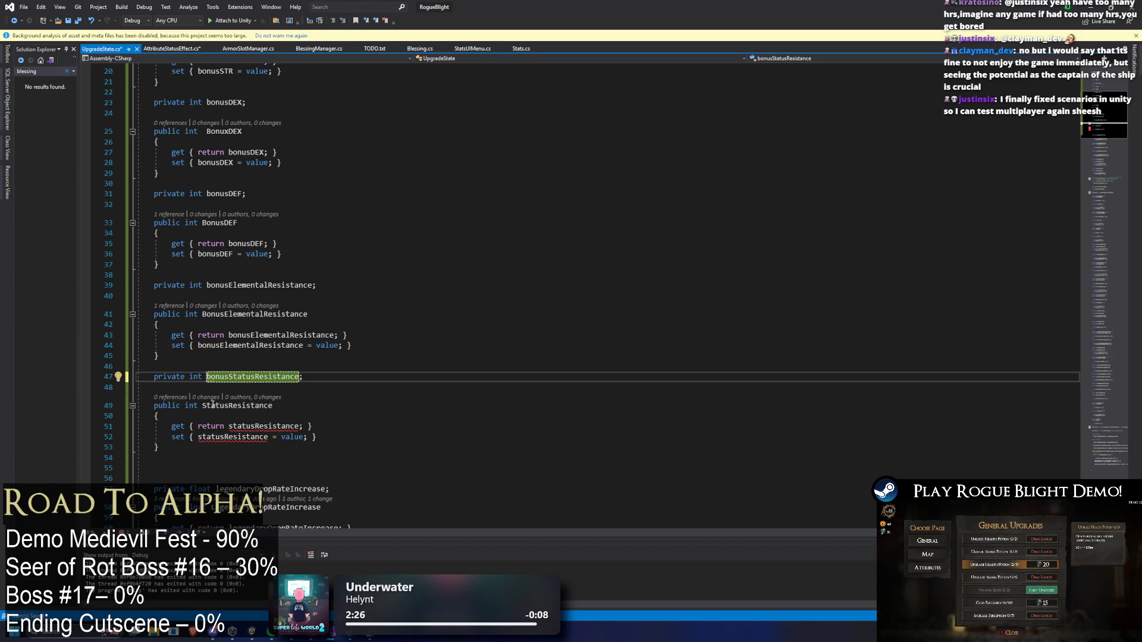
left_click(206, 406)
type("B")
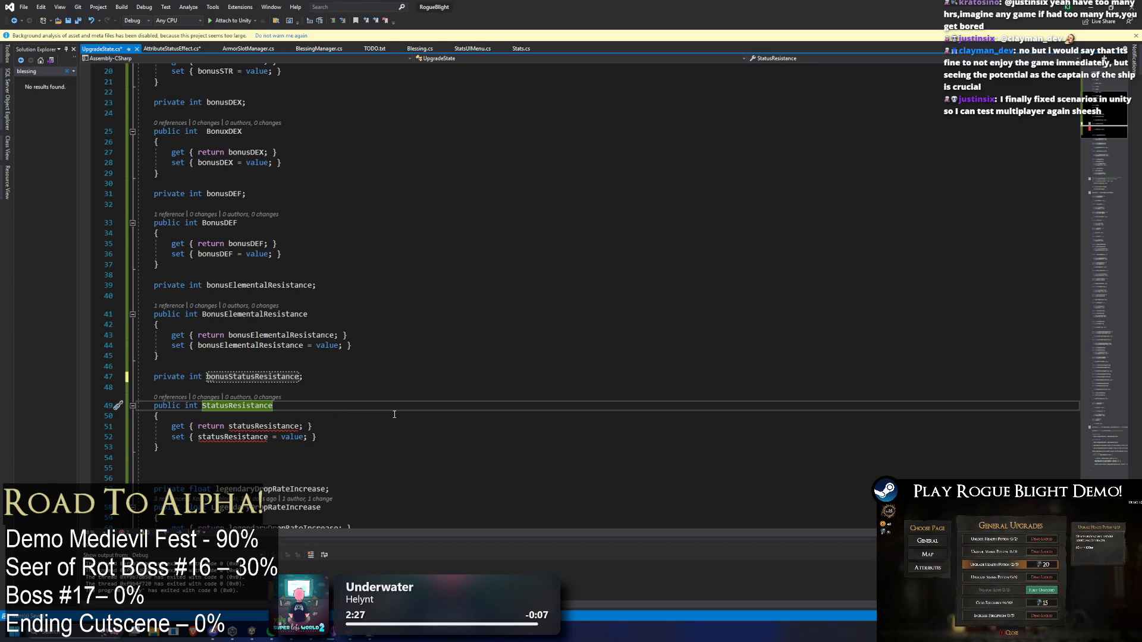
type("onus")
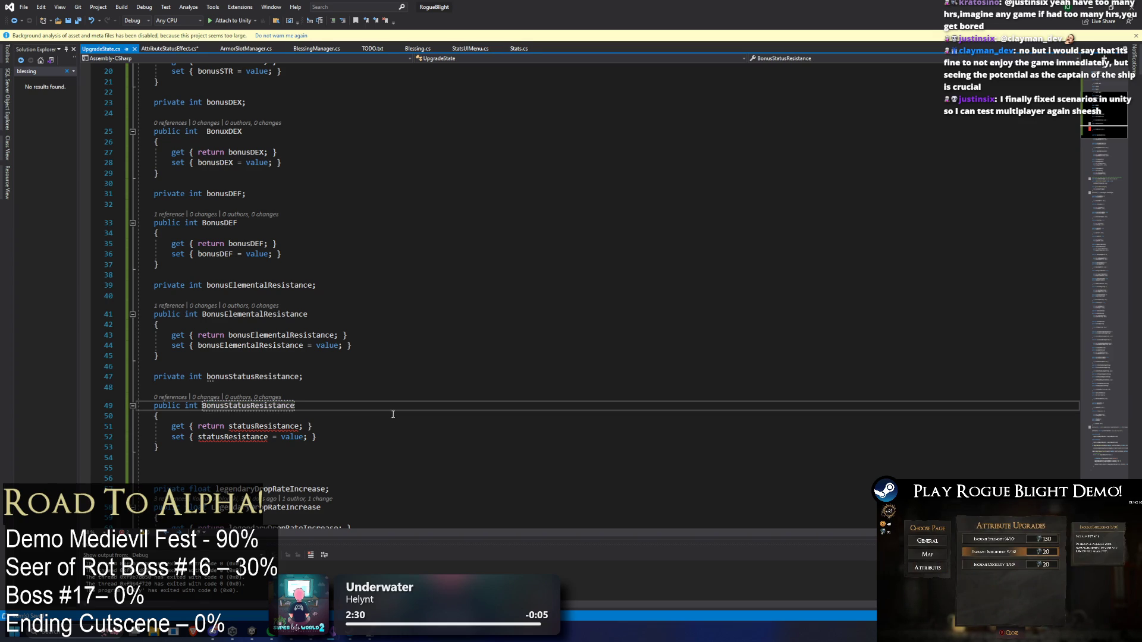
- Point the getter and setter at bonusStatusResistance and save UpgradeState.cs
double_click(241, 376)
key("ctrl+c")
key("Down")
key("Down")
key("Down")
key("ctrl+shift+Right")
key("ctrl+v")
key("Down")
key("ctrl+shift+Right")
key("ctrl+v")
key("ctrl+s")
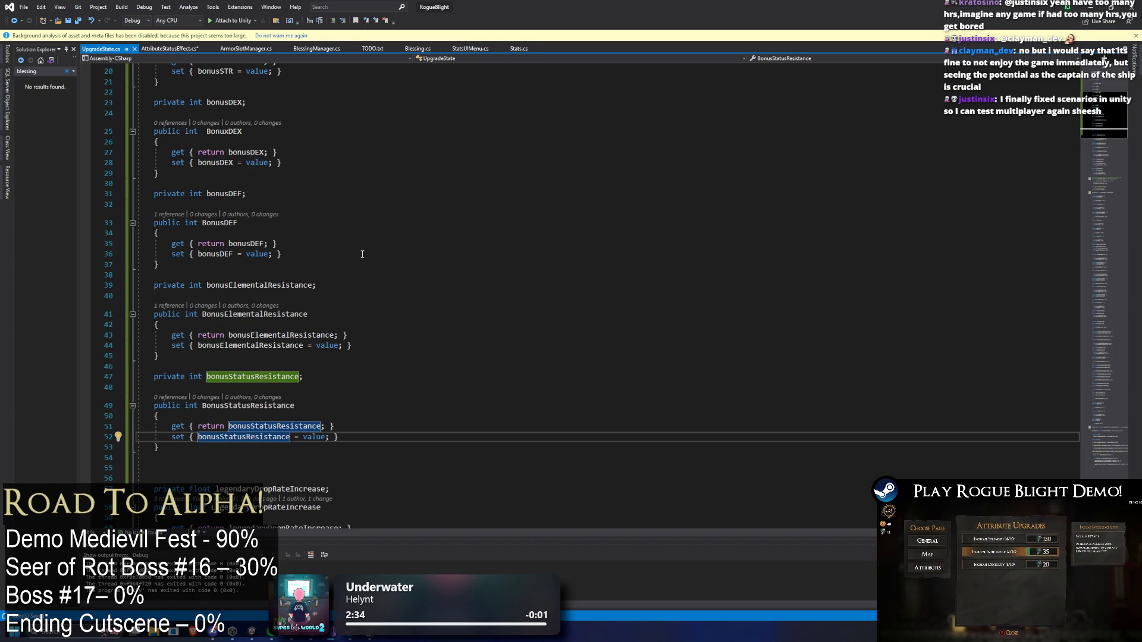
left_click(172, 48)
- Complete line 27 as upgradeState.BonusStatusResistance
left_click(277, 317)
left_click(268, 336)
left_click(284, 351)
key("BackSpace")
type("State.bonusS")
key("Tab")
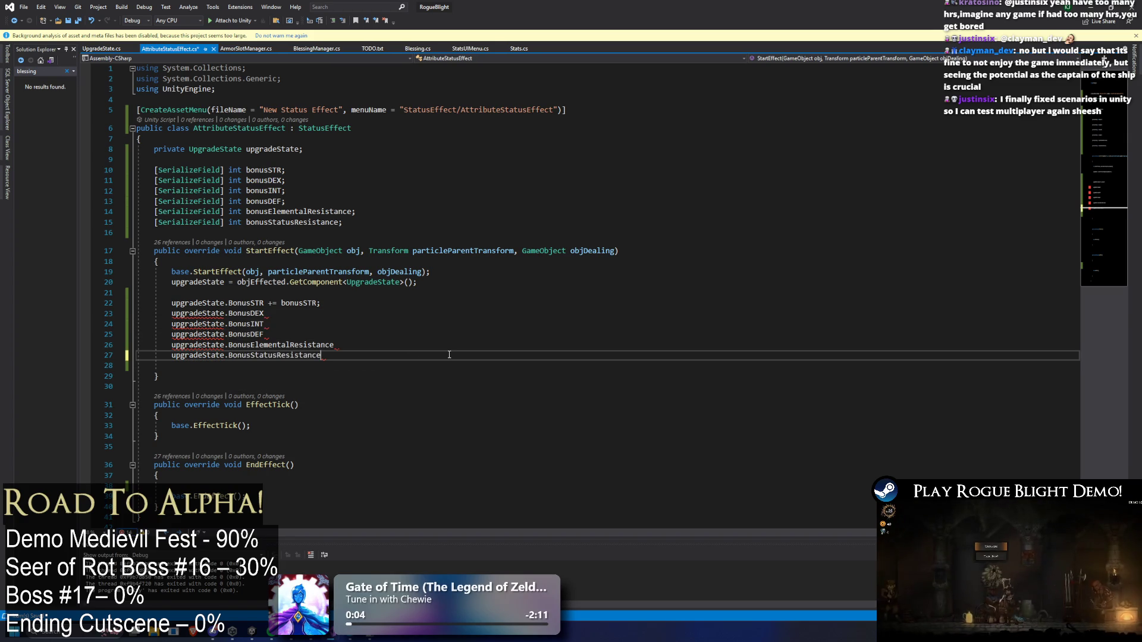
- Append '+= bonusDEX;' and '+= bonusINT;', and start the bonusDEF addition
left_click(283, 304)
left_click(294, 314)
key("alt+shift+Down")
key("alt+shift+Down")
type("+= ")
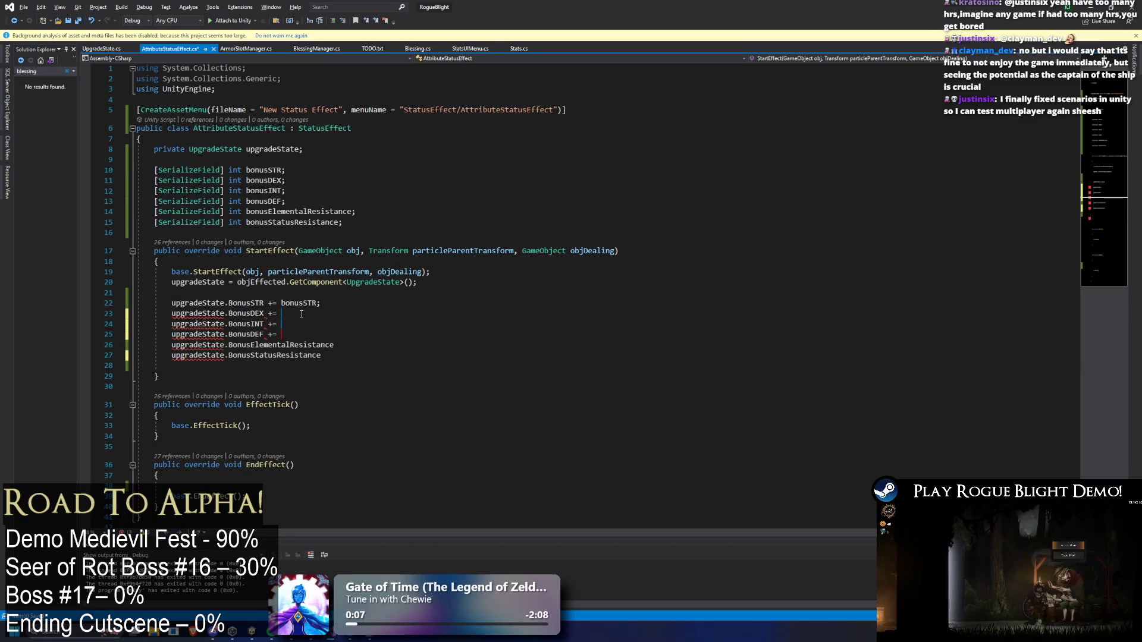
type("bonus")
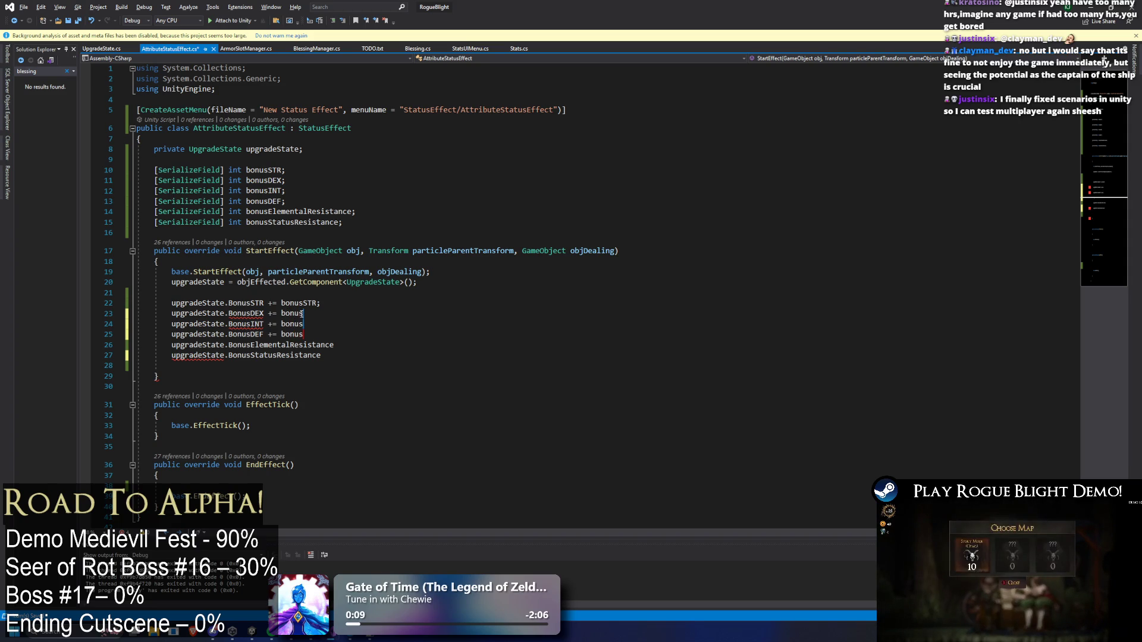
left_click(317, 318)
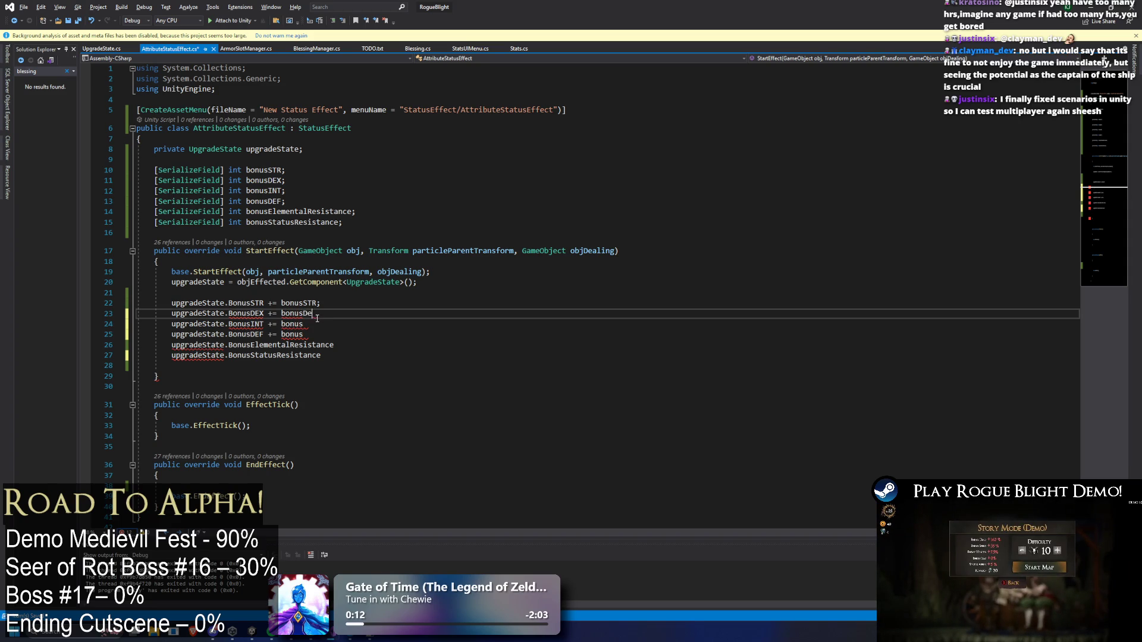
type(";")
key("Down")
type("INT;")
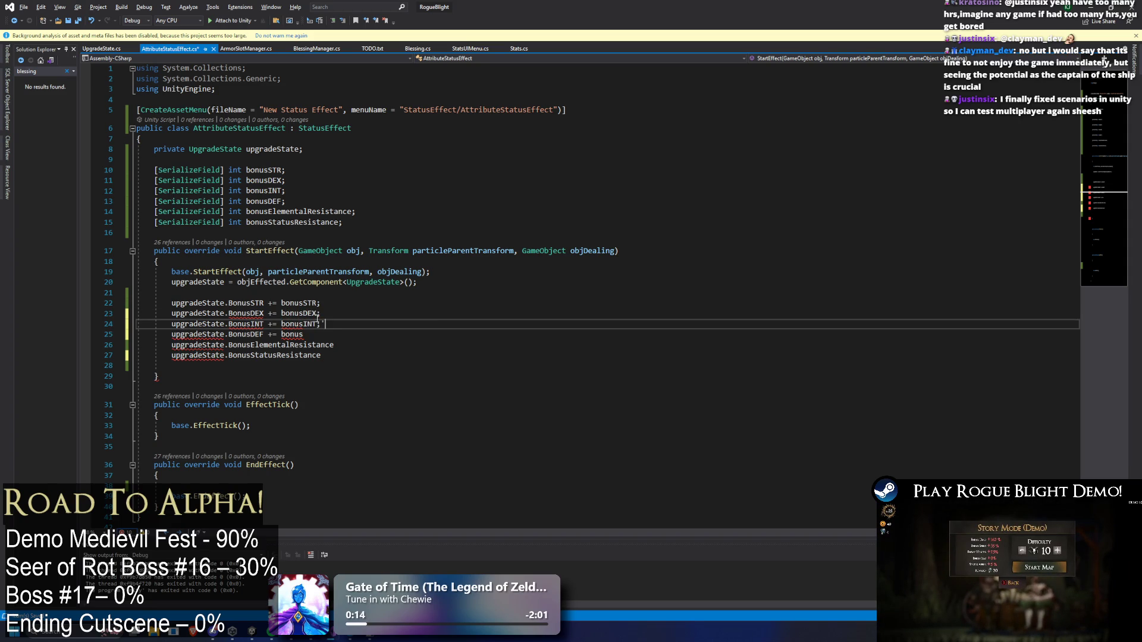
key("Down")
key("Down")
key("Up")
key("Up")
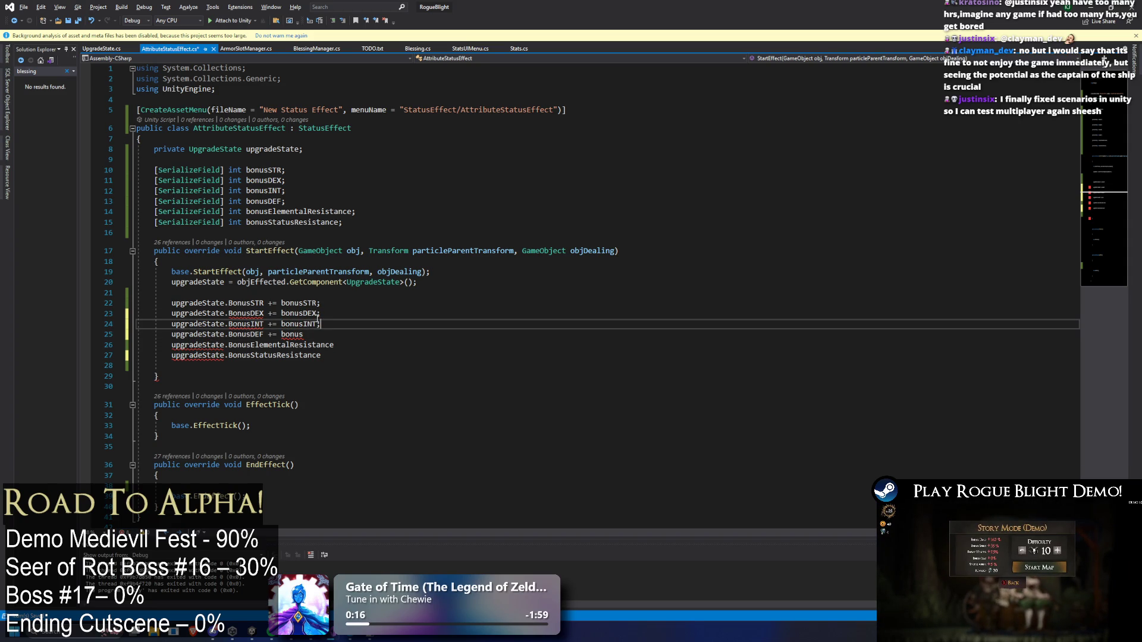
key("Down")
type("D")
- Finish the resistance lines with += bonusElementalResistance and += bonusStatusResistance, then review the block
left_click(378, 342)
type("+=")
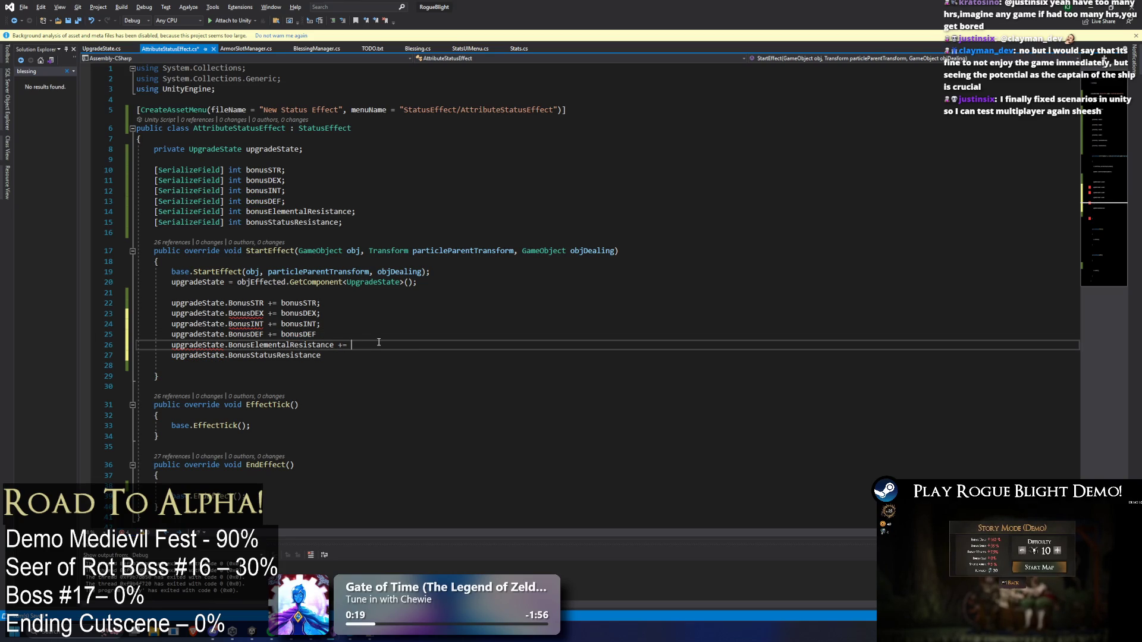
type("BonusEle")
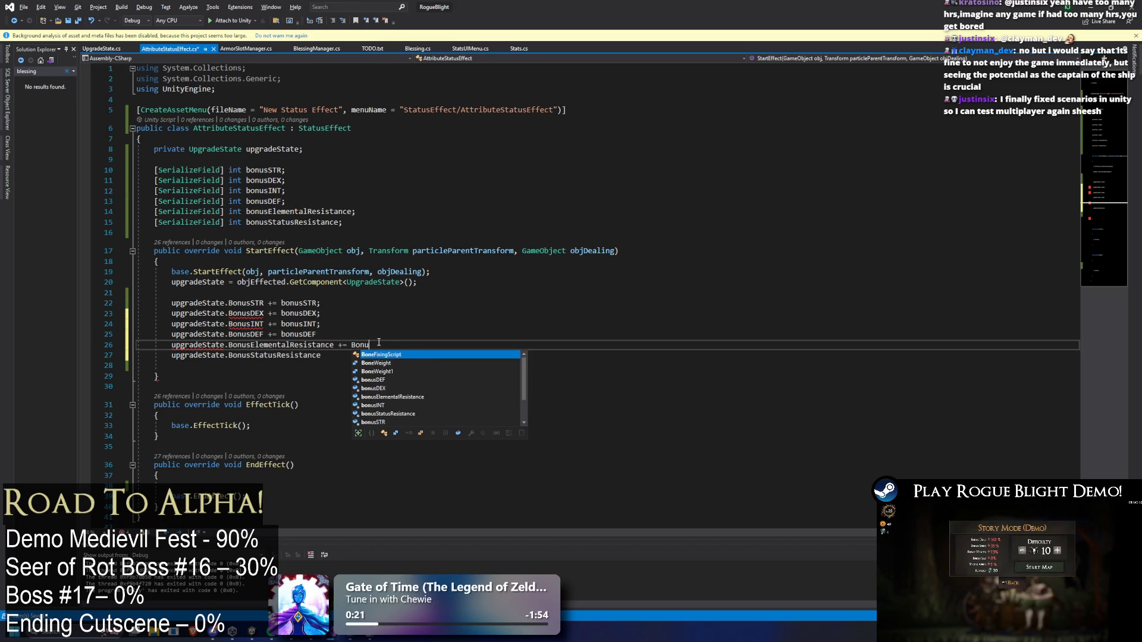
type(";")
key("Down")
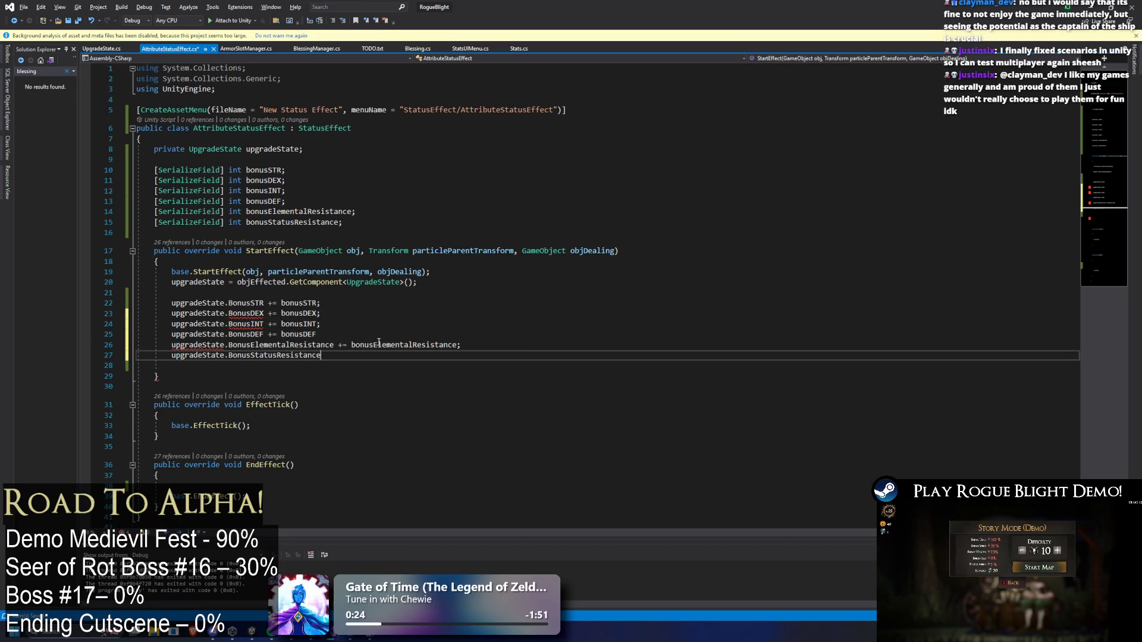
type("bonusSt")
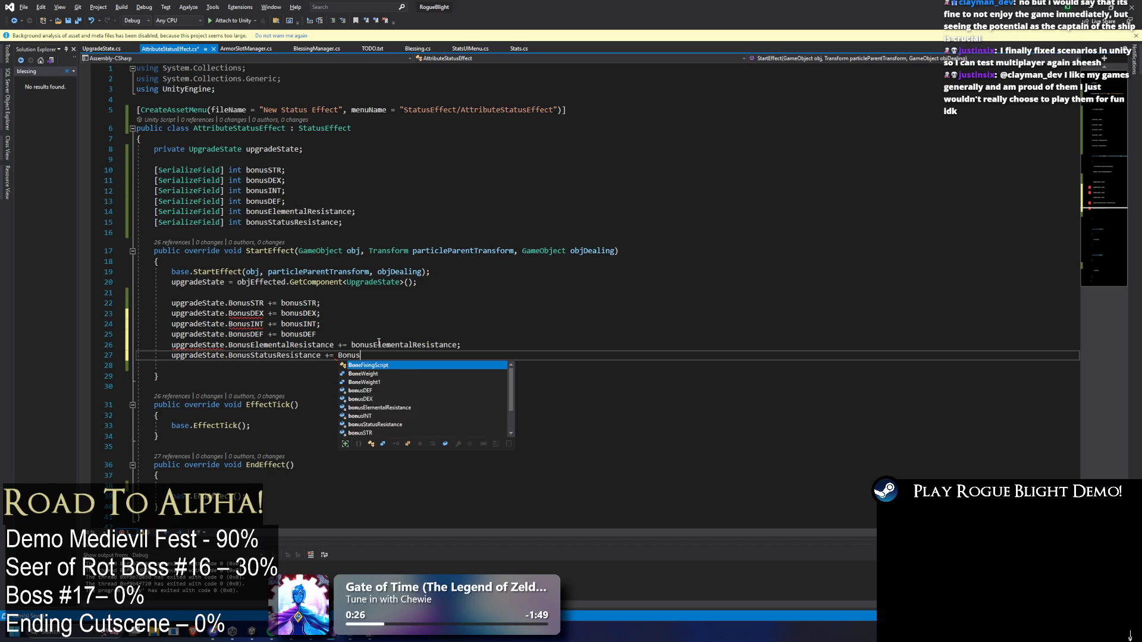
key("Tab")
type(";")
left_click(387, 313)
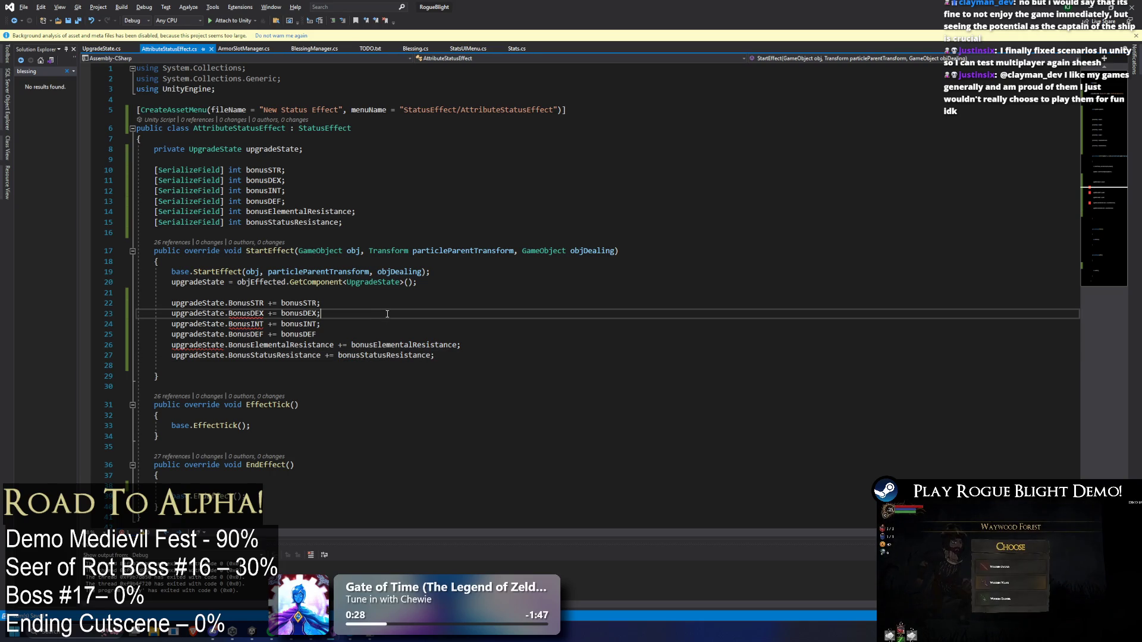
left_click(423, 306)
left_click(359, 323)
key("Down")
key("Down")
key("Home")
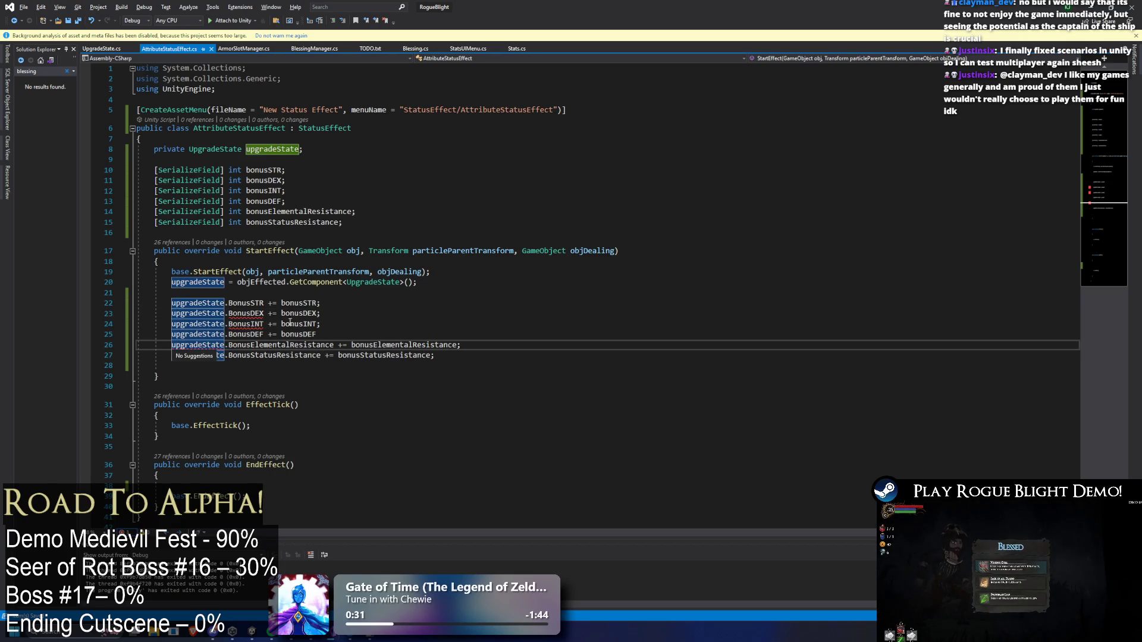
- Fix the misspelled BonuxDEX property to BonusDEX in UpgradeState.cs and save
mouse_move(248, 324)
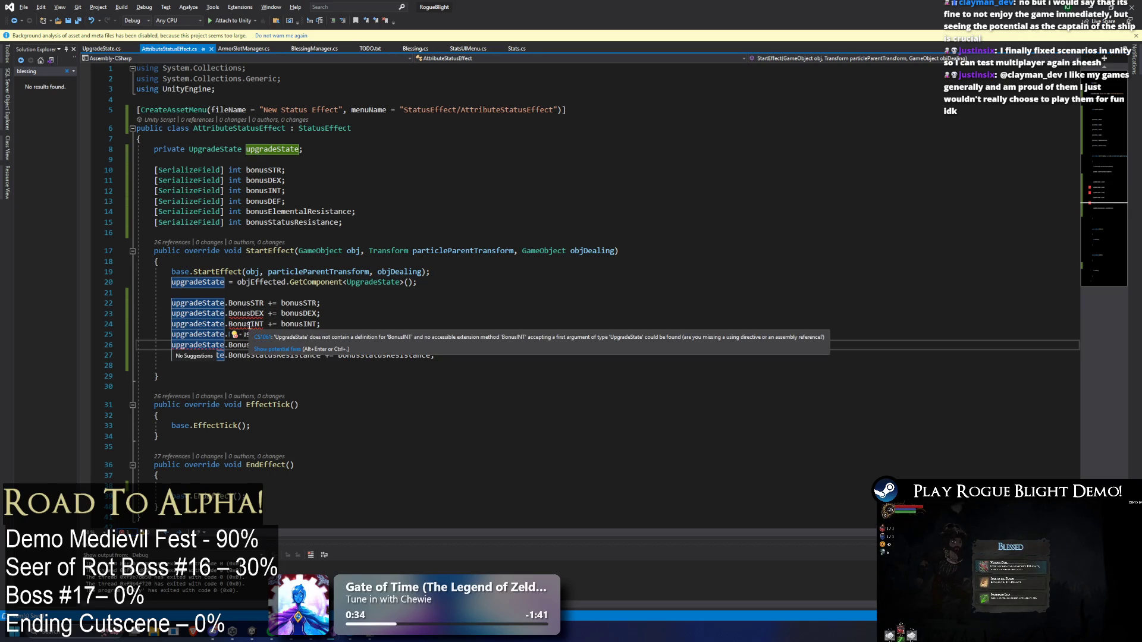
left_click(100, 49)
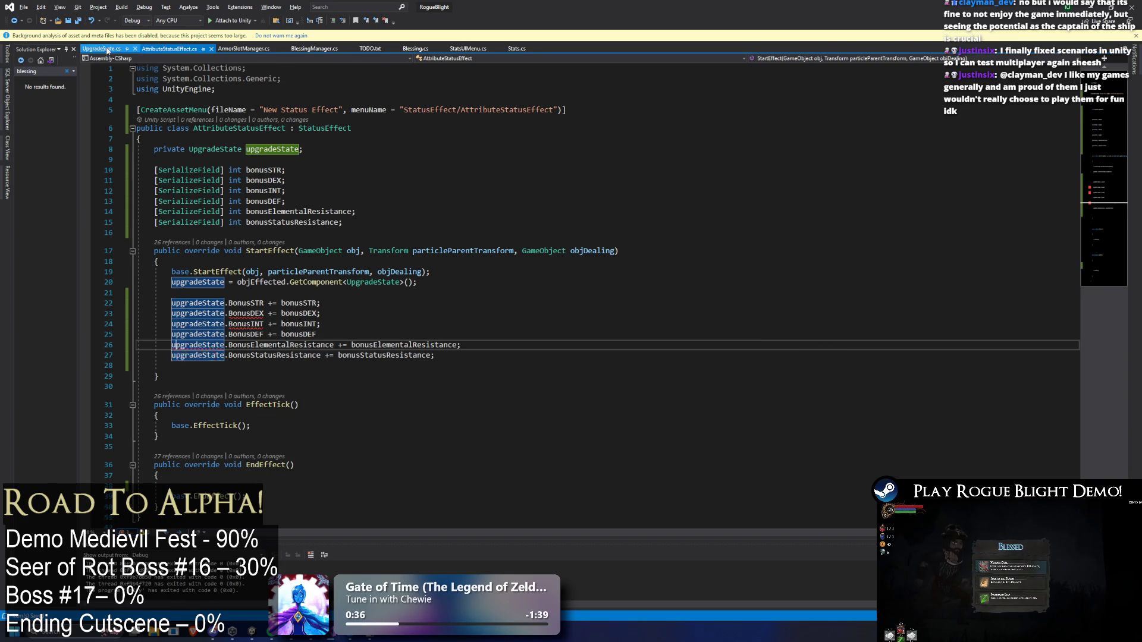
left_click(169, 48)
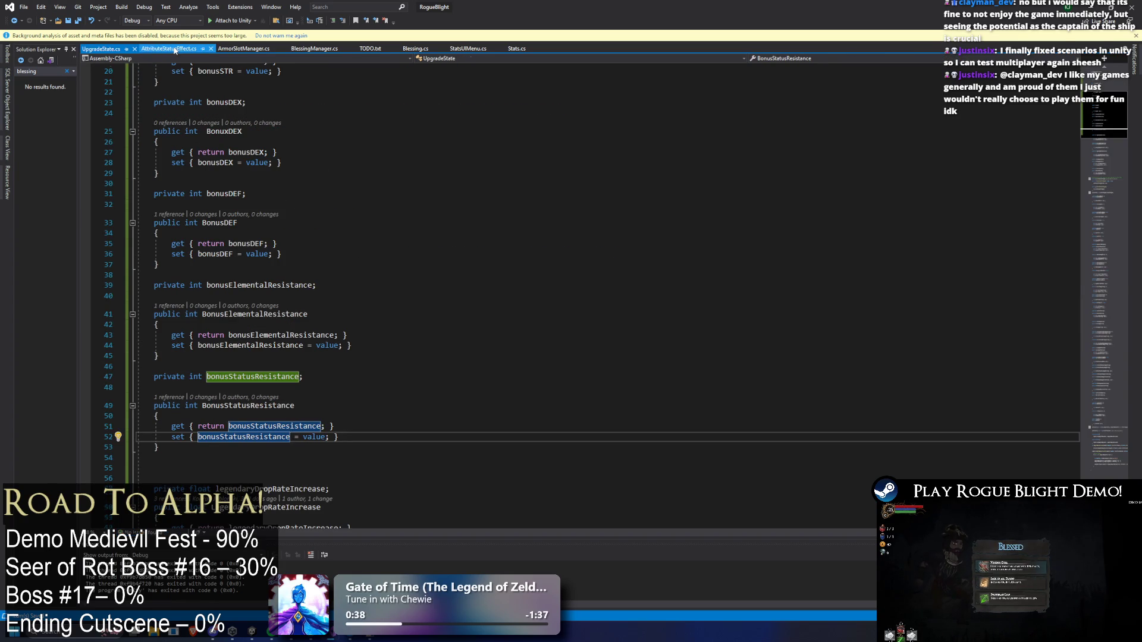
left_click(106, 50)
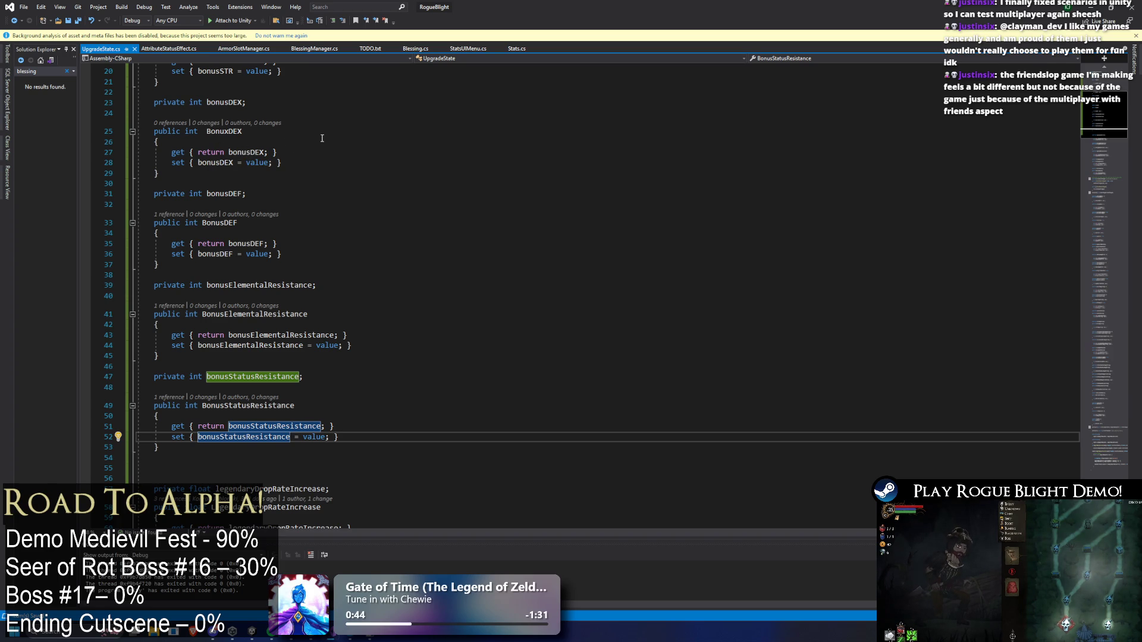
left_click(229, 131)
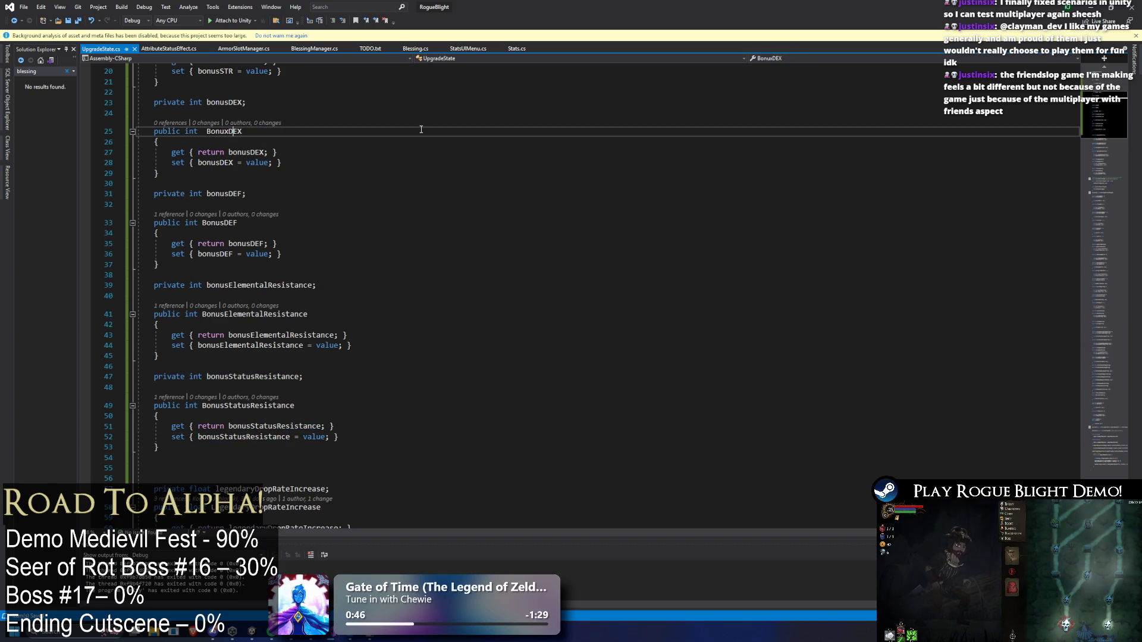
key("BackSpace")
type("s")
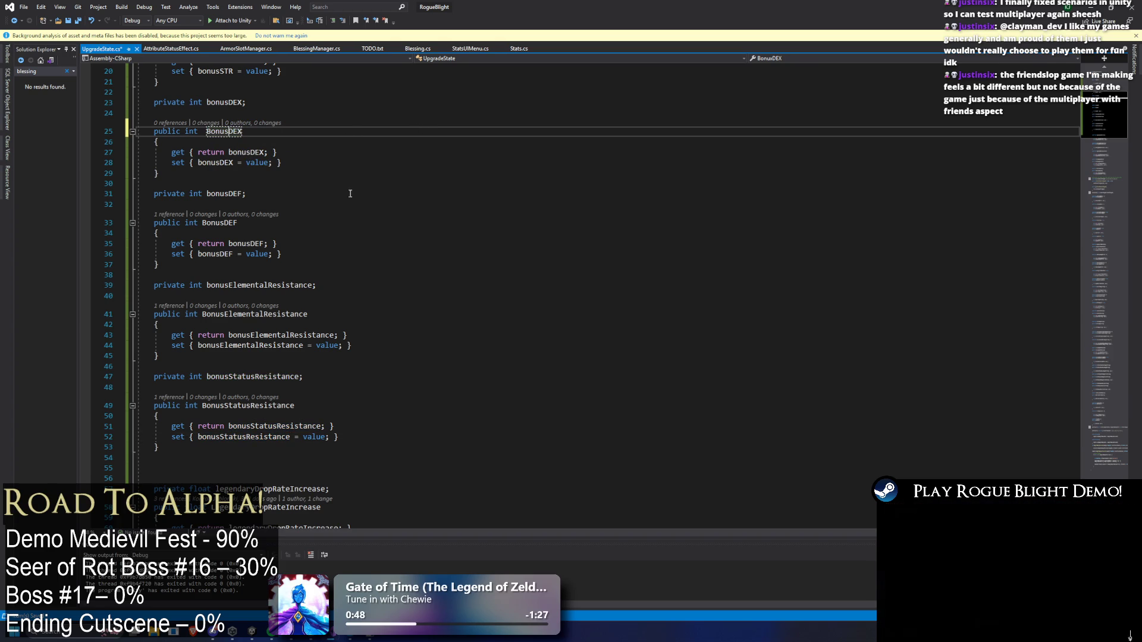
scroll(238, 161, "up", 3)
scroll(239, 161, "up", 1)
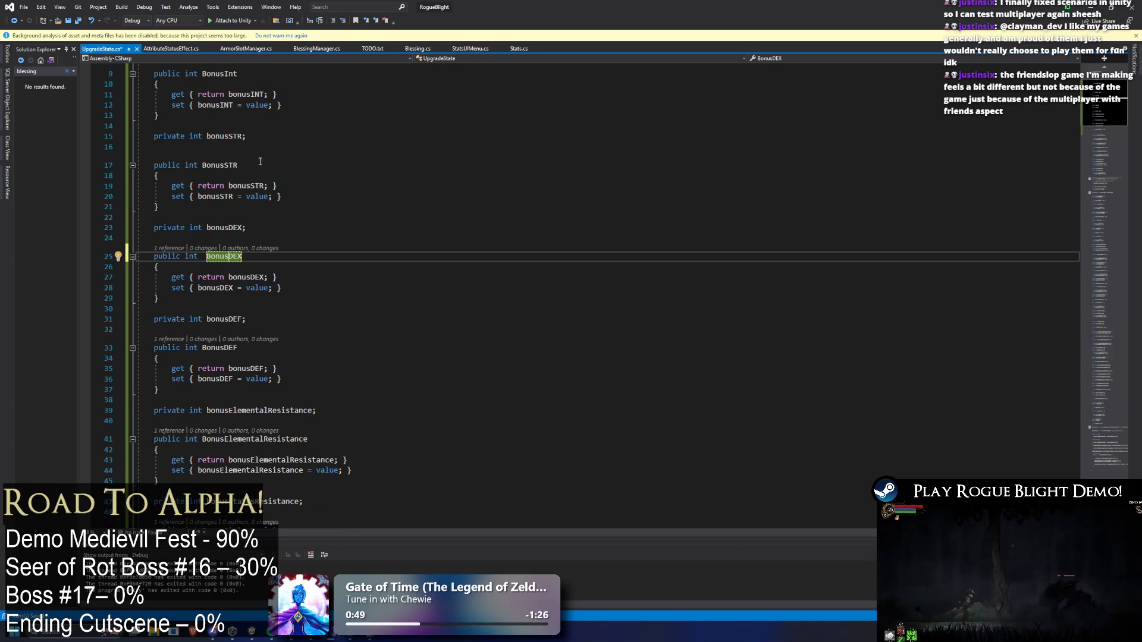
left_click(290, 105)
key("ctrl+s")
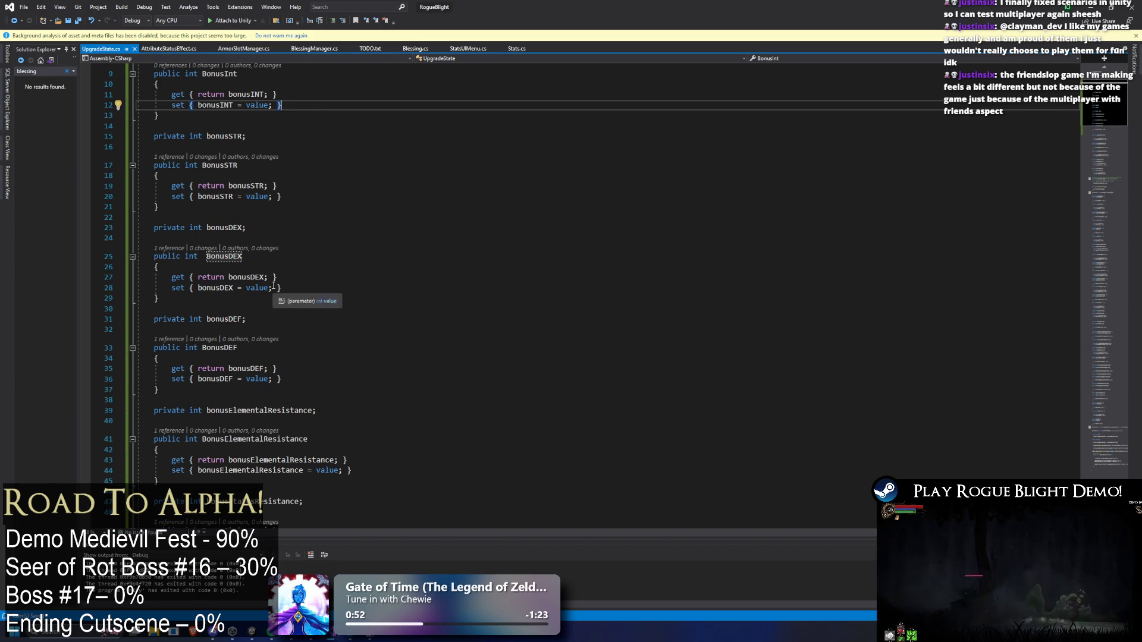
- Rename UpgradeState's BonusInt property to BonusINT
left_click(172, 50)
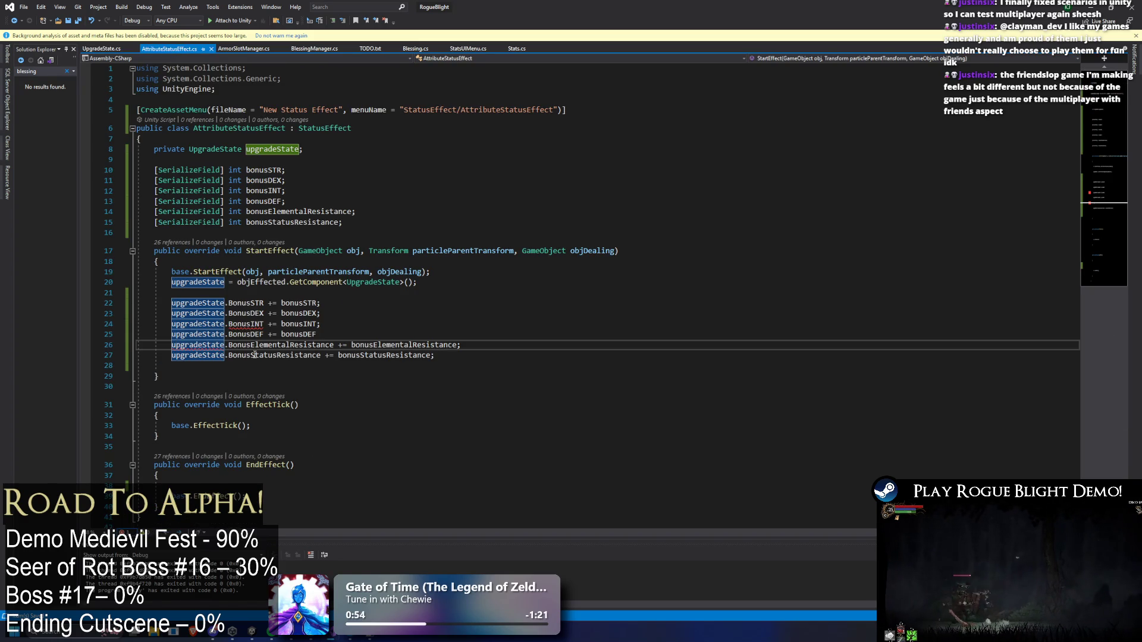
left_click(109, 50)
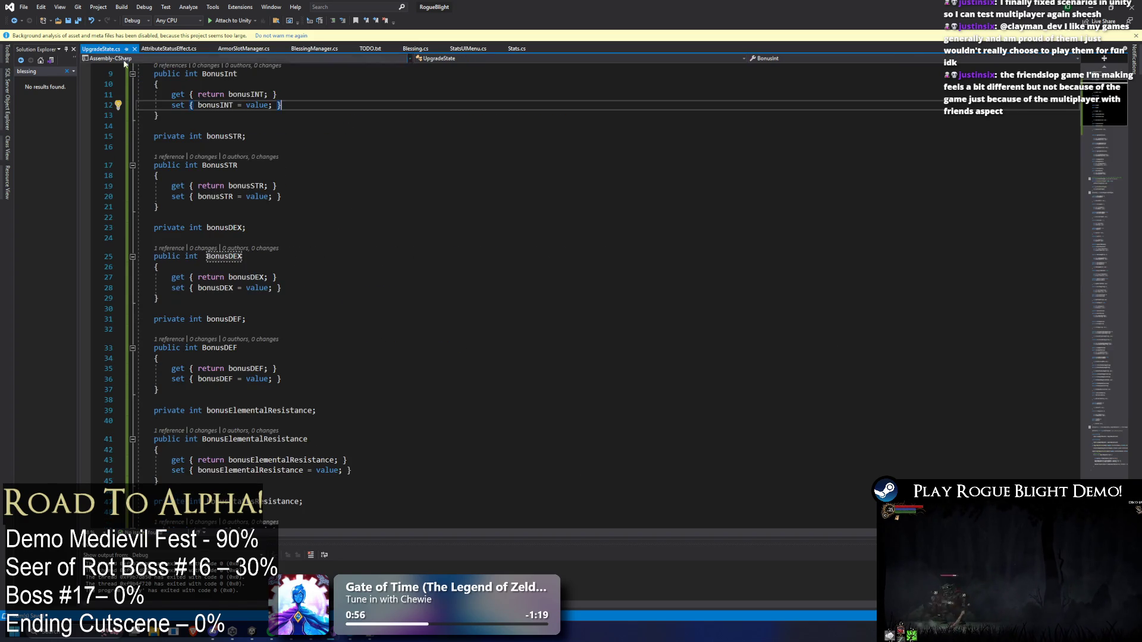
scroll(282, 200, "up", 2)
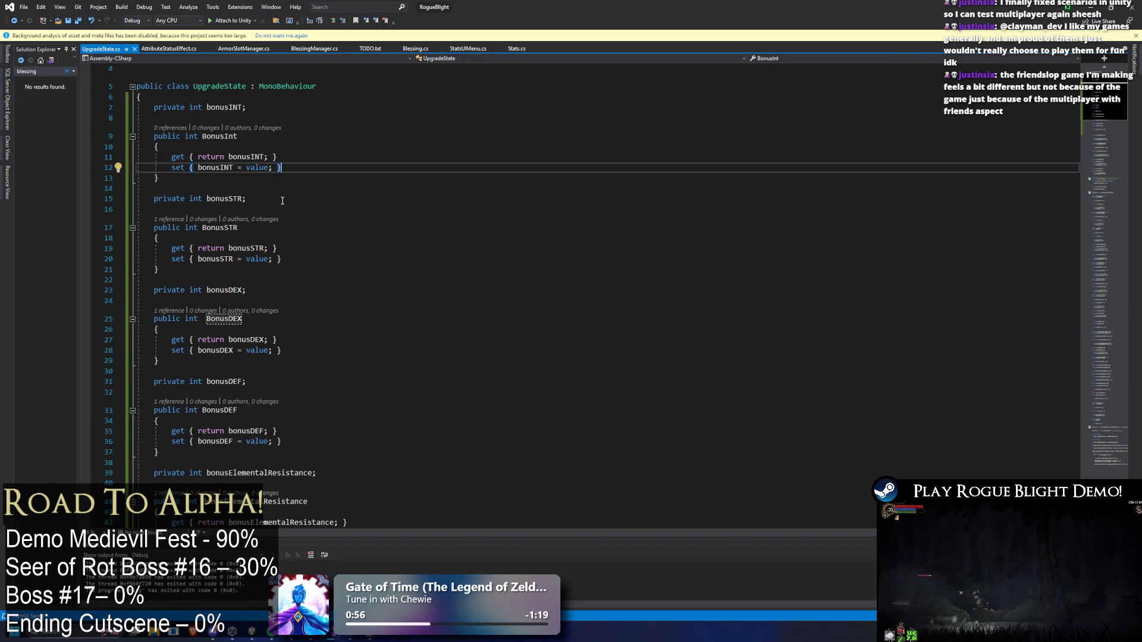
left_click(238, 138)
key("BackSpace")
key("BackSpace")
type("NT")
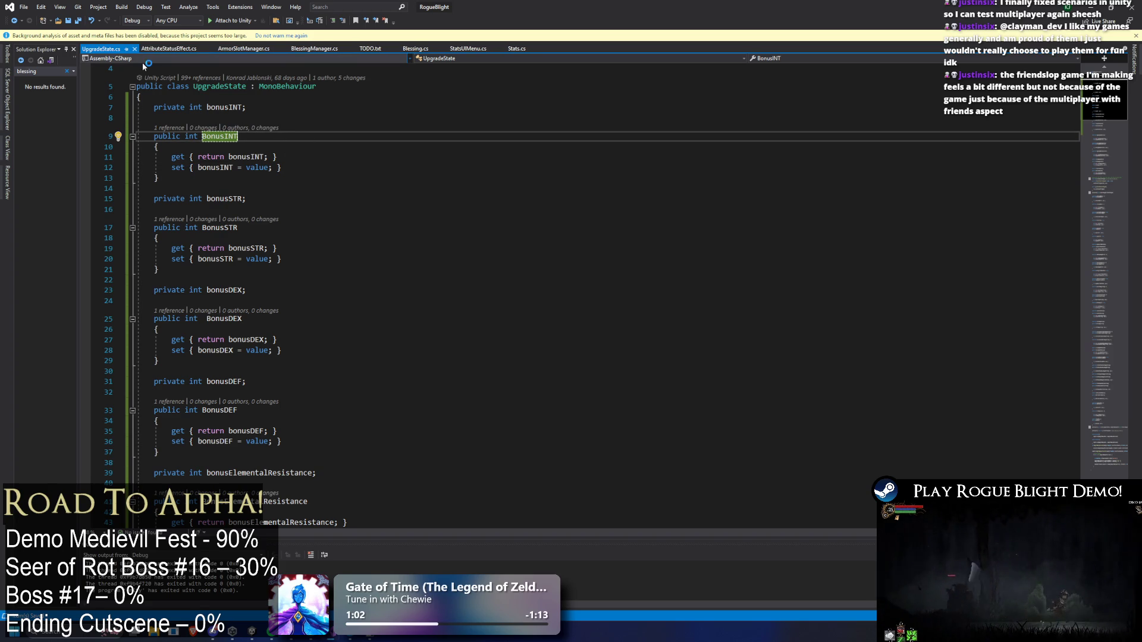
- Check BonusElementalResistance matches in both scripts and add the missing semicolon after bonusDEF
left_click(169, 48)
left_click(319, 324)
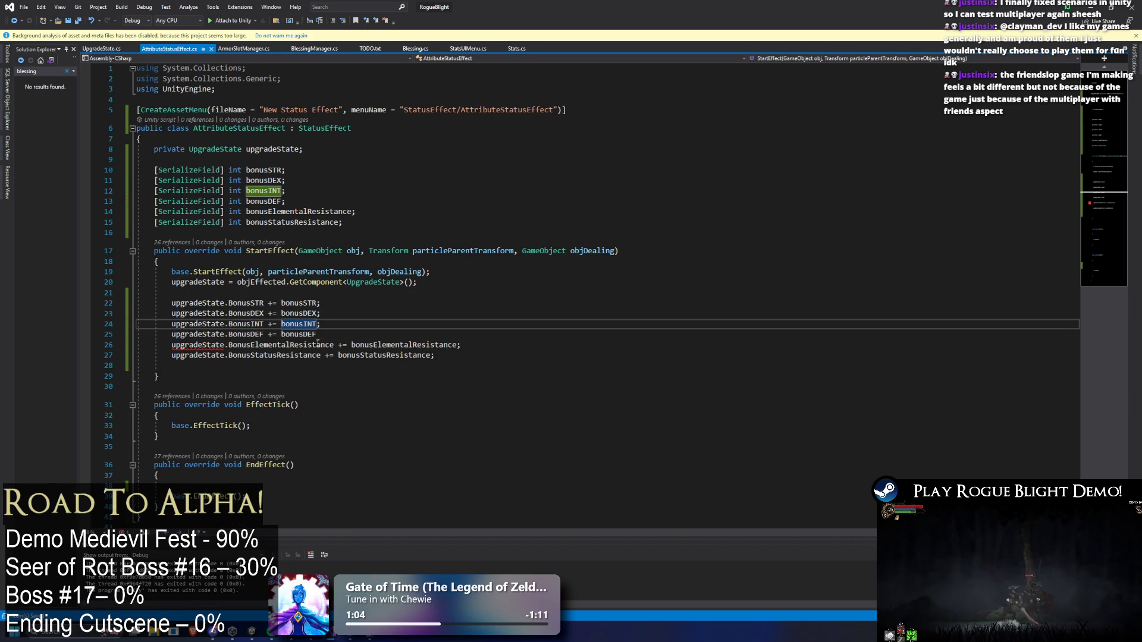
double_click(321, 345)
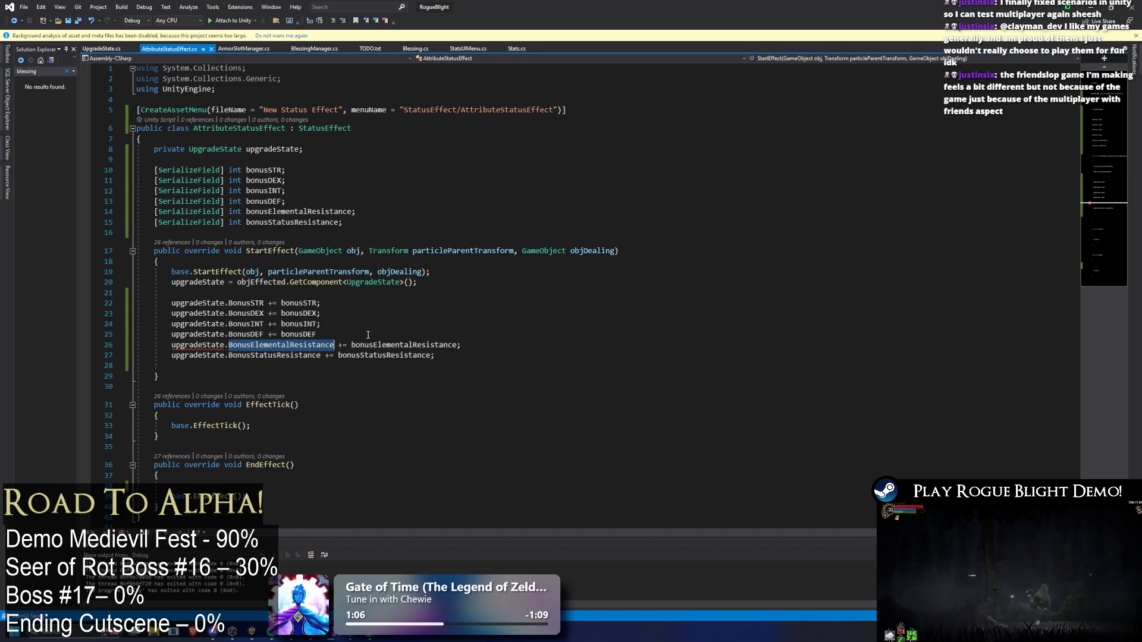
left_click(101, 48)
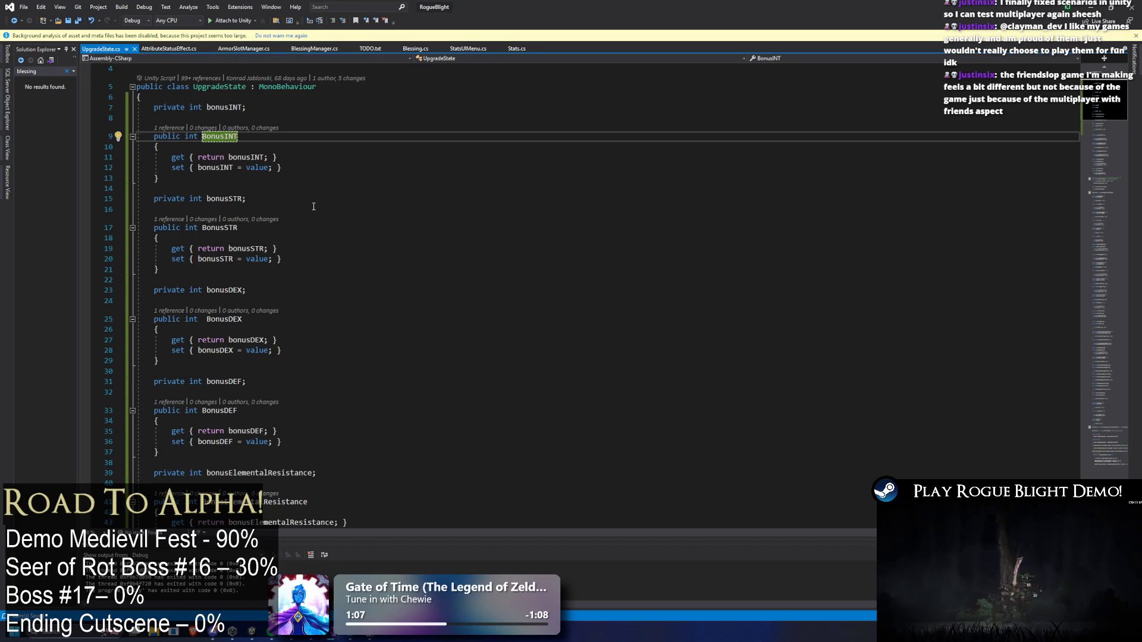
scroll(305, 205, "down", 3)
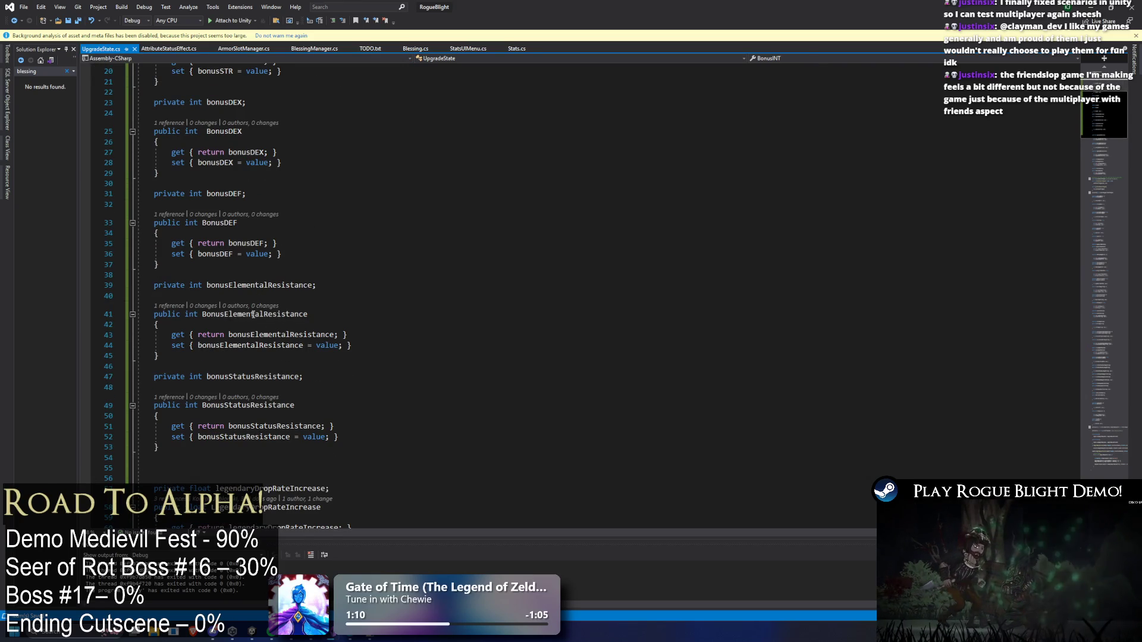
double_click(265, 314)
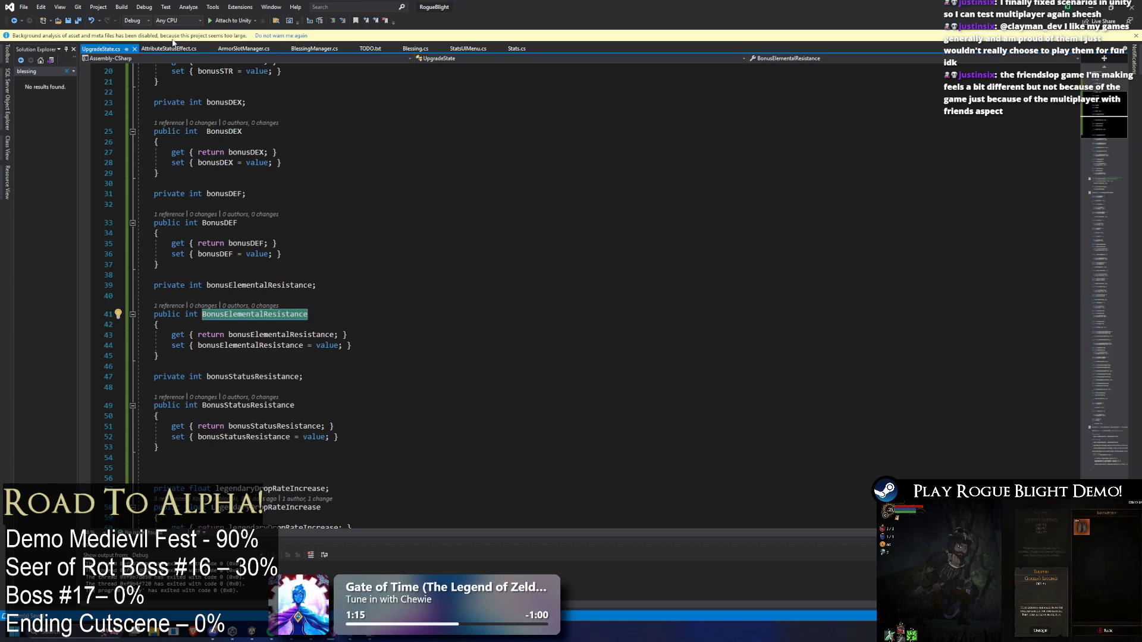
left_click(168, 48)
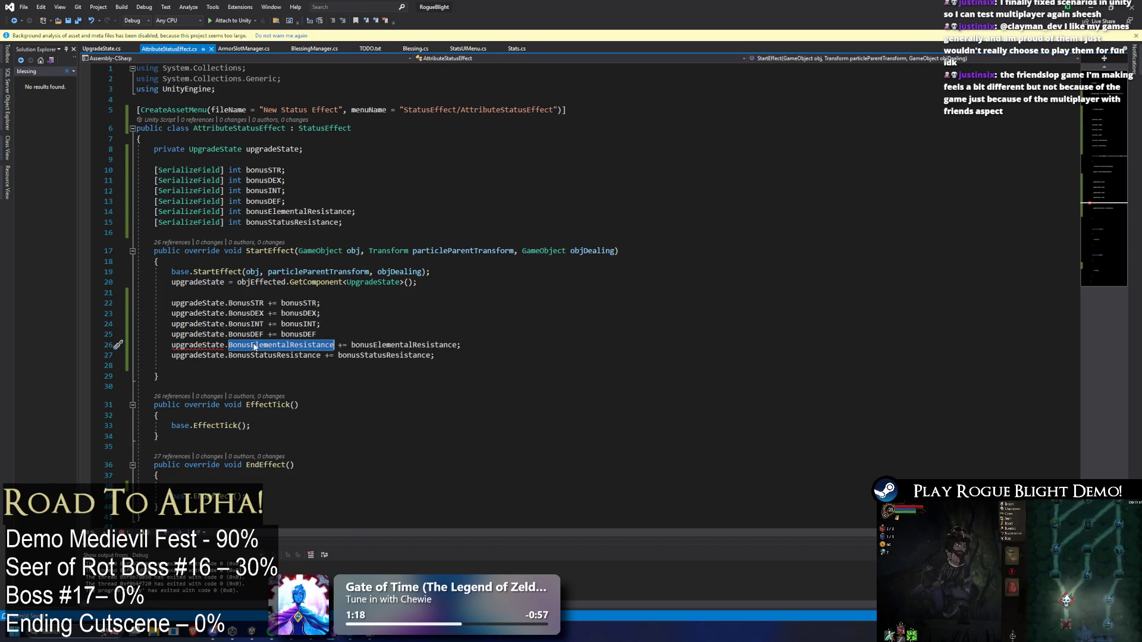
key("Up")
key("Up")
key("Up")
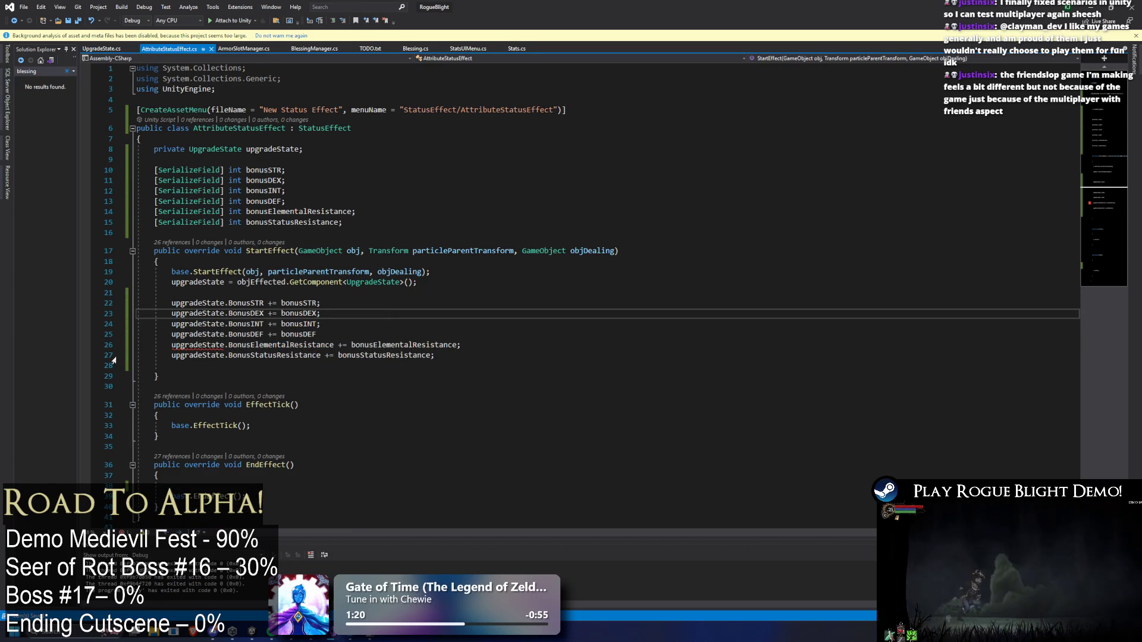
key("Down")
key("Down")
type(";")
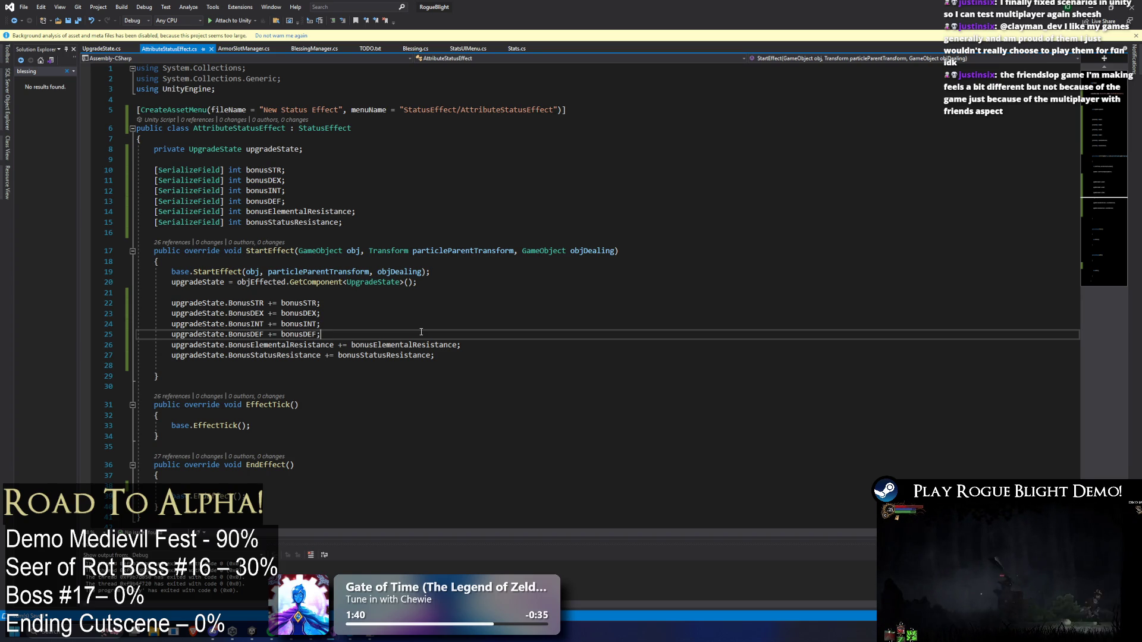
- Copy the six StartEffect bonus lines into EndEffect above base.EndEffect()
mouse_move(435, 355)
left_mouse_down()
mouse_move(138, 313)
mouse_move(138, 303)
left_mouse_up()
key("ctrl+c")
scroll(359, 419, "down", 3)
scroll(358, 420, "down", 1)
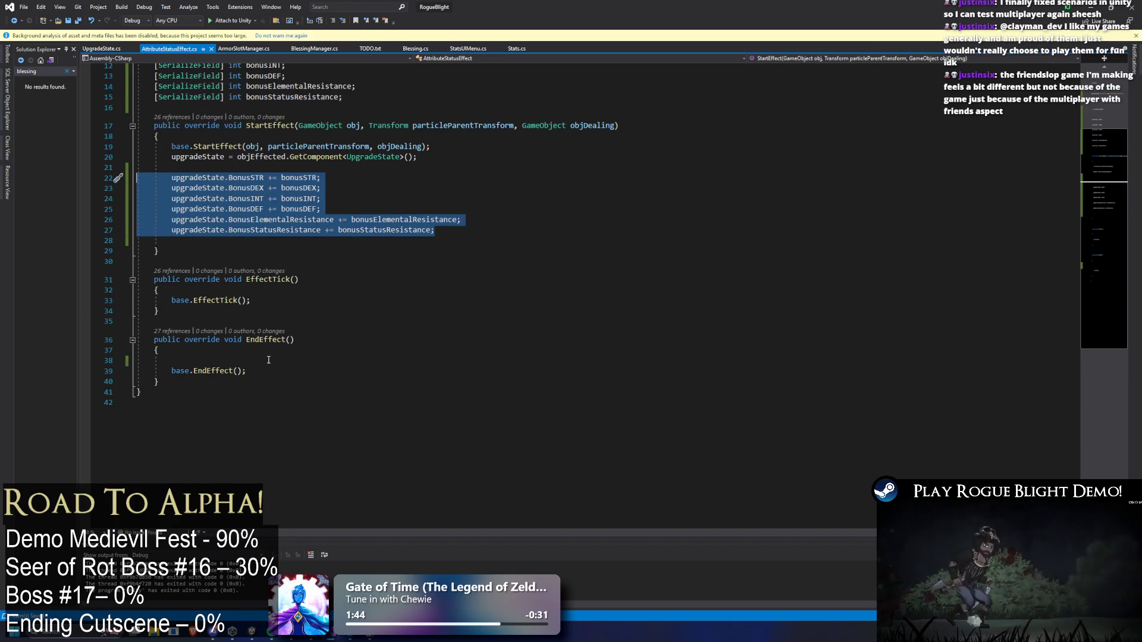
left_click(273, 360)
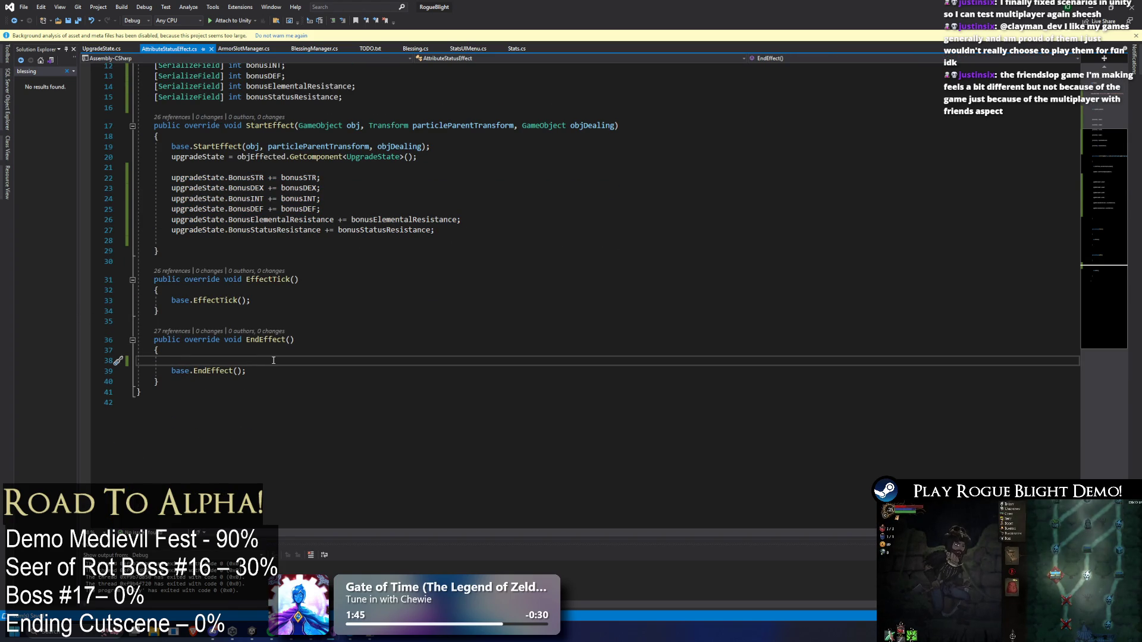
key("ctrl+v")
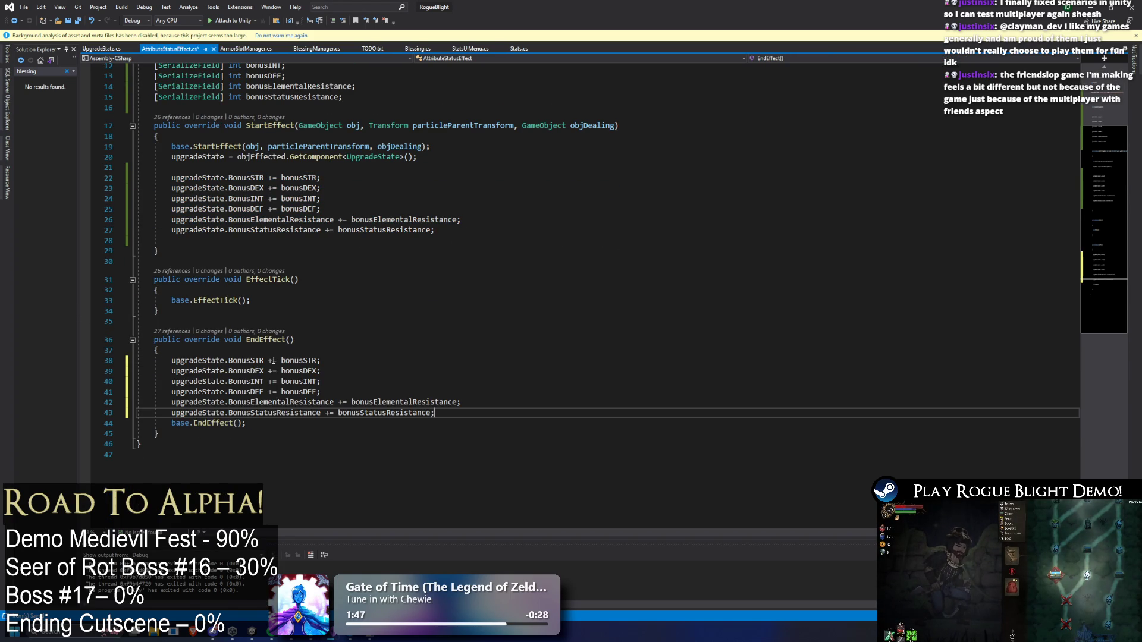
key("Return")
- Change the STR, DEX and INT lines in EndEffect from += to -=
left_click(274, 360)
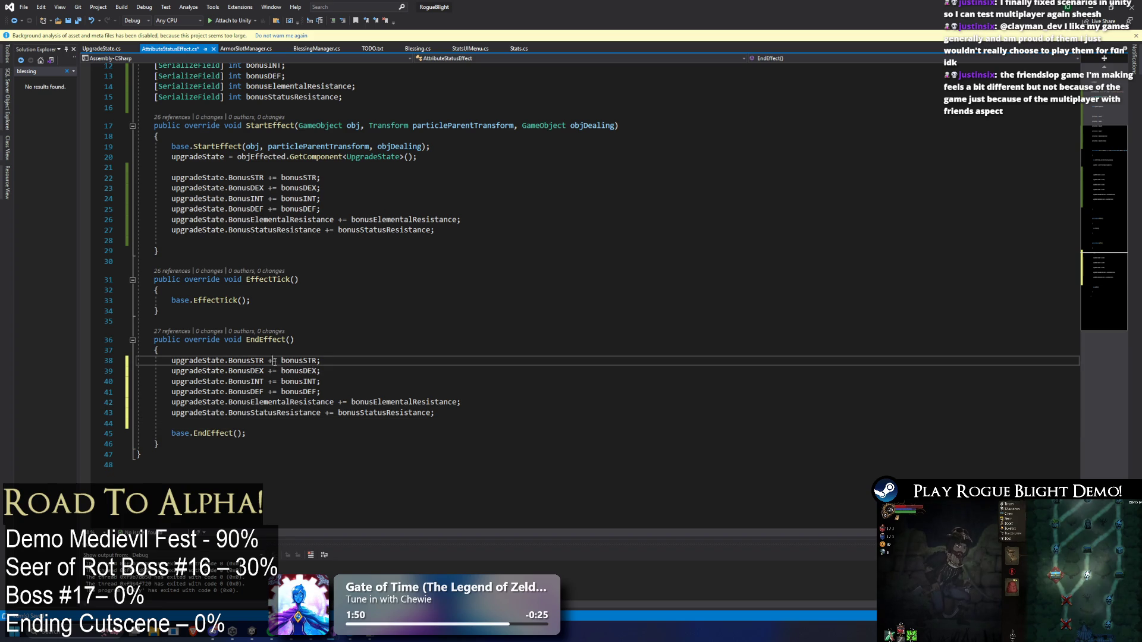
key("BackSpace")
key("minus")
key("Down")
key("BackSpace")
key("minus")
key("Down")
key("BackSpace")
key("minus")
key("Down")
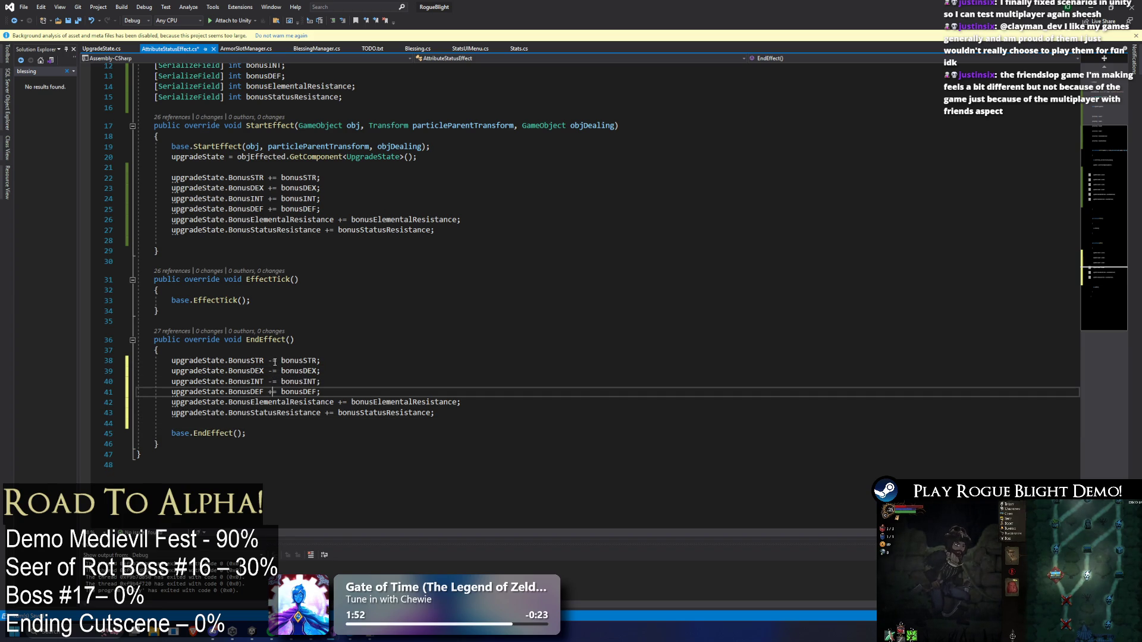
- Switch both resistance lines to -= and save the script
key("Down")
key("BackSpace")
key("minus")
key("Down")
key("BackSpace")
key("minus")
key("Up")
key("Up")
key("Up")
key("ctrl+s")
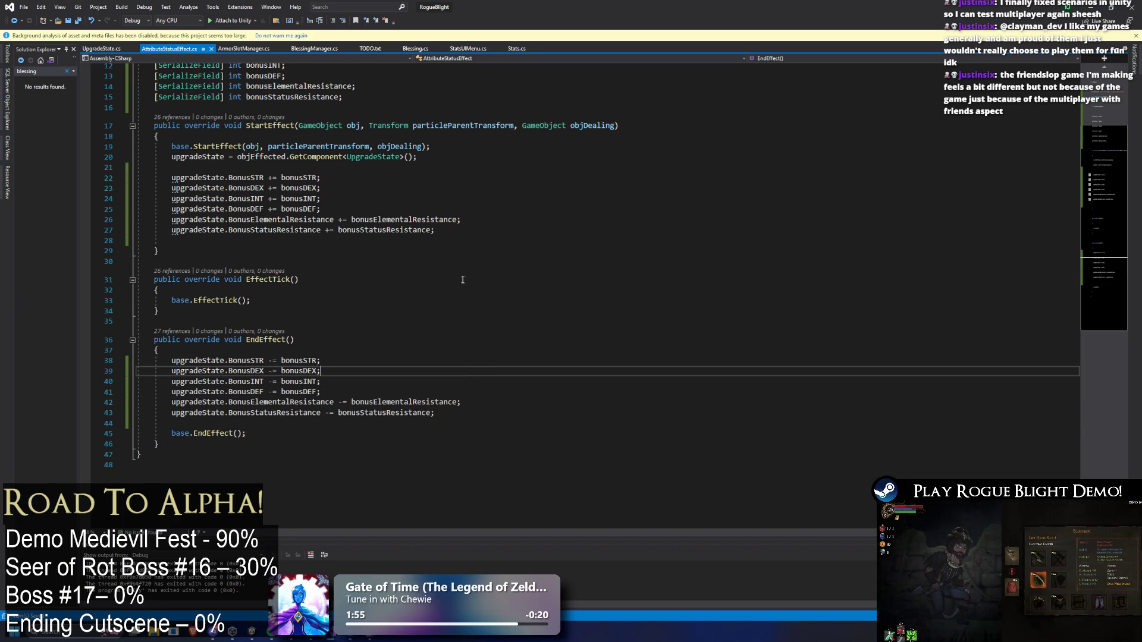
left_click(185, 424)
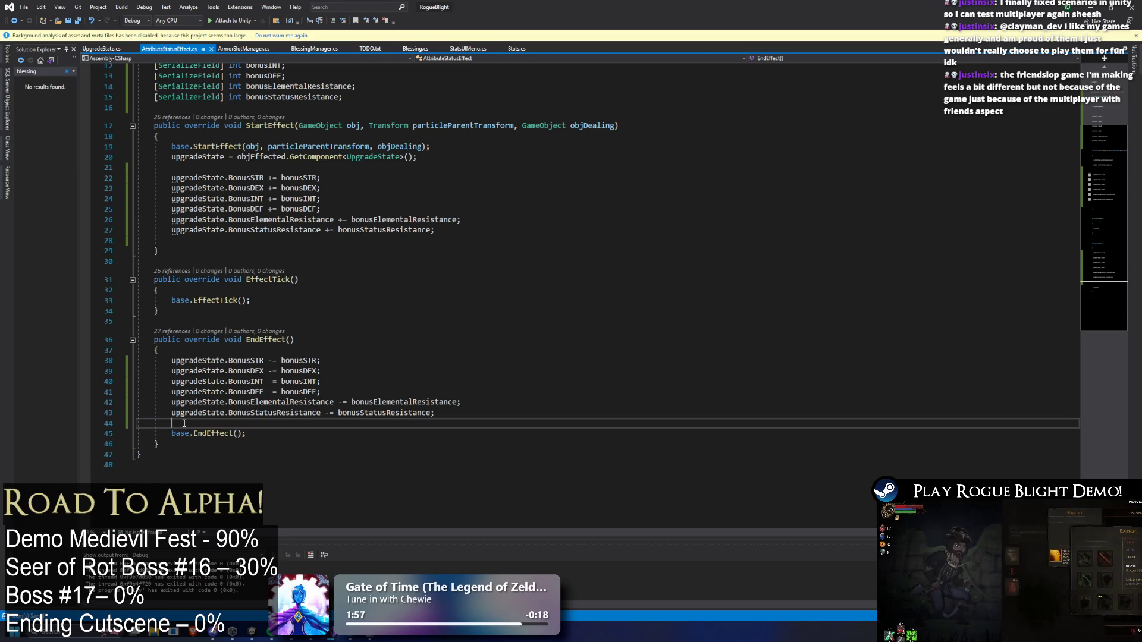
mouse_move(184, 423)
left_mouse_down()
mouse_move(181, 414)
mouse_move(193, 424)
left_mouse_up()
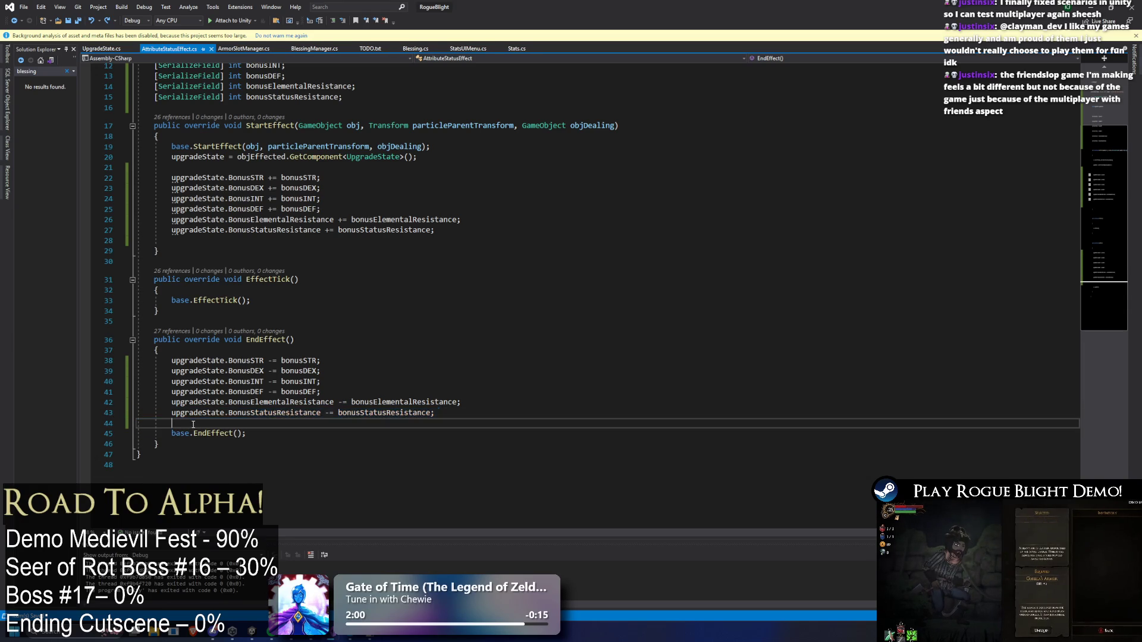
scroll(399, 246, "up", 1)
- Remove the blank line before the base EndEffect call and default bonusSTR and bonusDEX to 0
key("BackSpace")
scroll(399, 245, "up", 3)
left_click(314, 174)
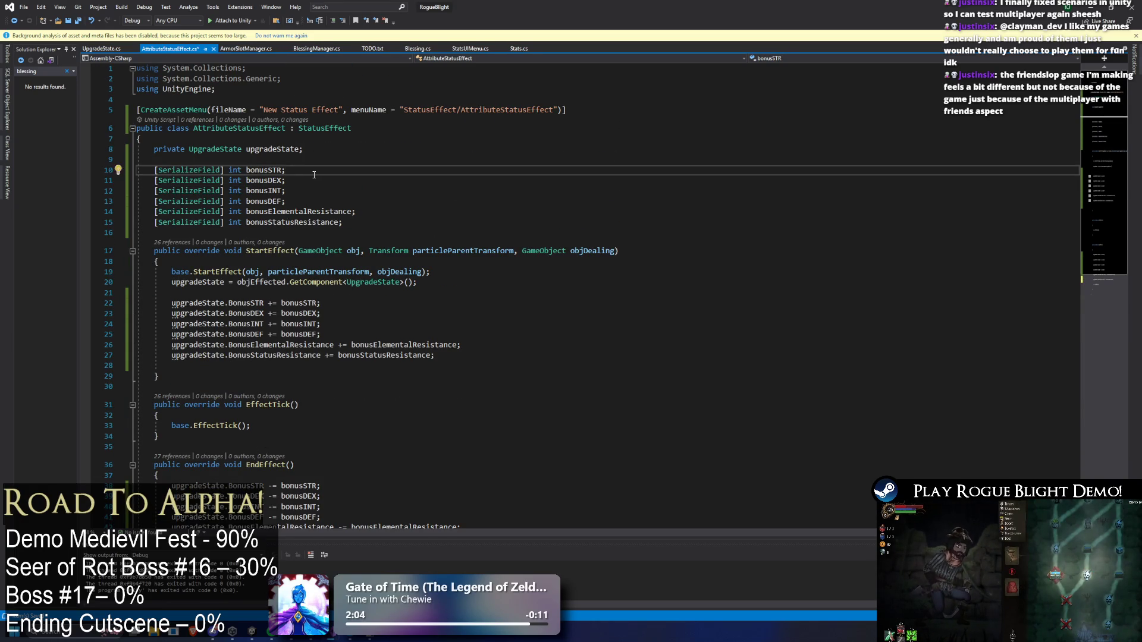
key("BackSpace")
type("= 0;")
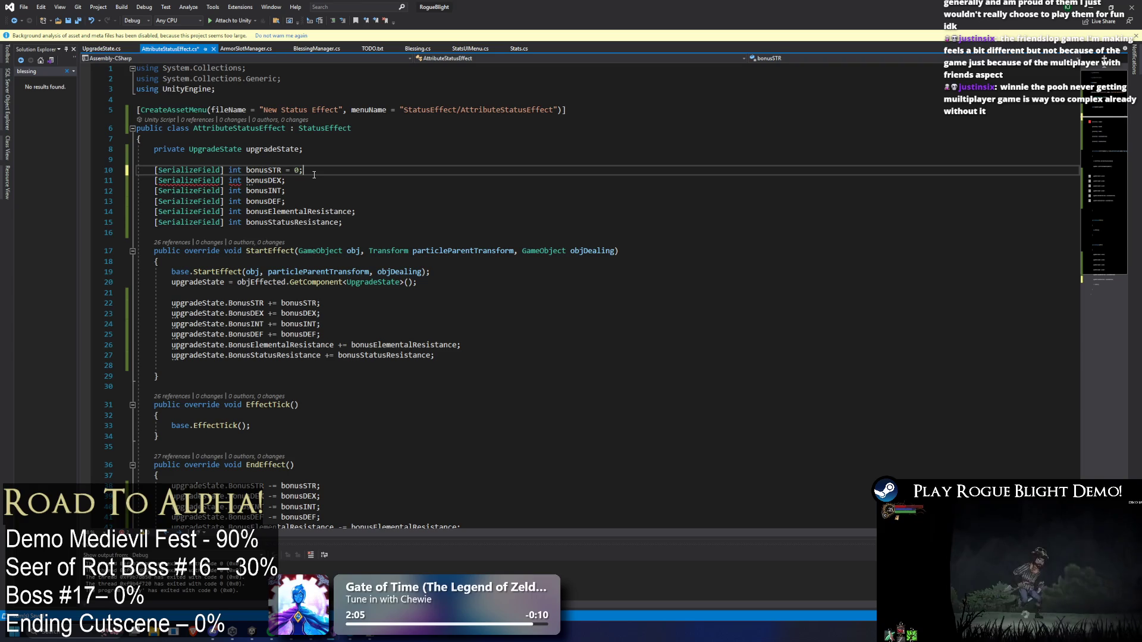
key("Down")
key("BackSpace")
type("= 0;")
- Default bonusINT, bonusDEF, bonusElementalResistance and bonusStatusResistance to 0
key("Down")
key("BackSpace")
type("=")
key("Down")
key("BackSpace")
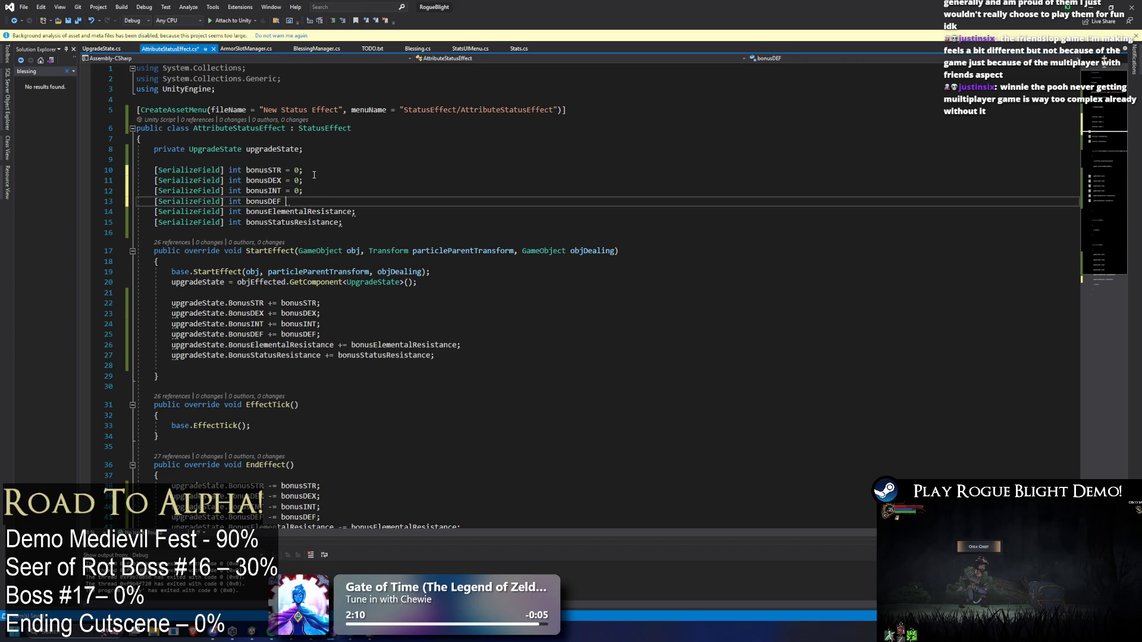
type(";")
left_click(417, 211)
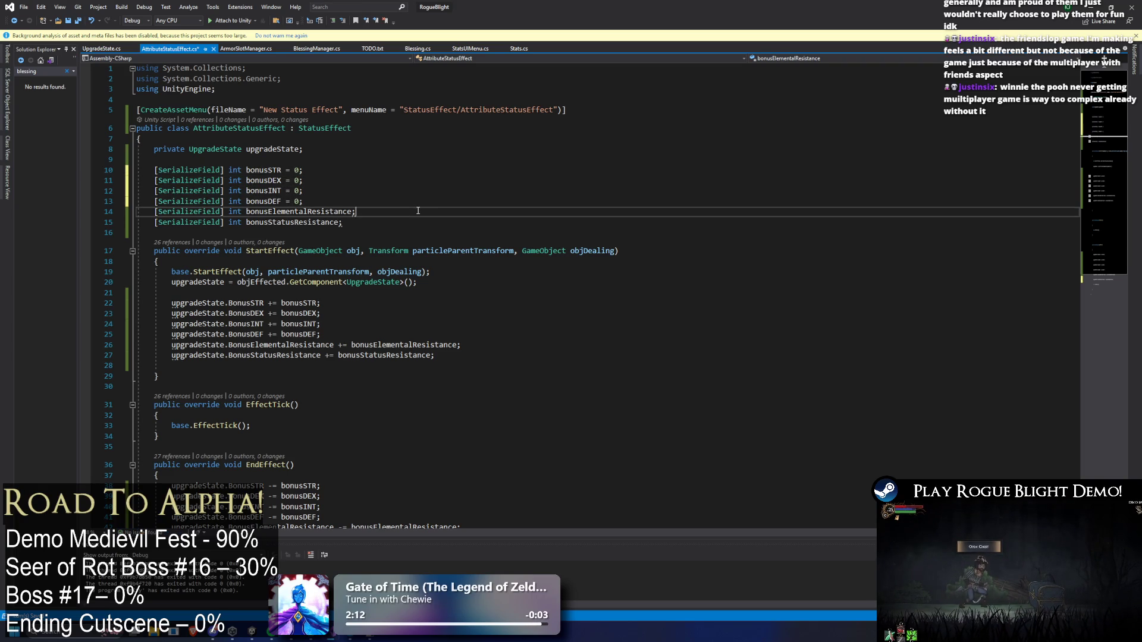
type("= 0;")
key("Down")
key("BackSpace")
type("= 0;")
left_click(529, 194)
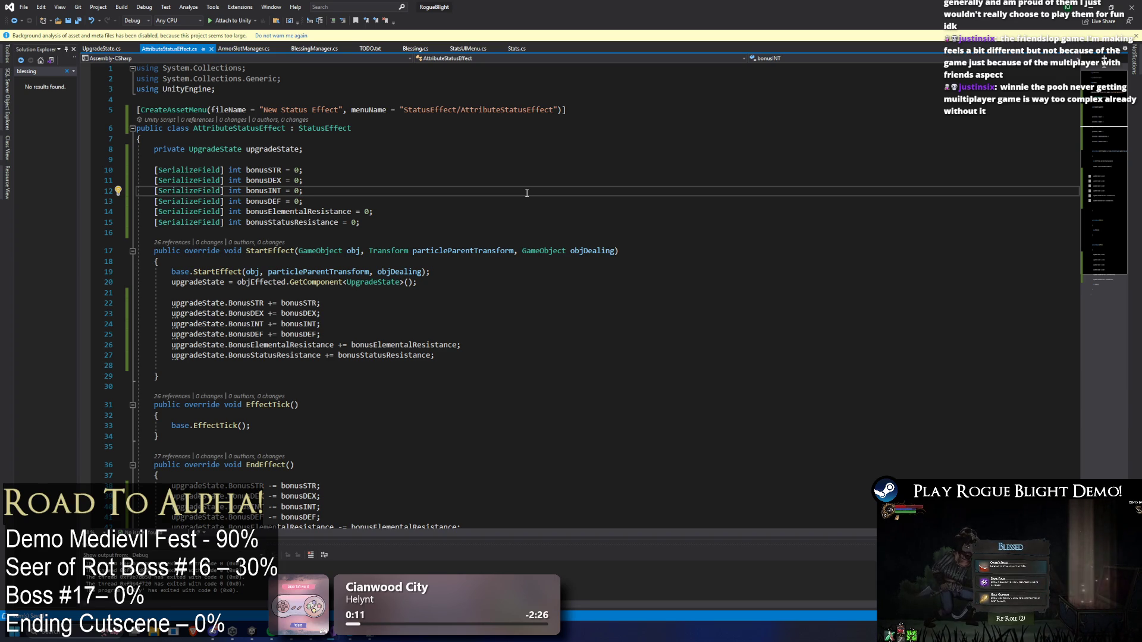
- Delete the blank line after the StartEffect bonus lines and save AttributeStatusEffect.cs
scroll(526, 193, "down", 2)
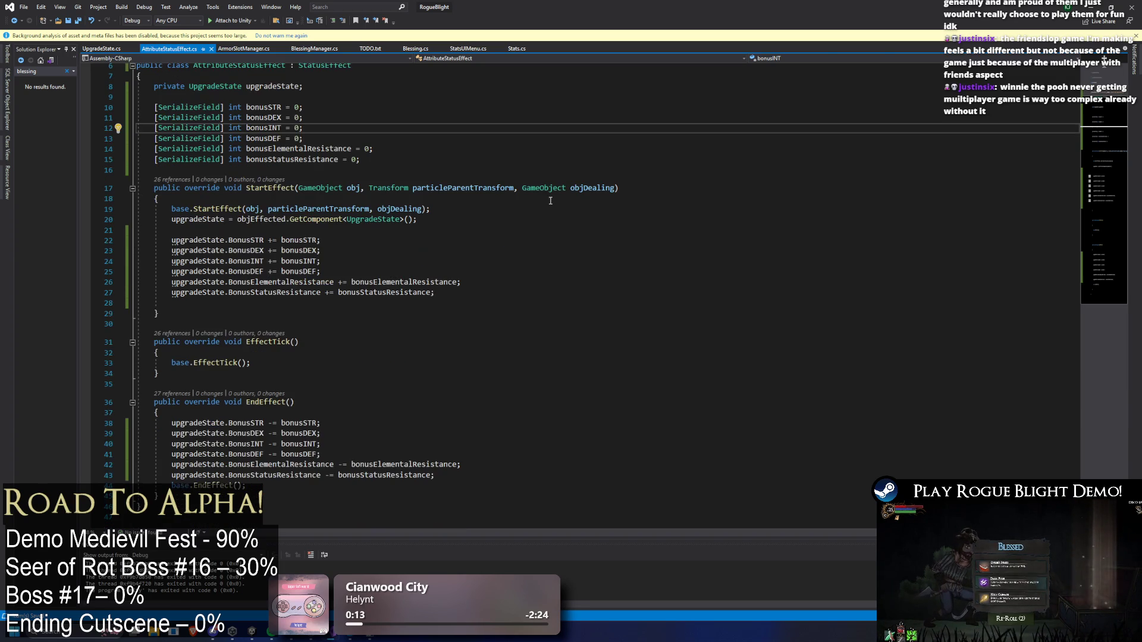
left_click(552, 201)
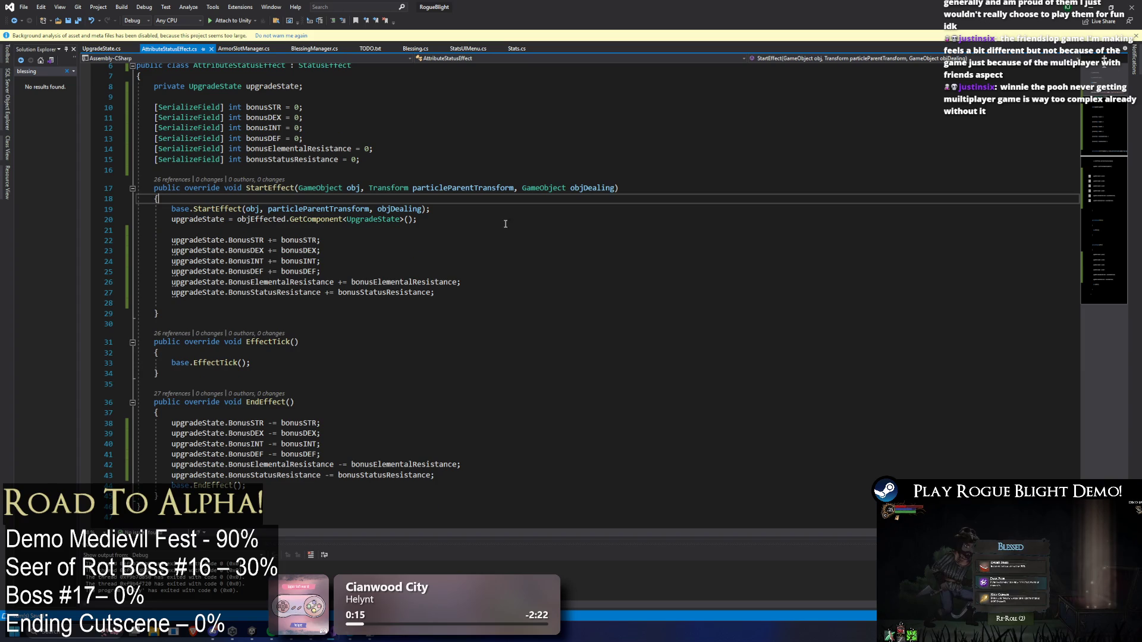
left_click(447, 292)
key("Delete")
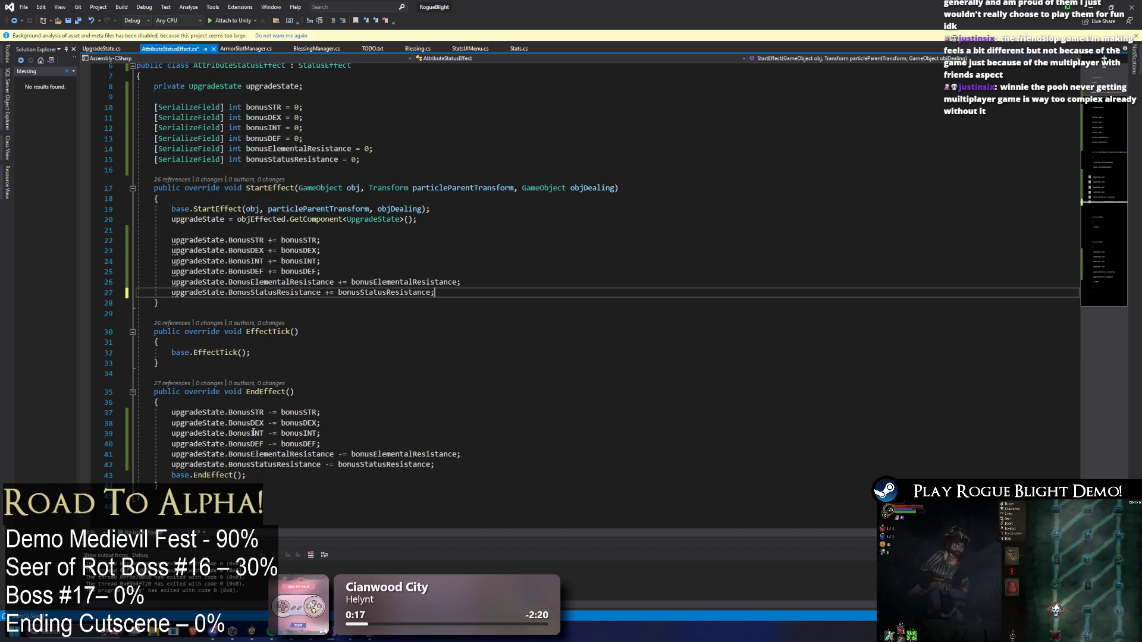
left_click(538, 474)
left_click(474, 296)
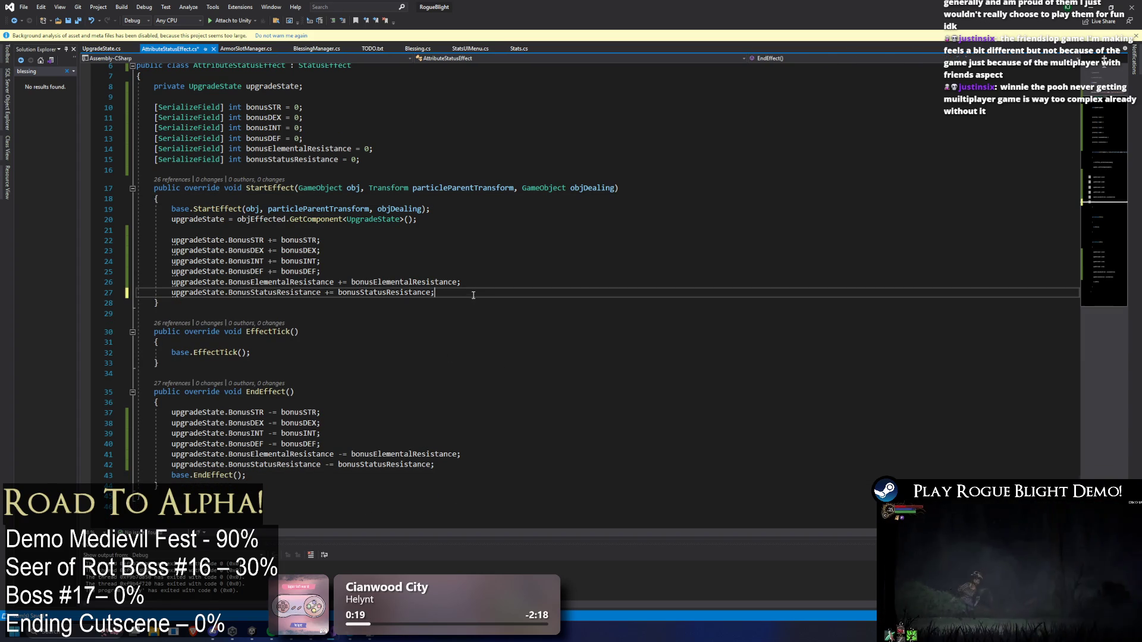
key("ctrl+s")
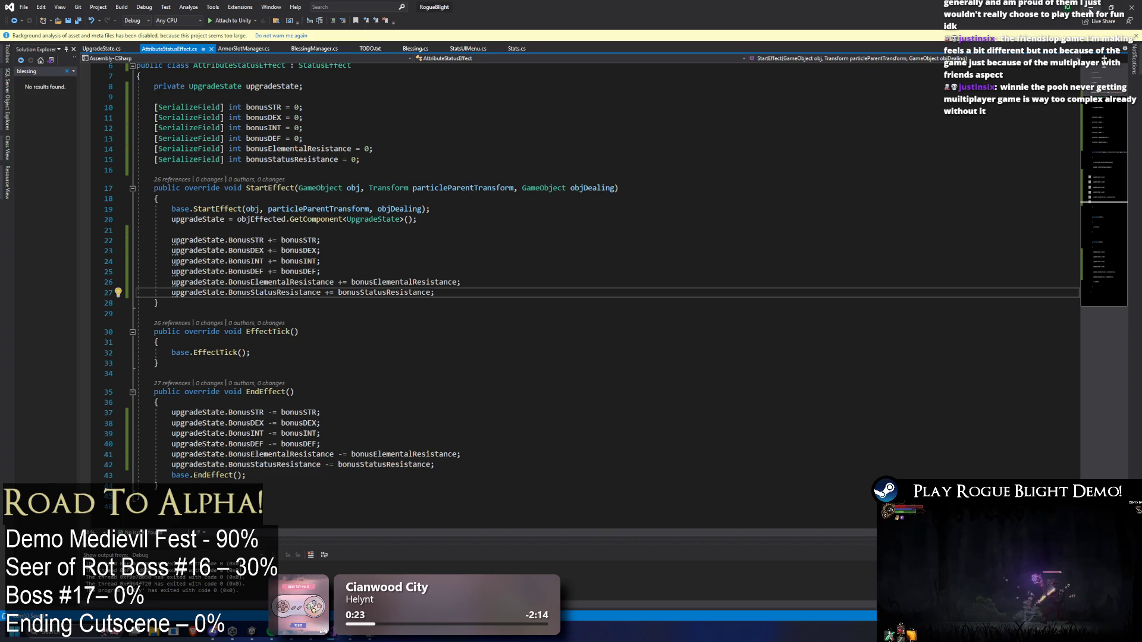
- Switch to Unity, search the Project window for 'unique', and open the UNIQUE folder
left_click(1086, 17)
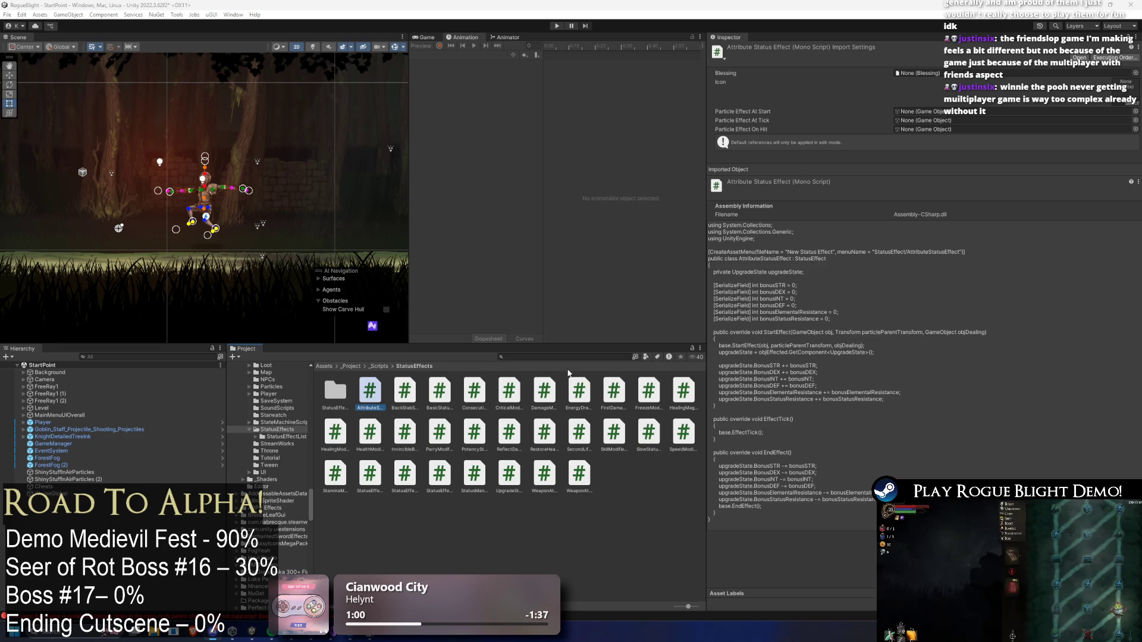
left_click(548, 351)
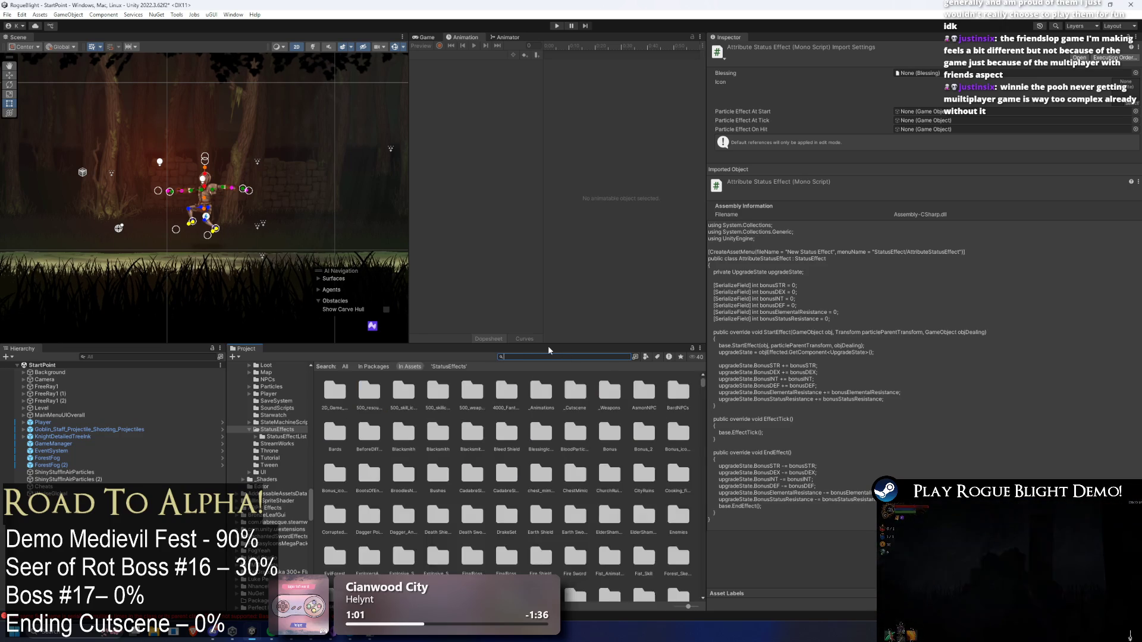
type("unio")
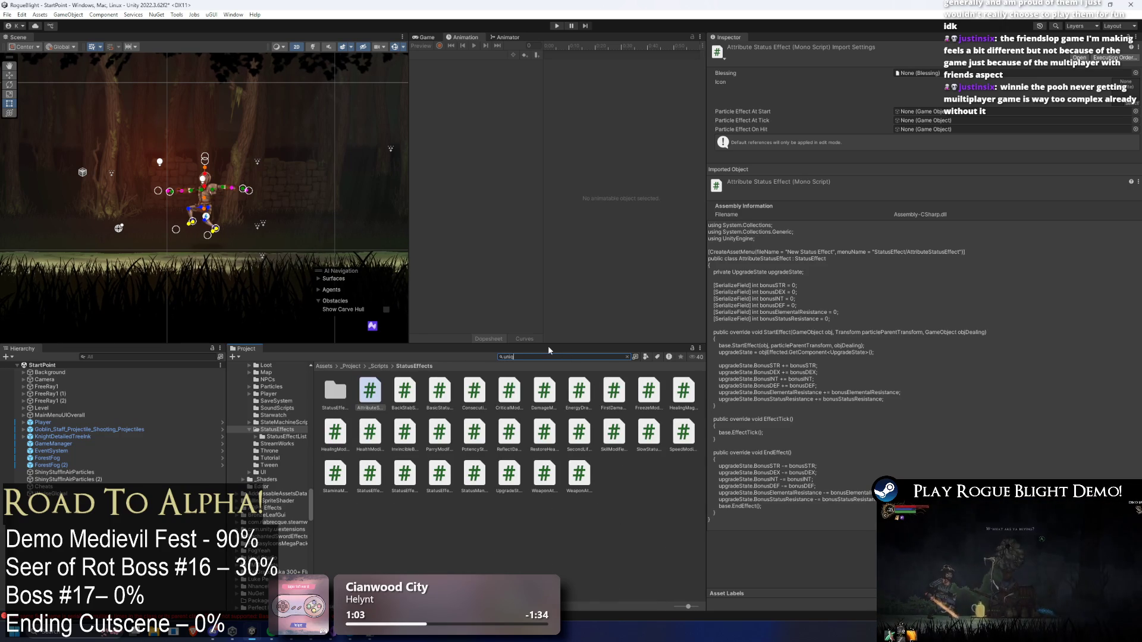
type("ue")
left_click(335, 390)
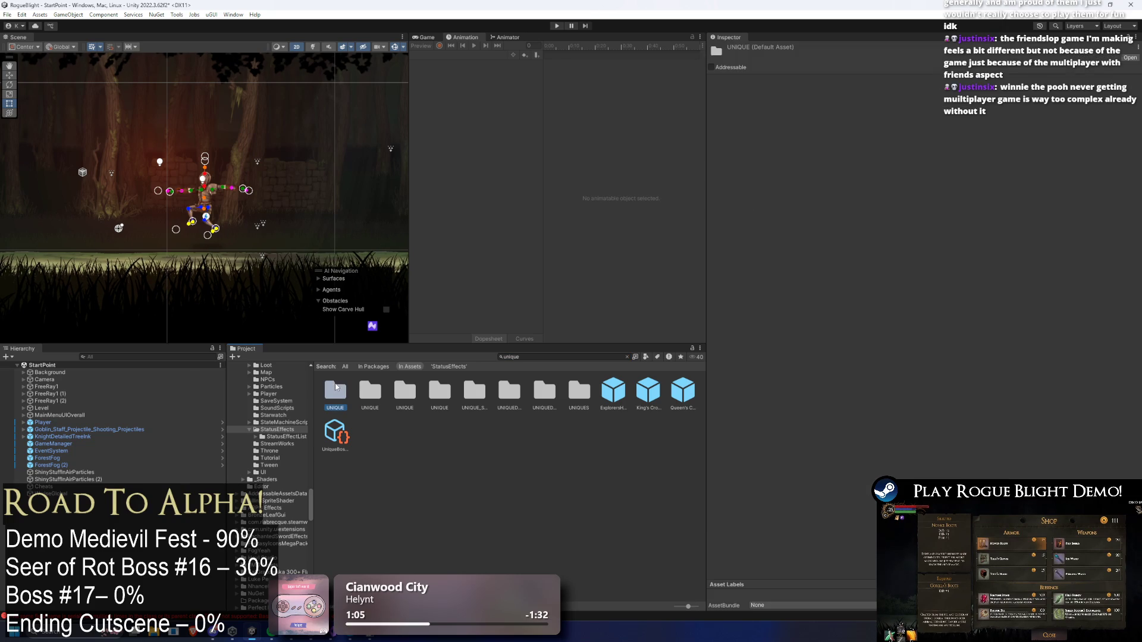
double_click(339, 388)
- Select the B_Gorilla Armor prefab and open its Gorilla body blessing asset to view its stats
left_click(336, 389)
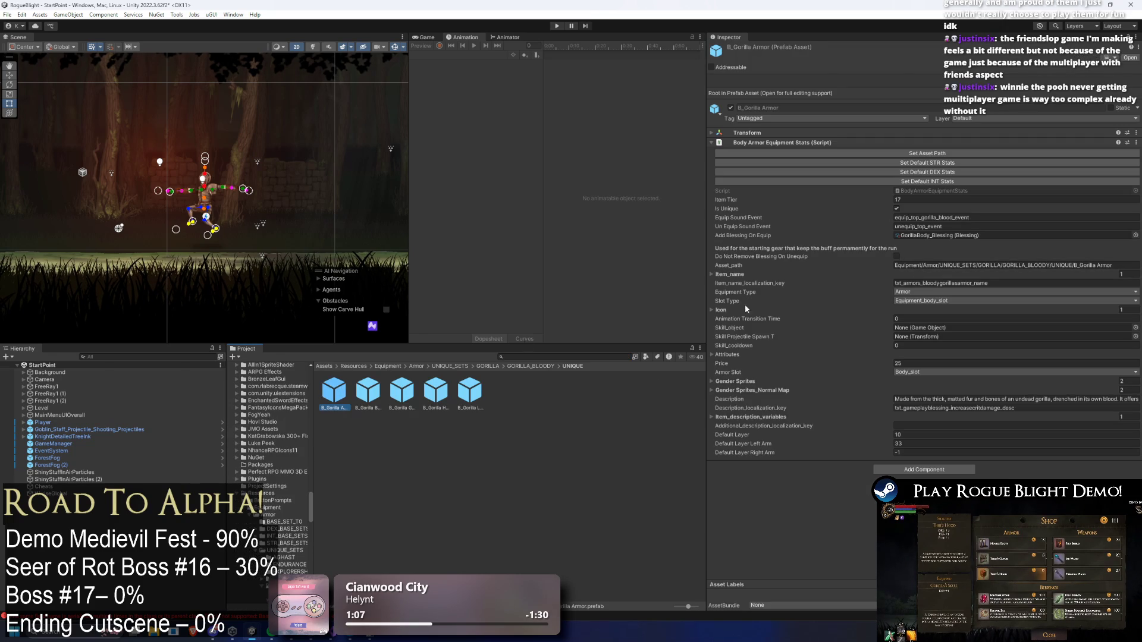
left_click(372, 390)
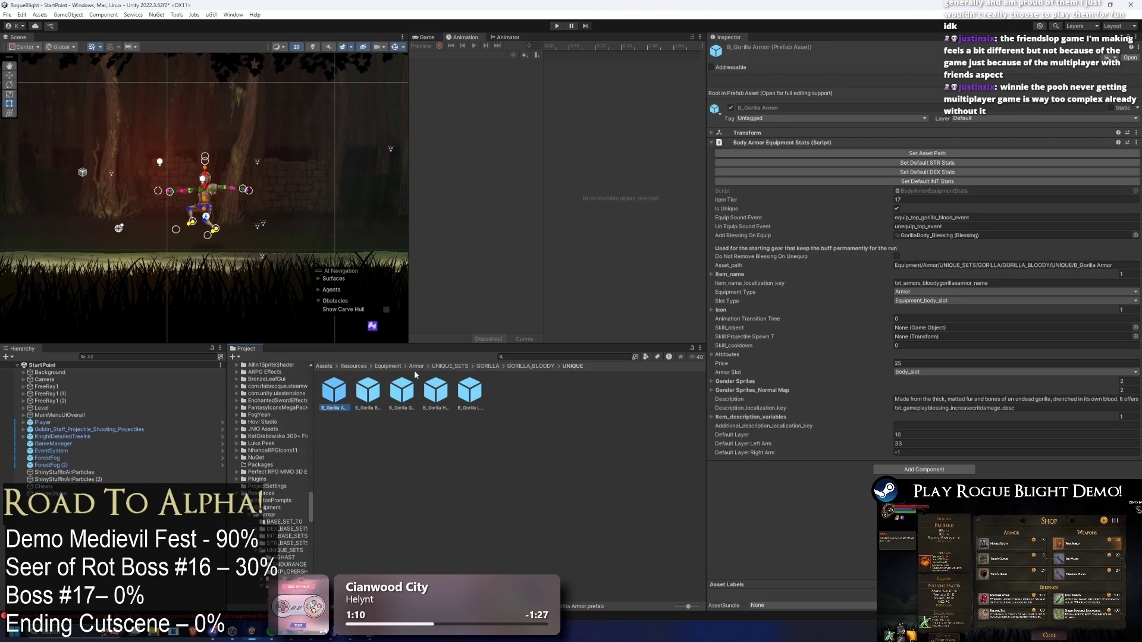
key("Left")
left_click(532, 366)
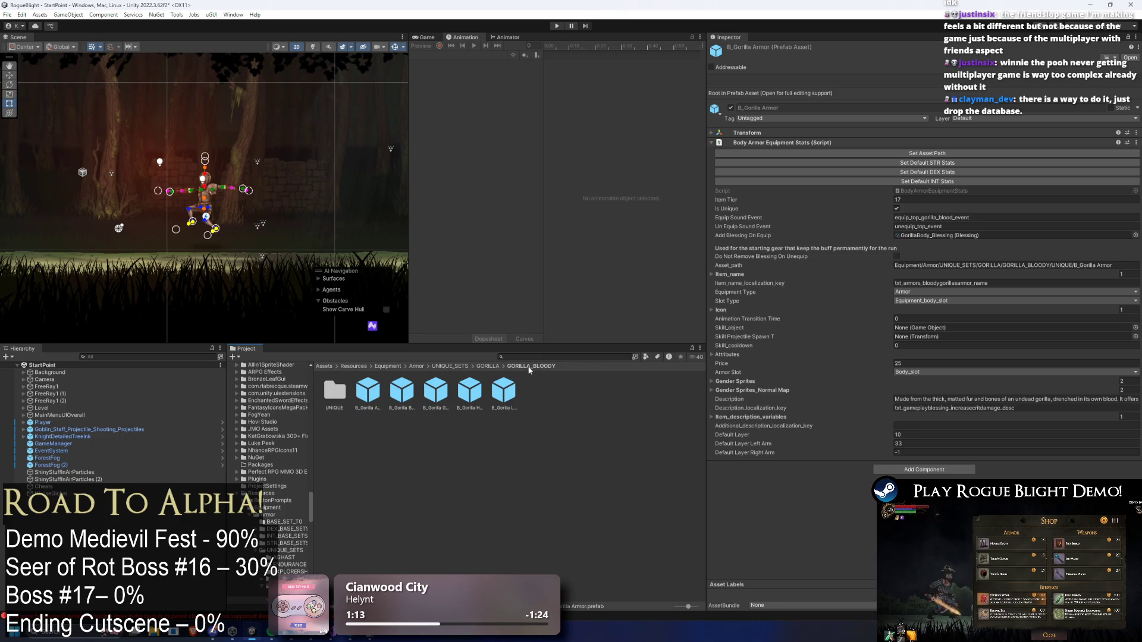
left_click(362, 394)
double_click(334, 391)
left_click(334, 391)
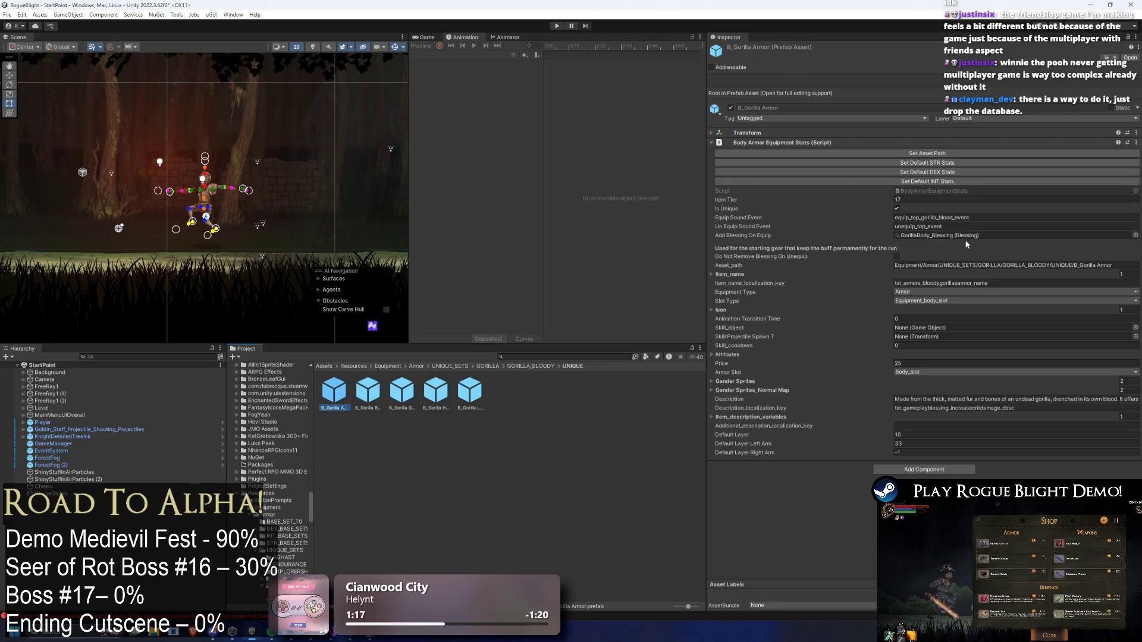
double_click(1011, 235)
scroll(731, 349, "down", 1)
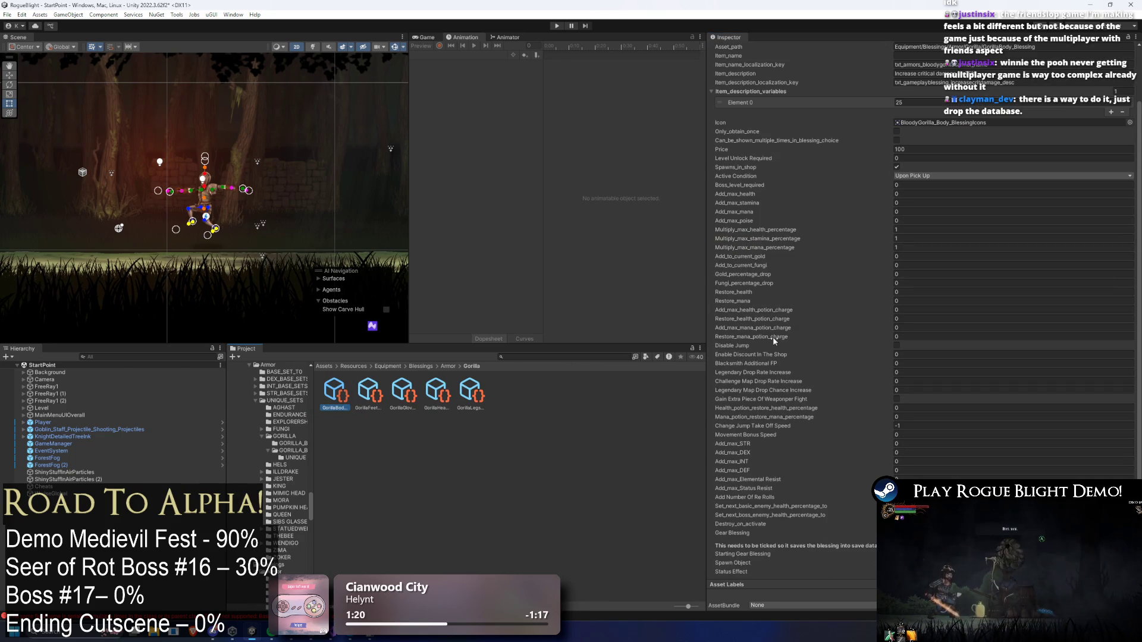
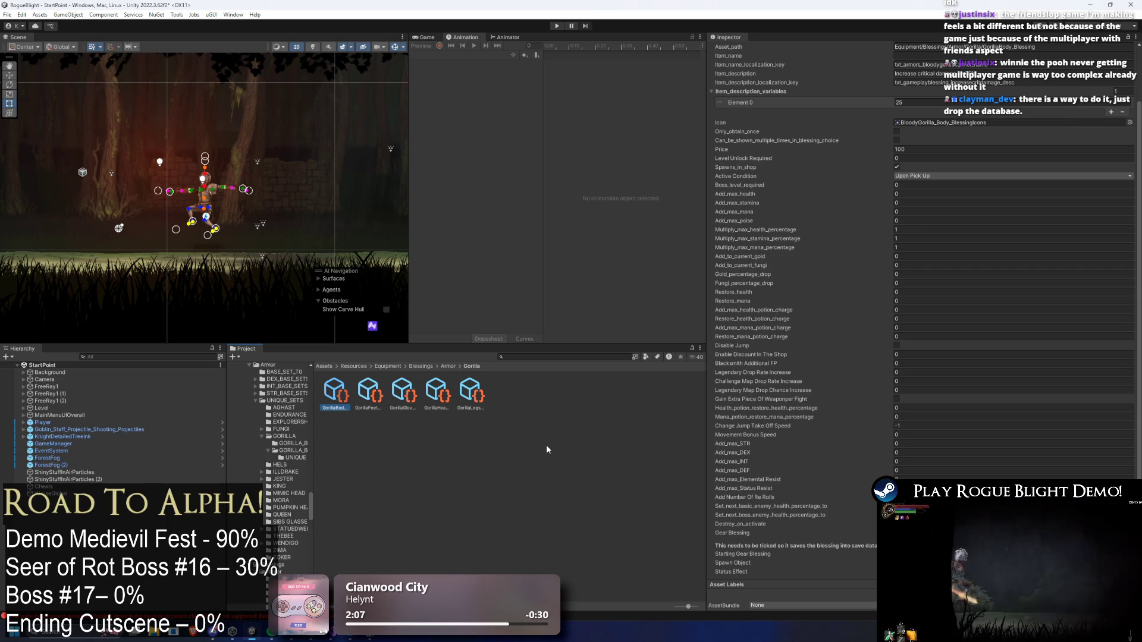
- Browse the Armor blessings to the StartingWendigo folder and open the Starting DEX Body blessing
left_click(450, 366)
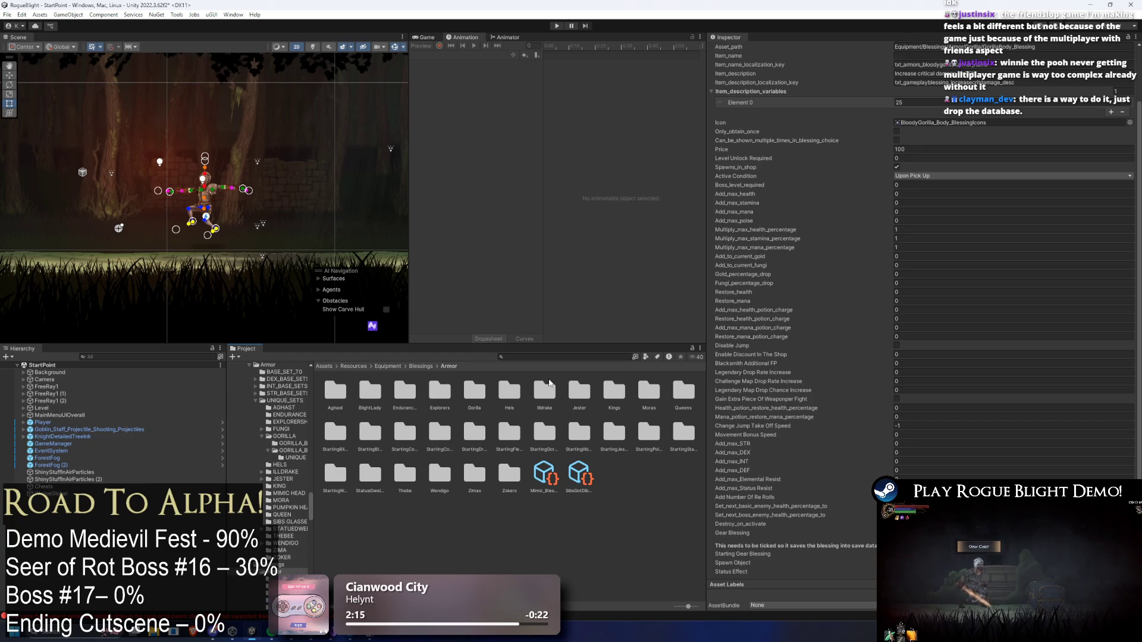
left_click(559, 431)
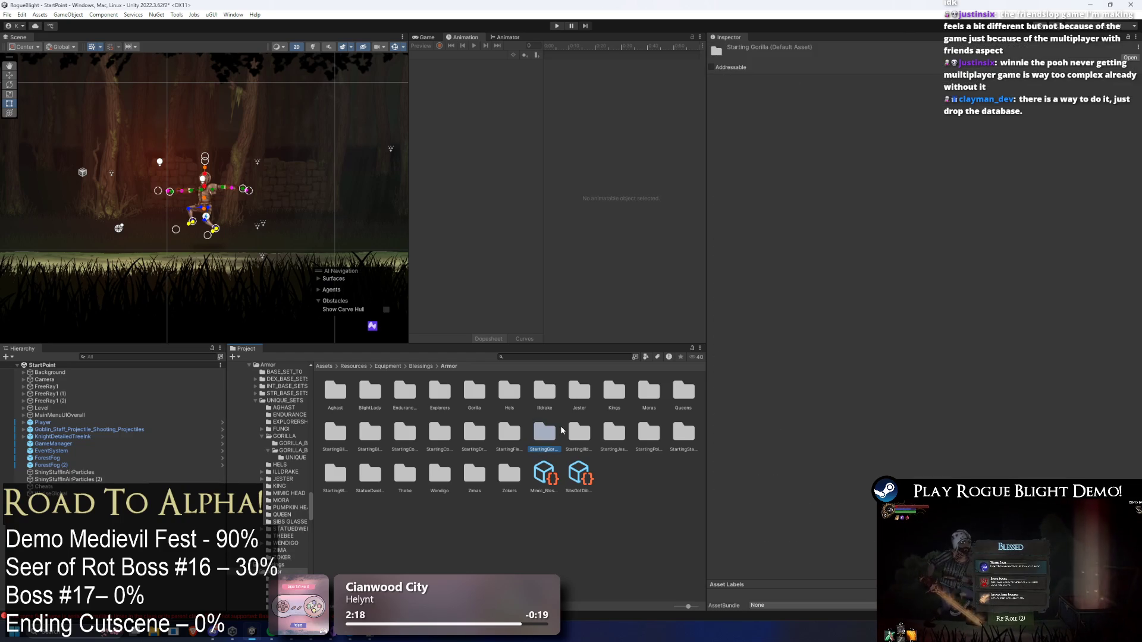
key("Right")
key("Right")
key("Right")
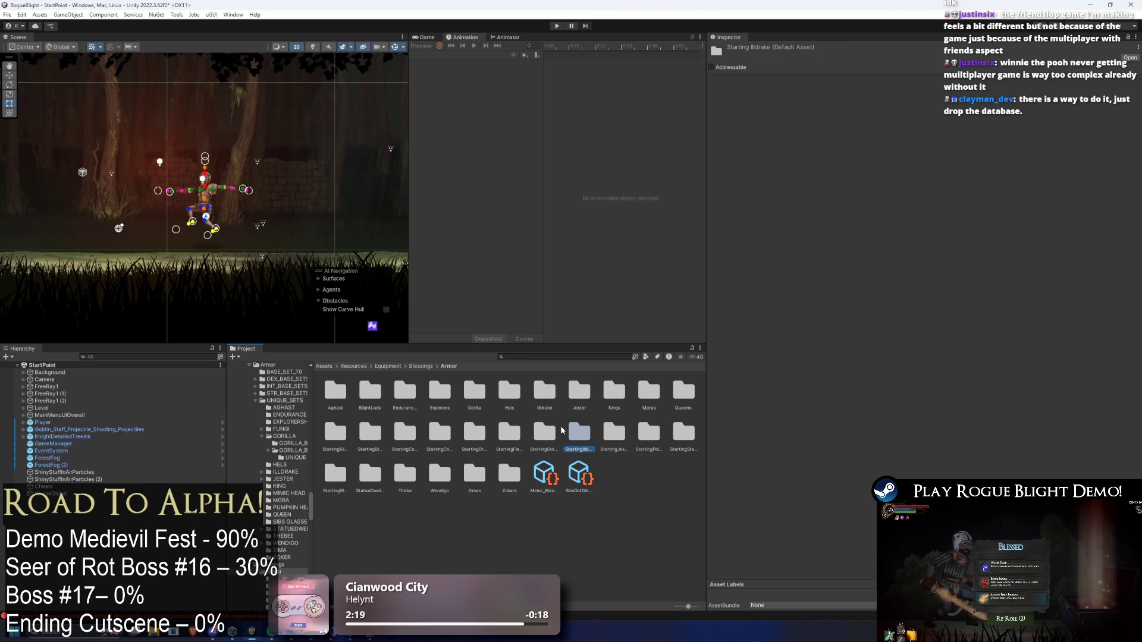
key("Right")
key("Right")
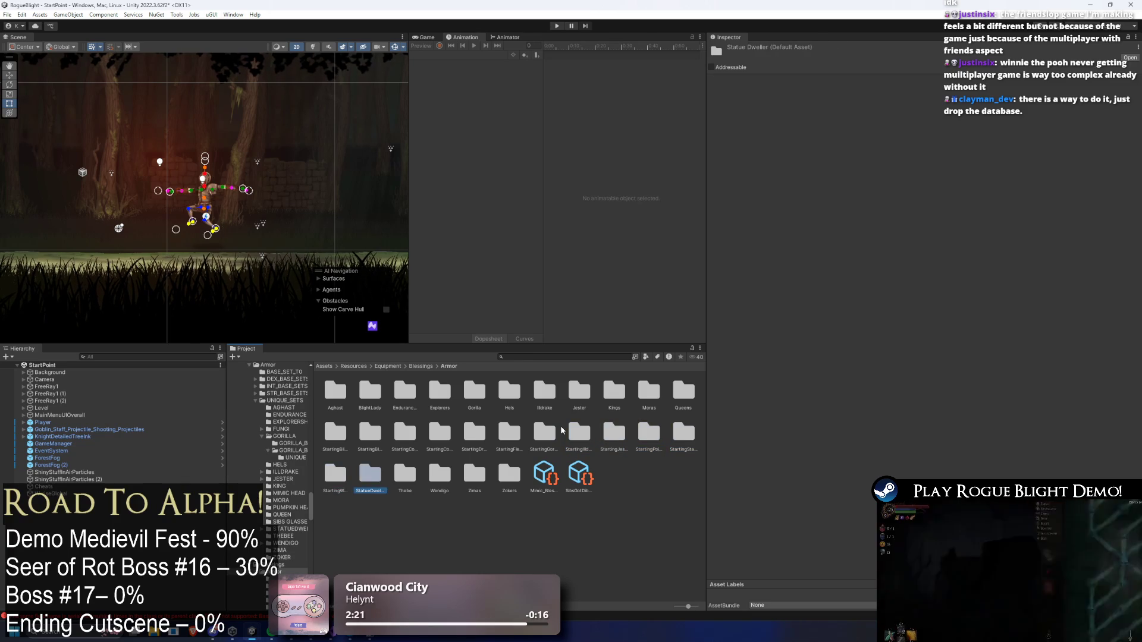
key("Return")
left_click(334, 391)
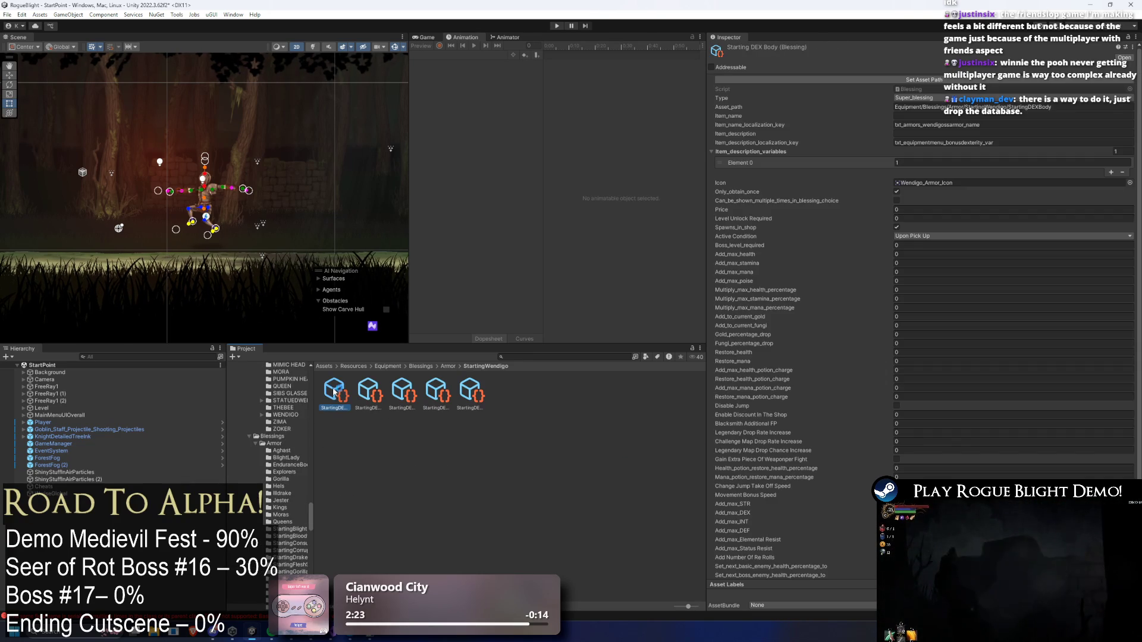
- Set its Add_max_DEX to 1, assign a Gorilla status effect, and ping that effect's folder
scroll(903, 192, "down", 2)
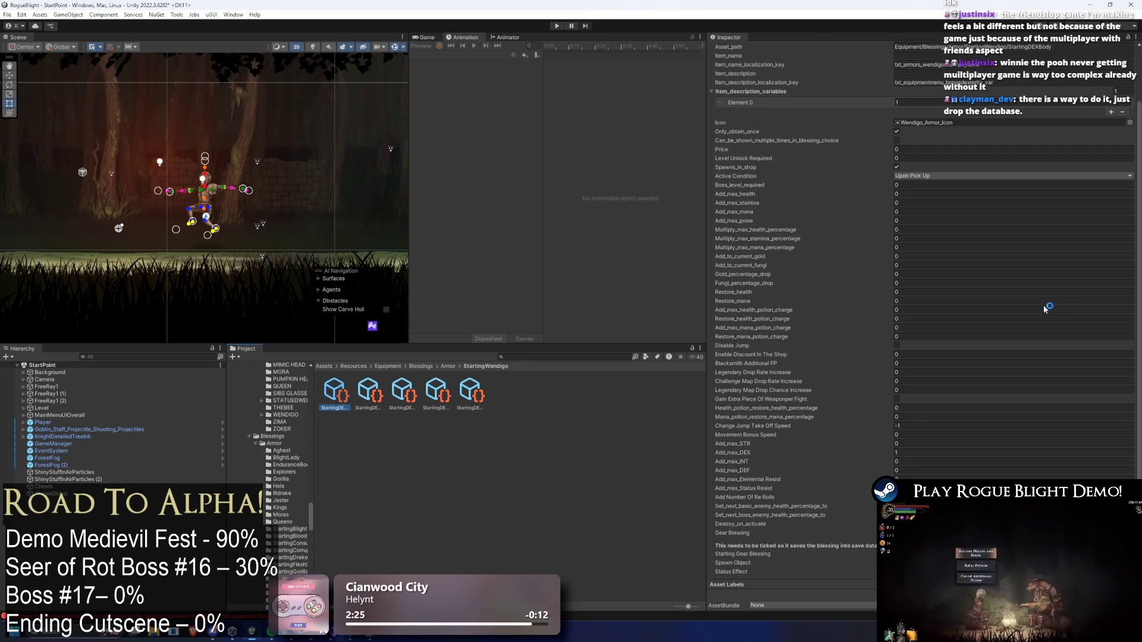
left_click(926, 452)
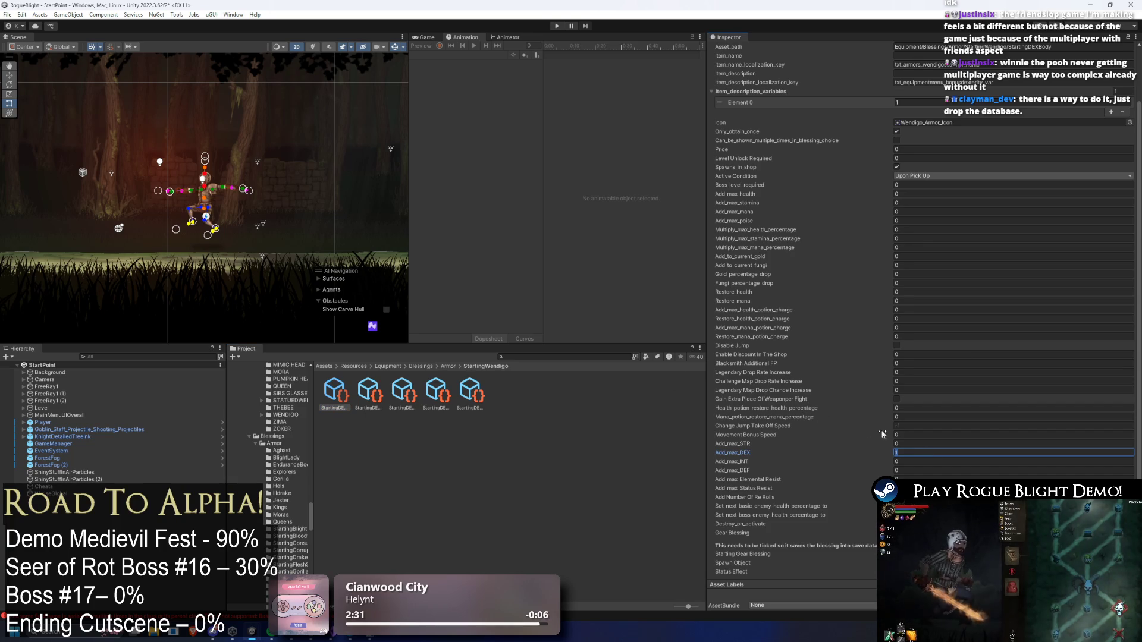
left_click(1129, 571)
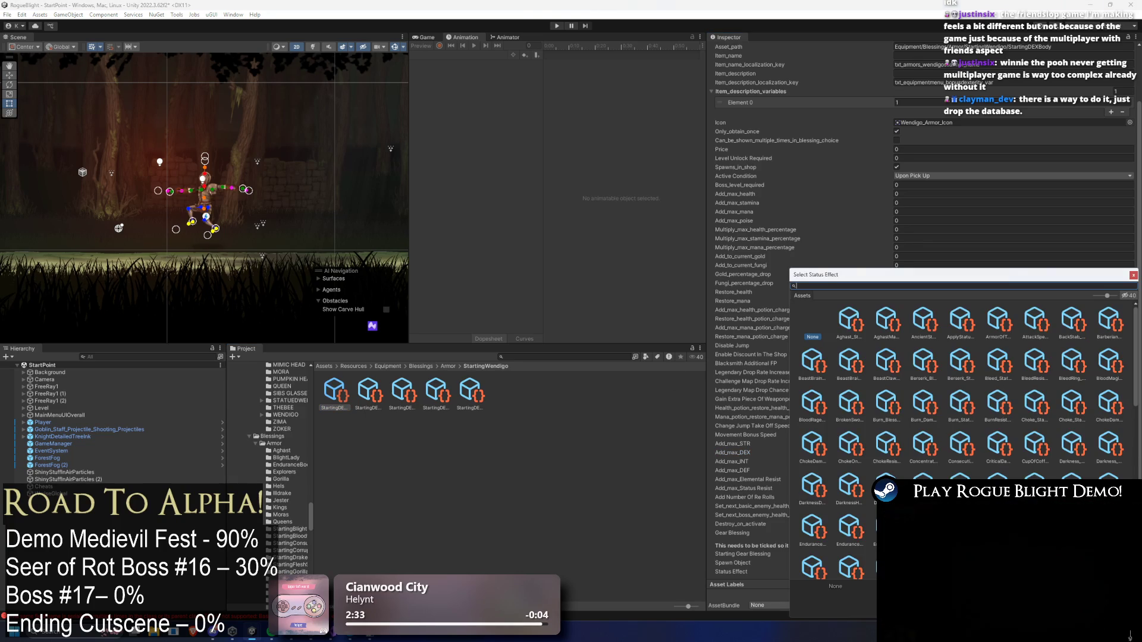
type("orilla")
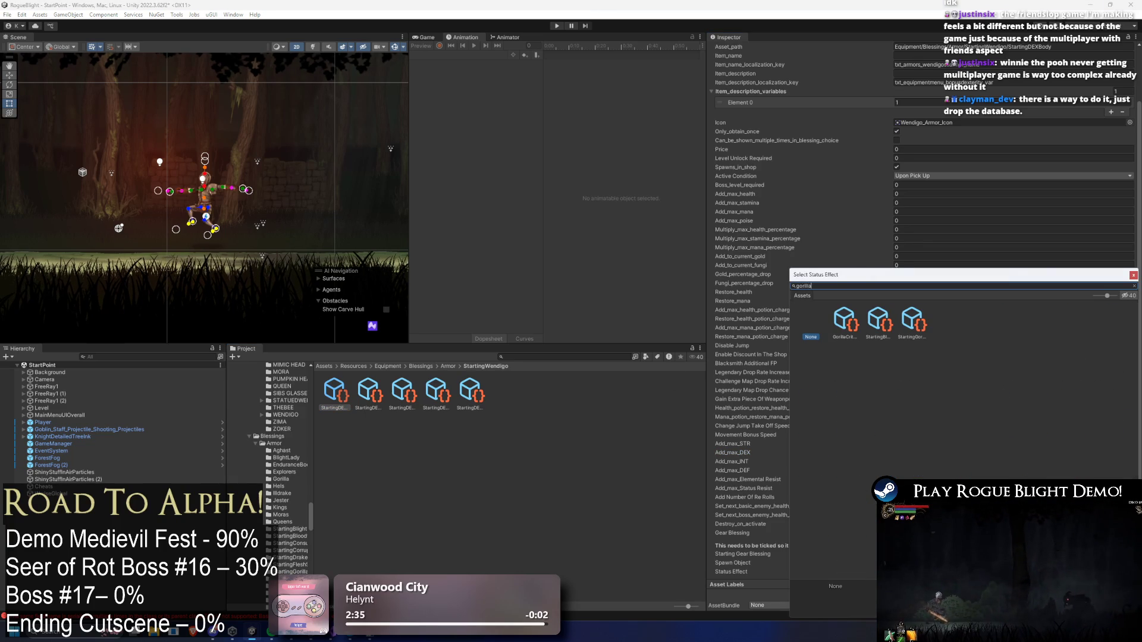
double_click(913, 333)
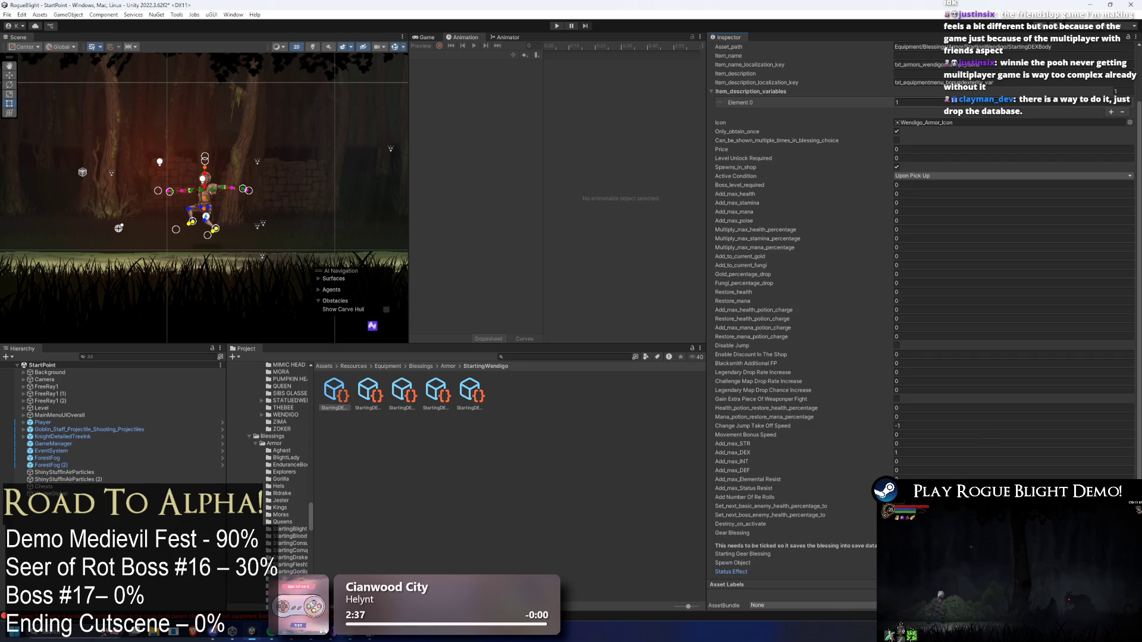
left_click(904, 571)
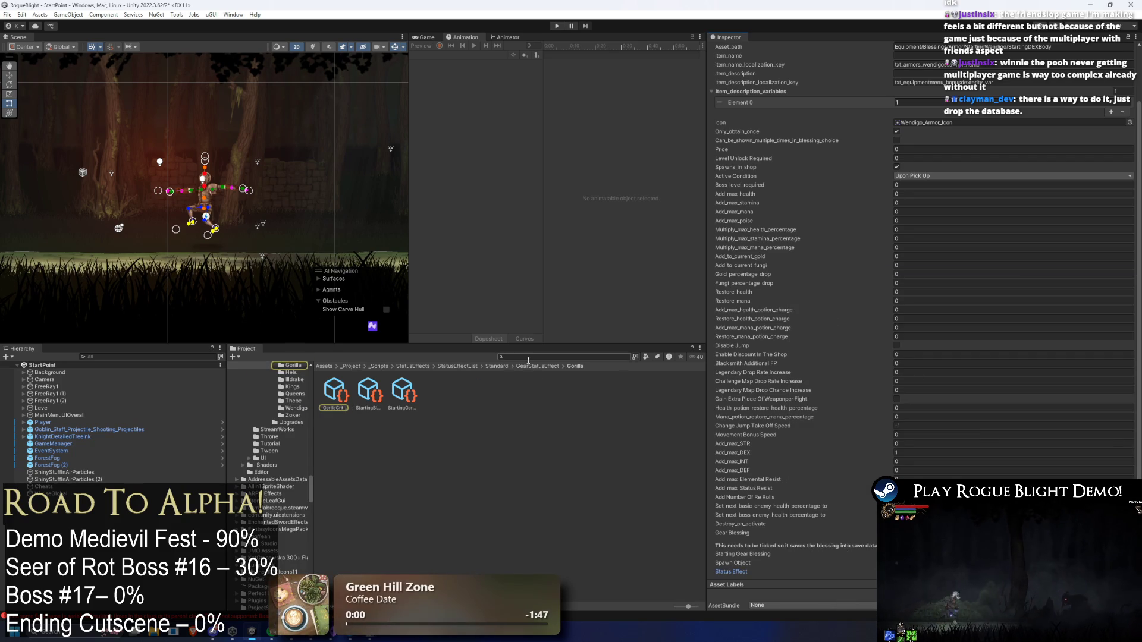
- In StatusEffects/Standard/GearStatusEffect/Wendigo, create a new AttributeStatusEffect asset
left_click(489, 367)
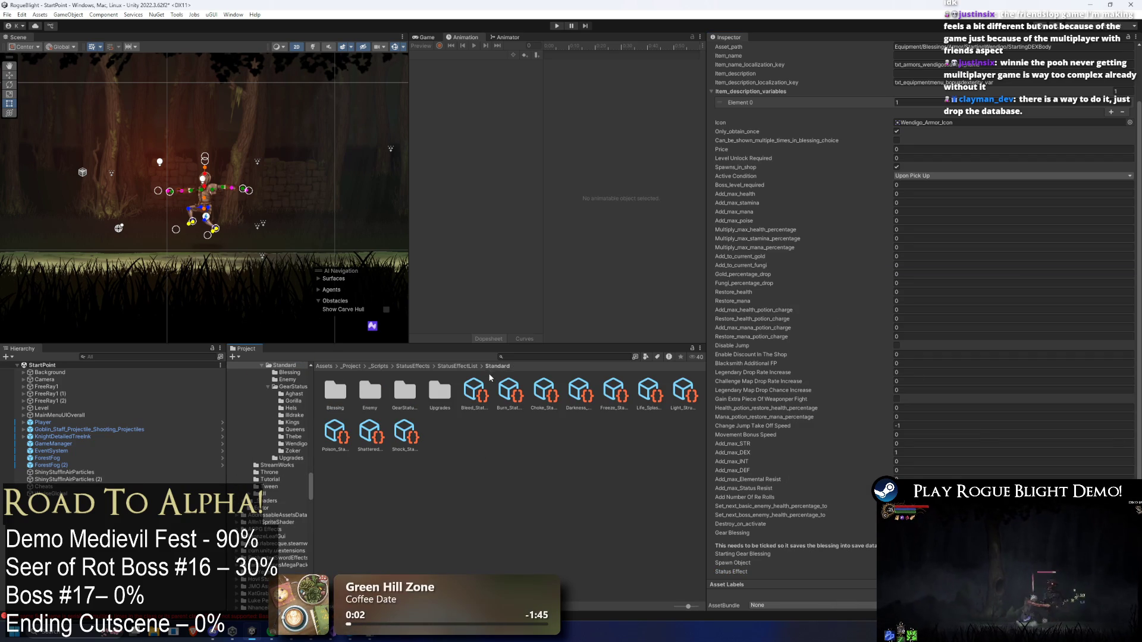
left_click(403, 390)
double_click(403, 392)
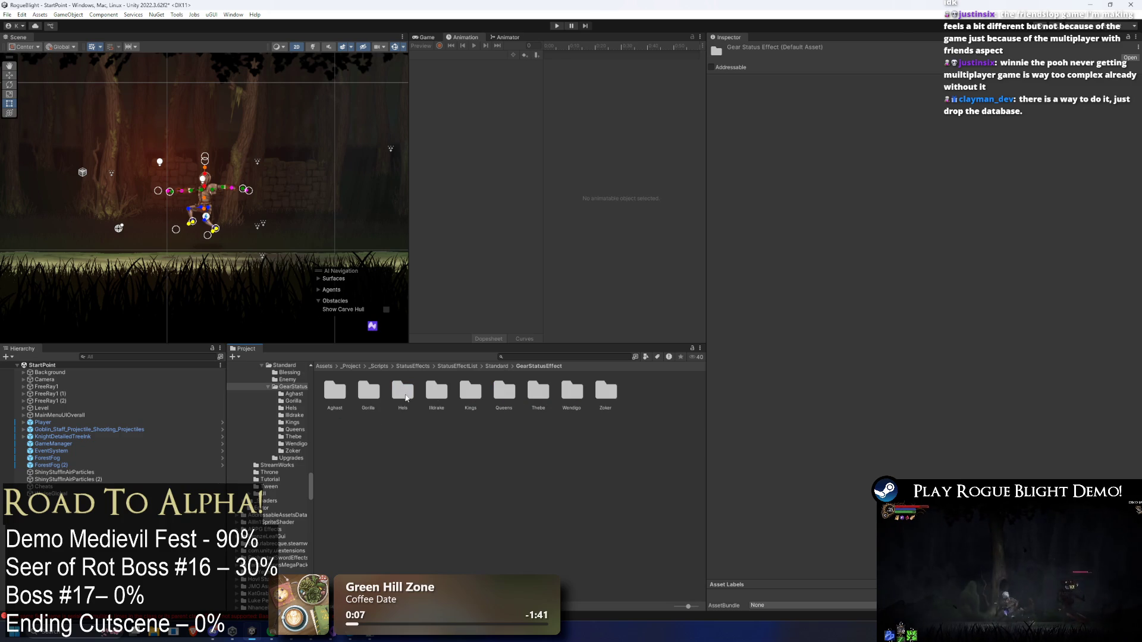
double_click(572, 392)
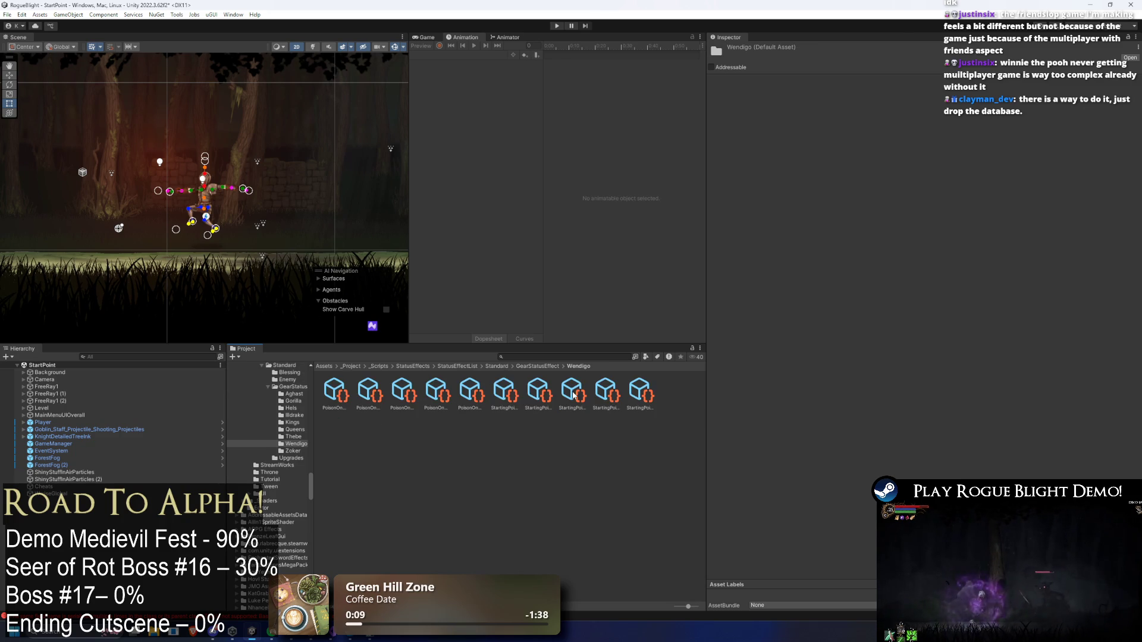
right_click(408, 442)
mouse_move(495, 143)
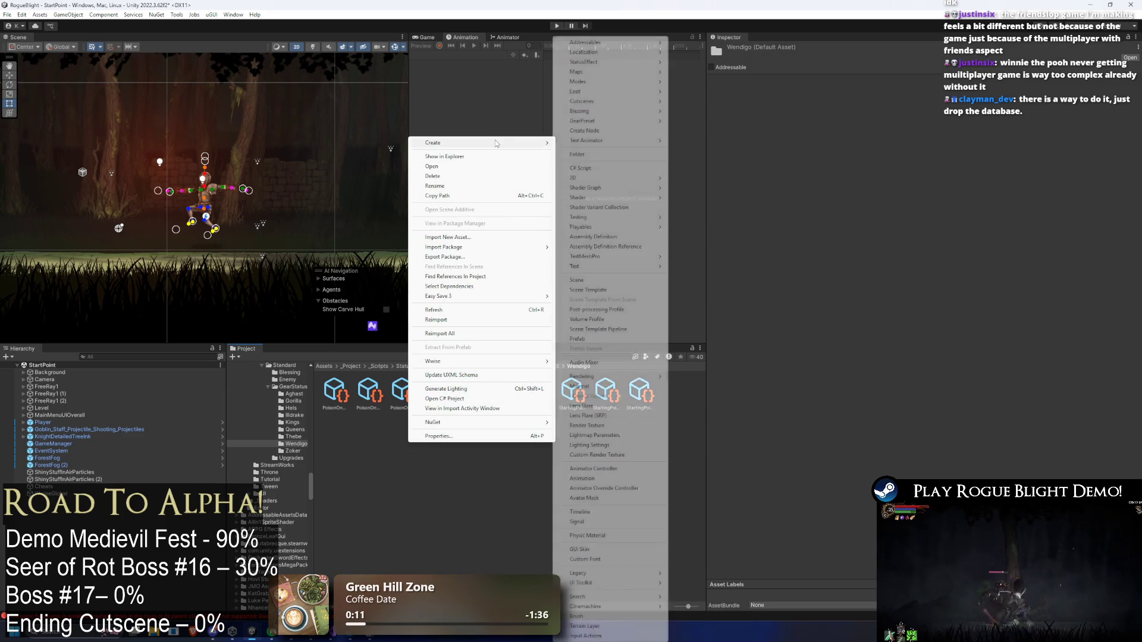
mouse_move(631, 61)
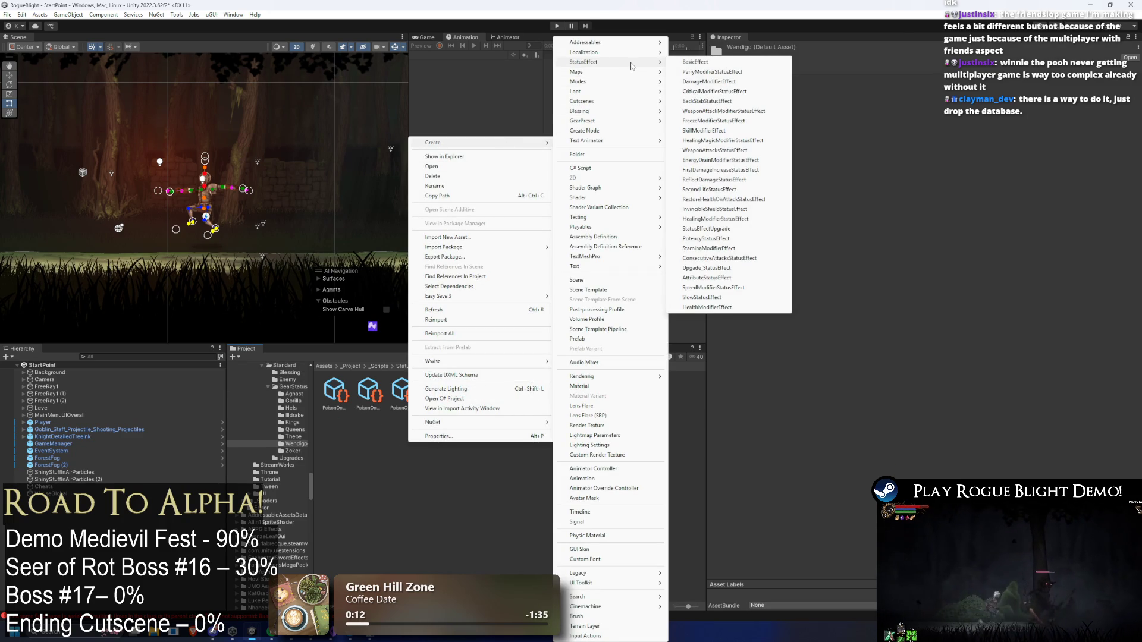
left_click(725, 110)
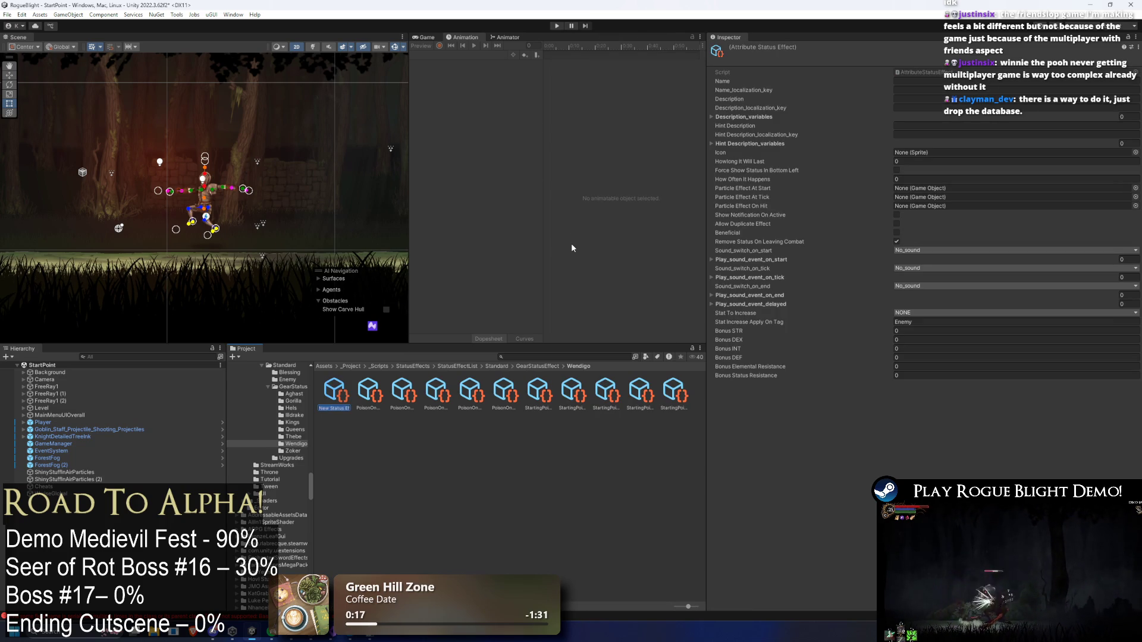
- Name the new asset DEXInreaseStatusEffect, then rename it to correct the name
type("SEX")
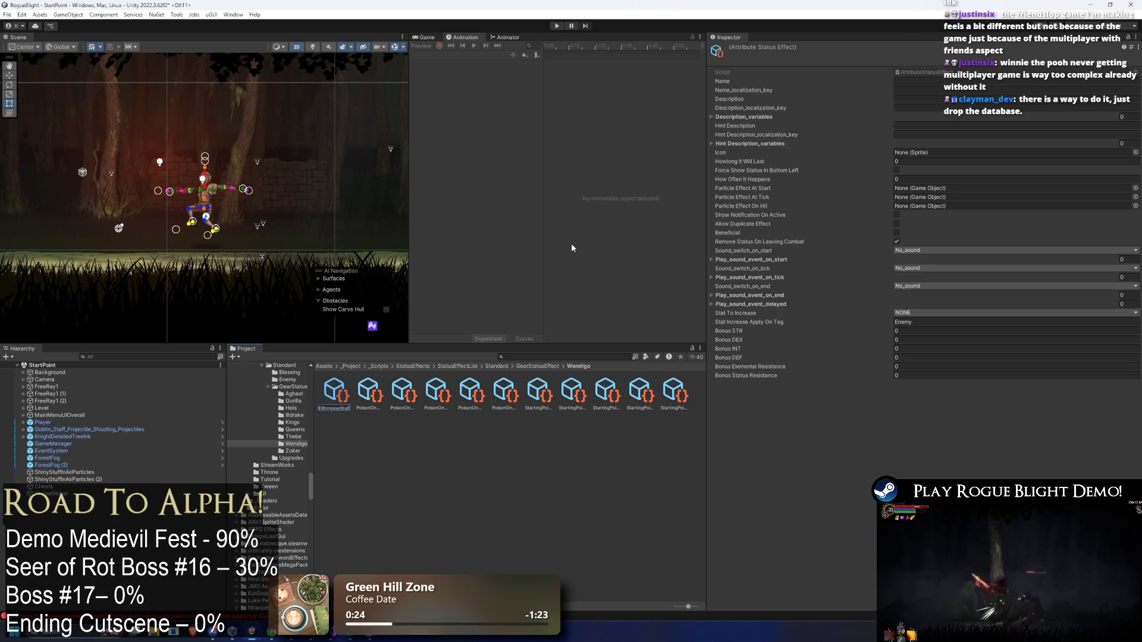
type("us_ef")
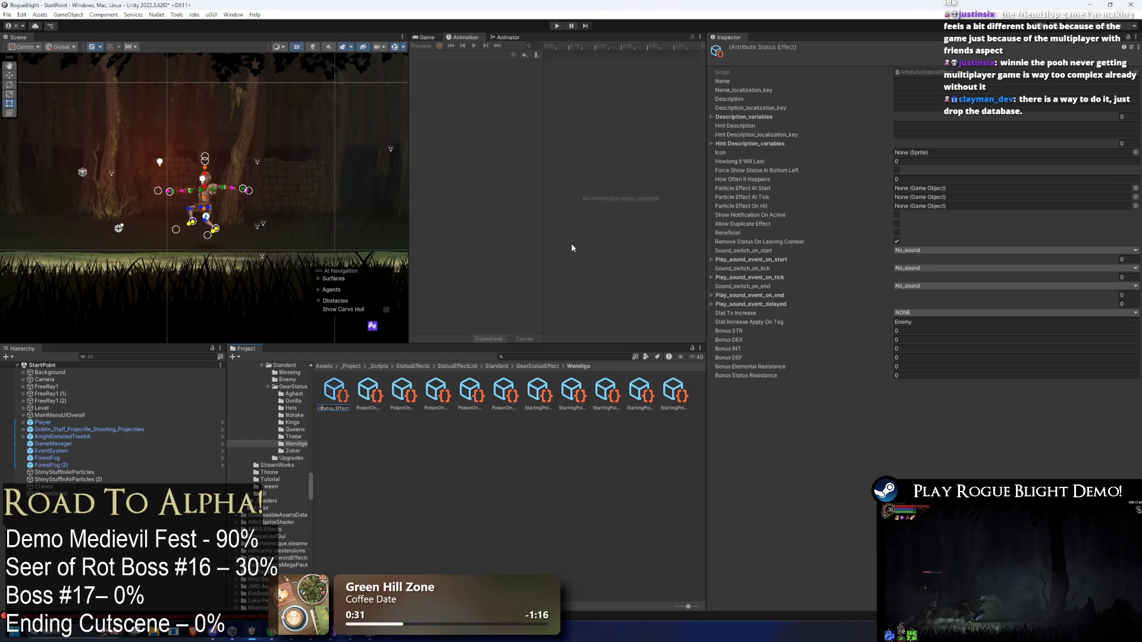
key("Return")
left_click(375, 393)
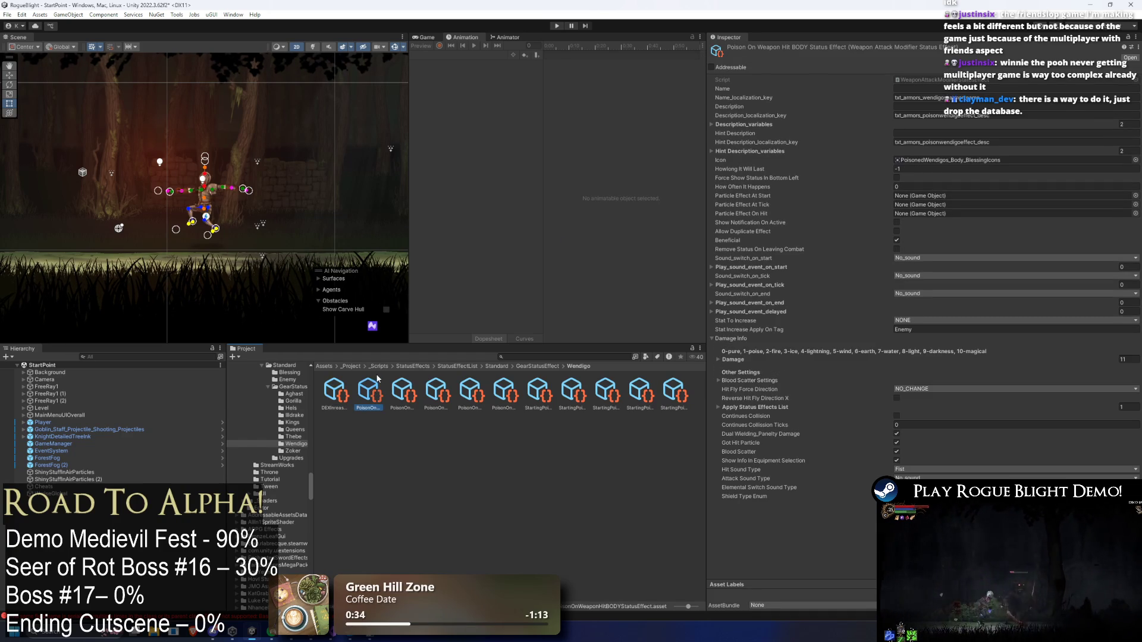
right_click(342, 392)
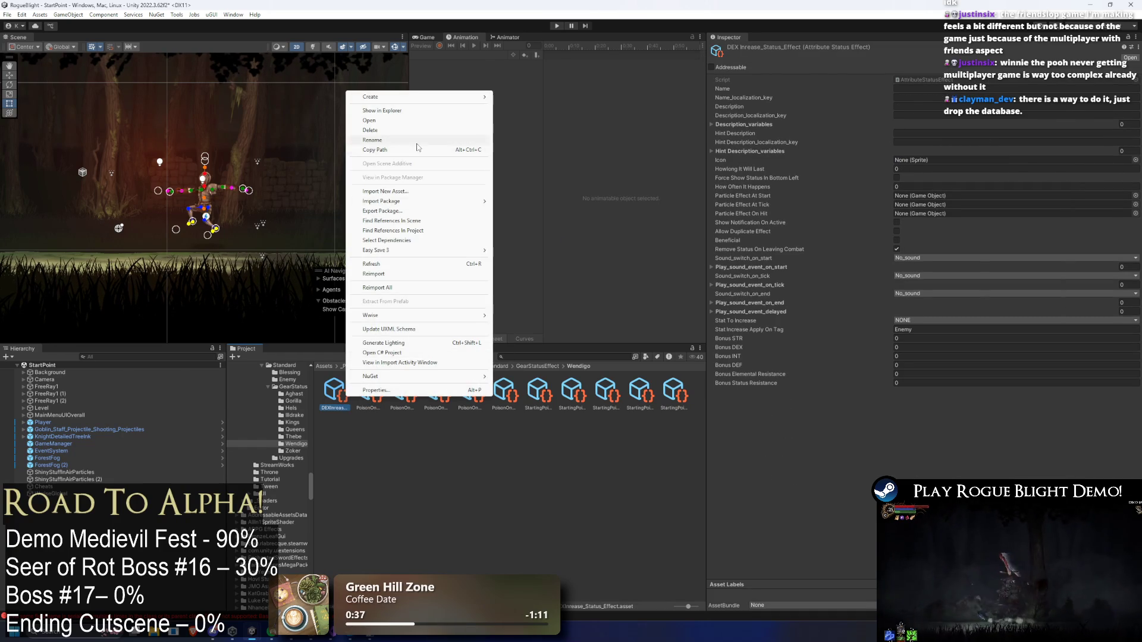
left_click(420, 143)
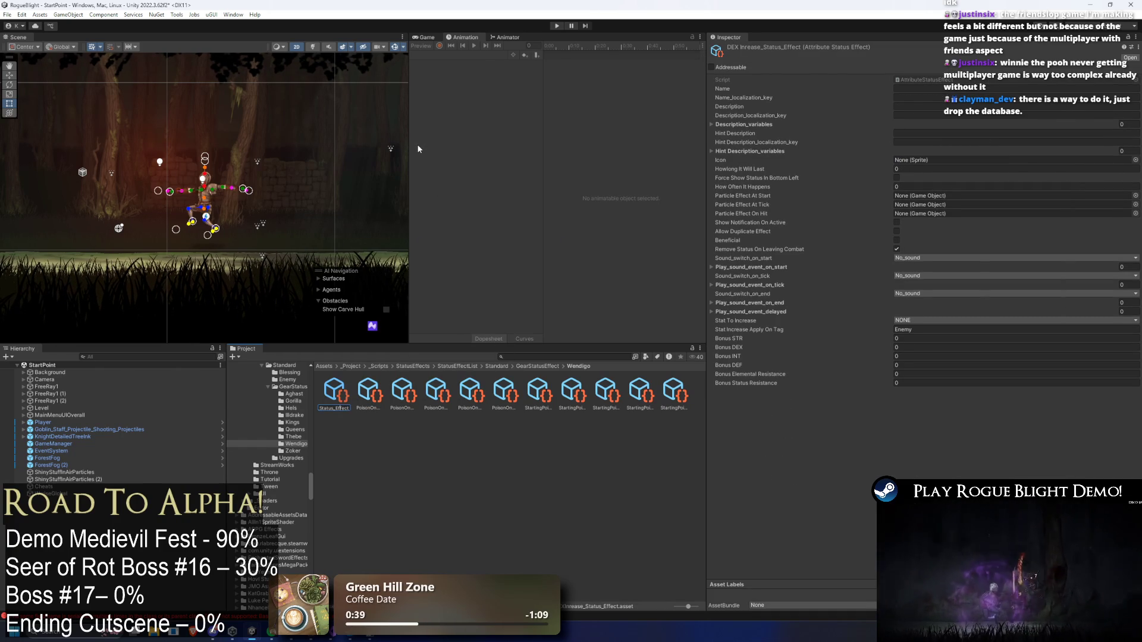
key("BackSpace")
key("Return")
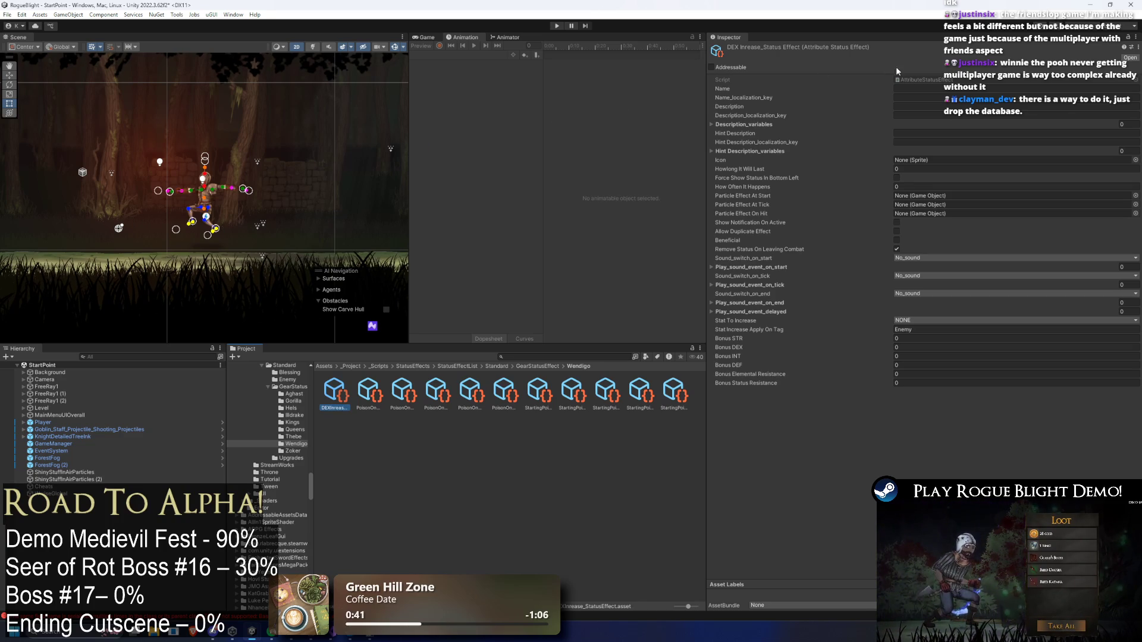
- Set the DEX increase effect's Bonus DEX to 1
left_click(926, 89)
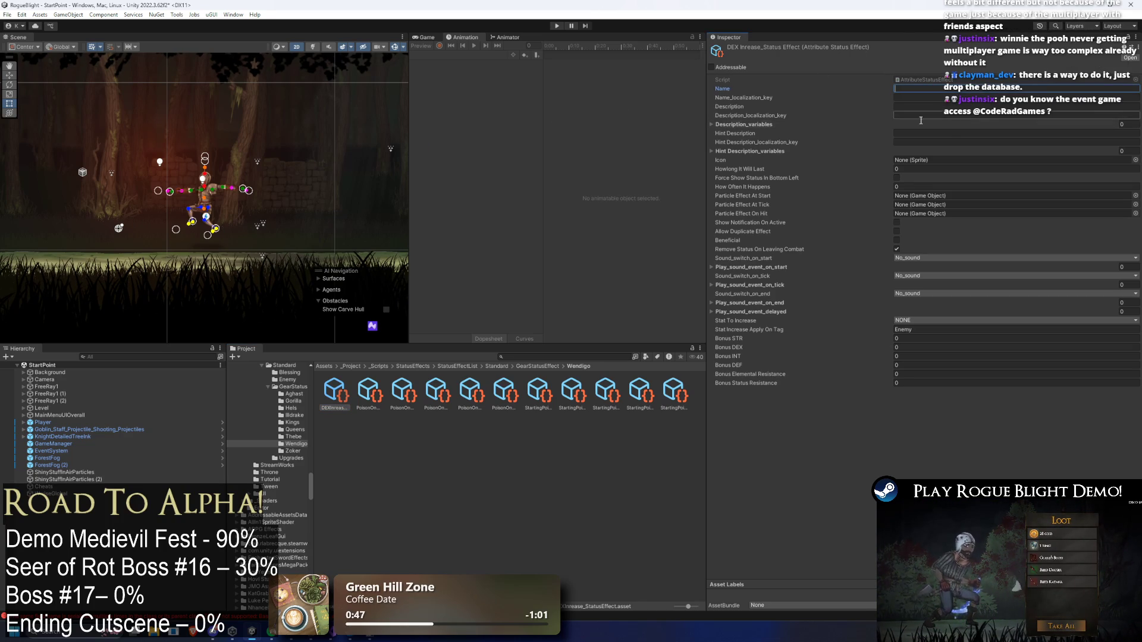
left_click(754, 125)
left_click(754, 124)
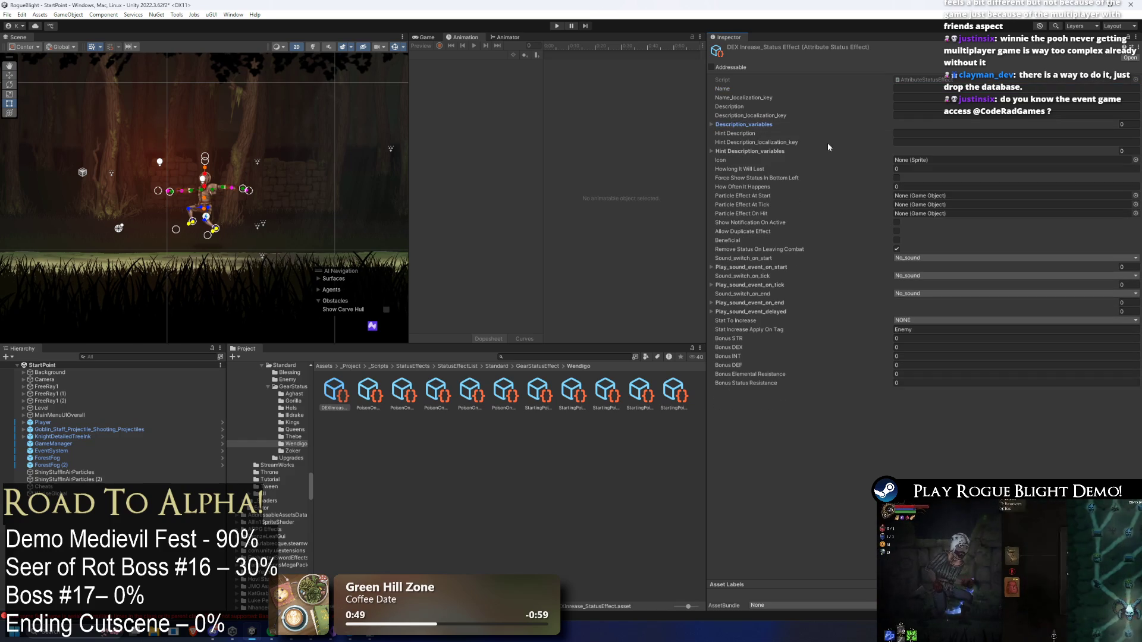
left_click(913, 347)
type("1")
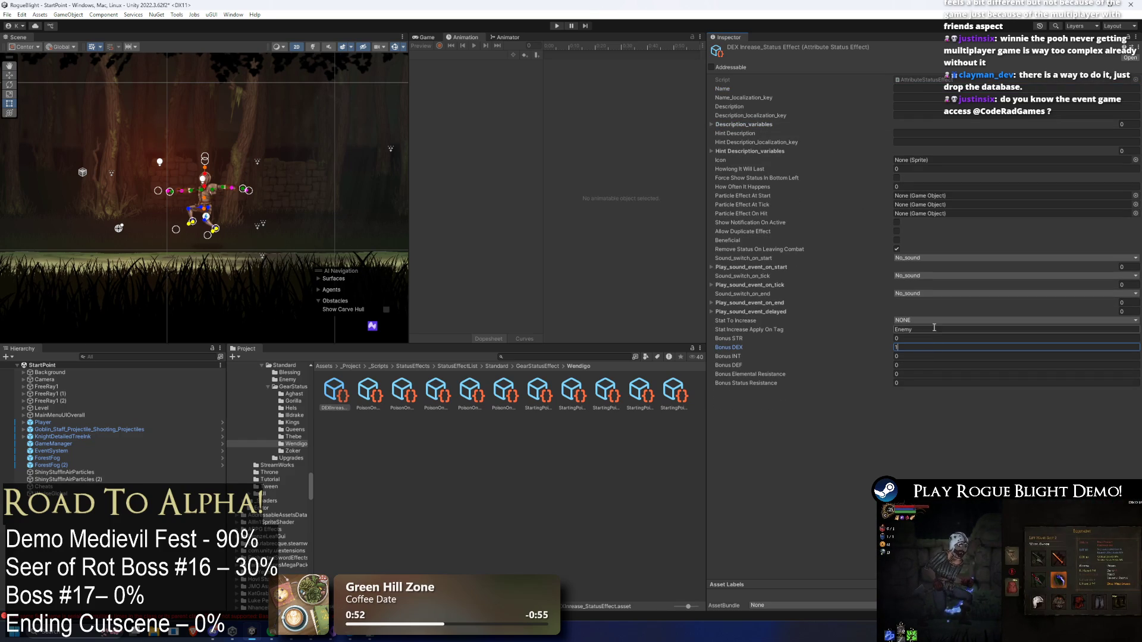
- Untick Remove Status On Leaving Combat, tick Beneficial and Allow Duplicate Effect, and set duration to -1
left_click(899, 252)
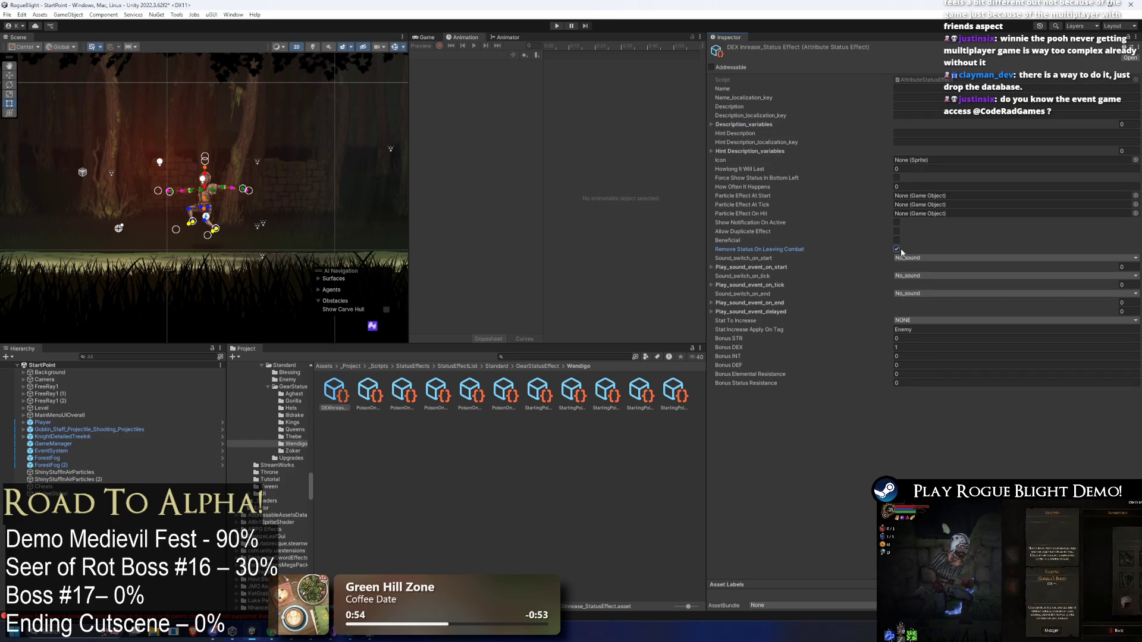
left_click(898, 241)
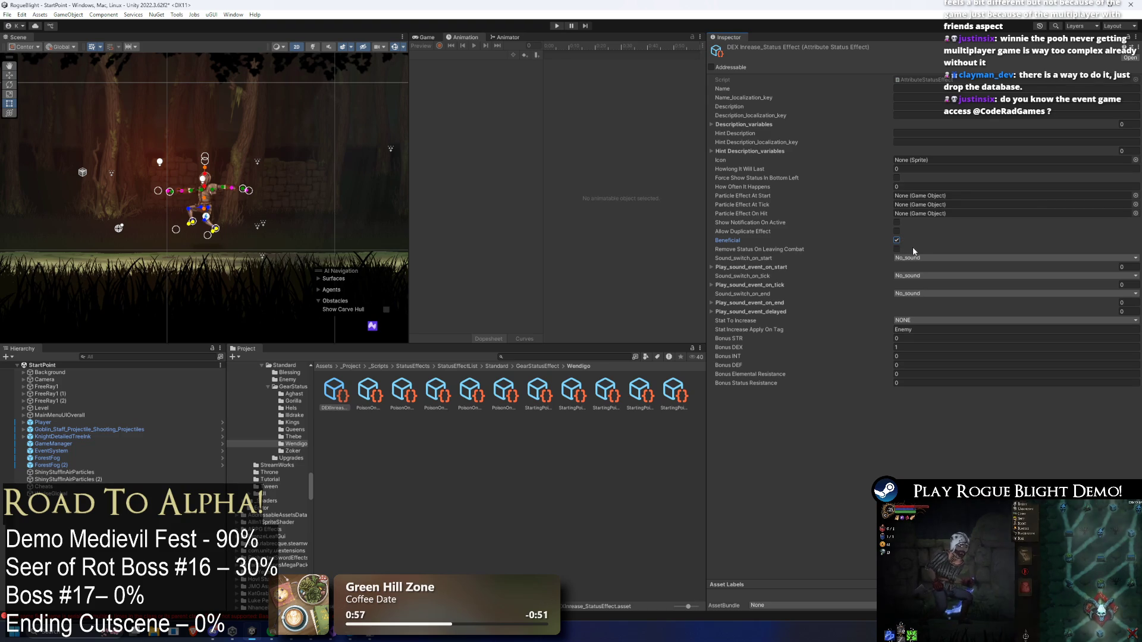
left_click(897, 231)
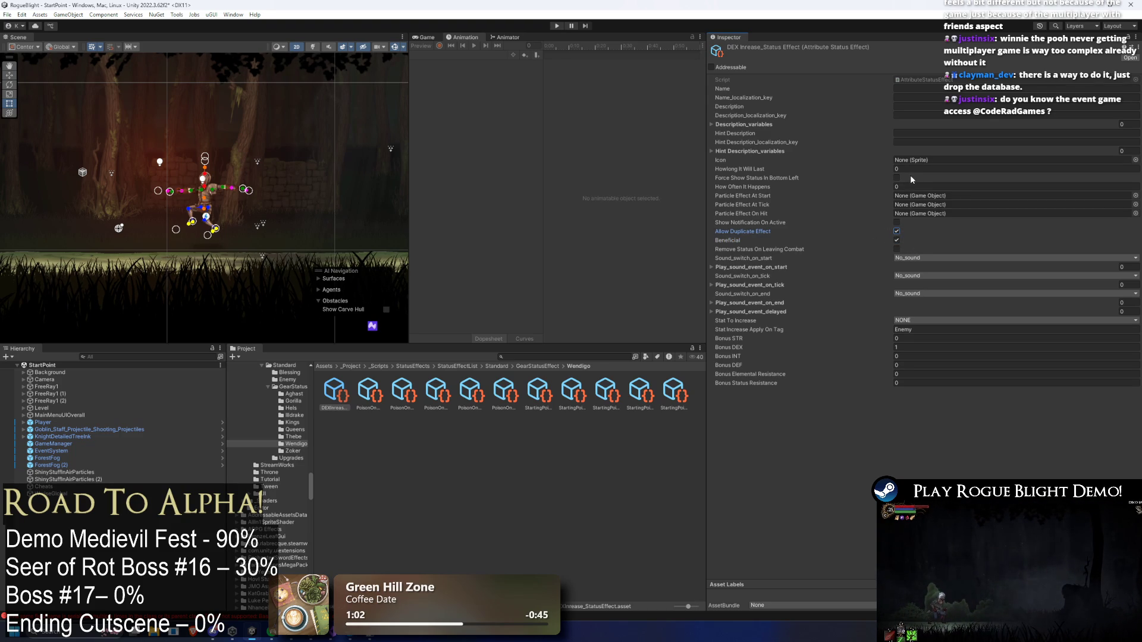
left_click(925, 172)
type("-1")
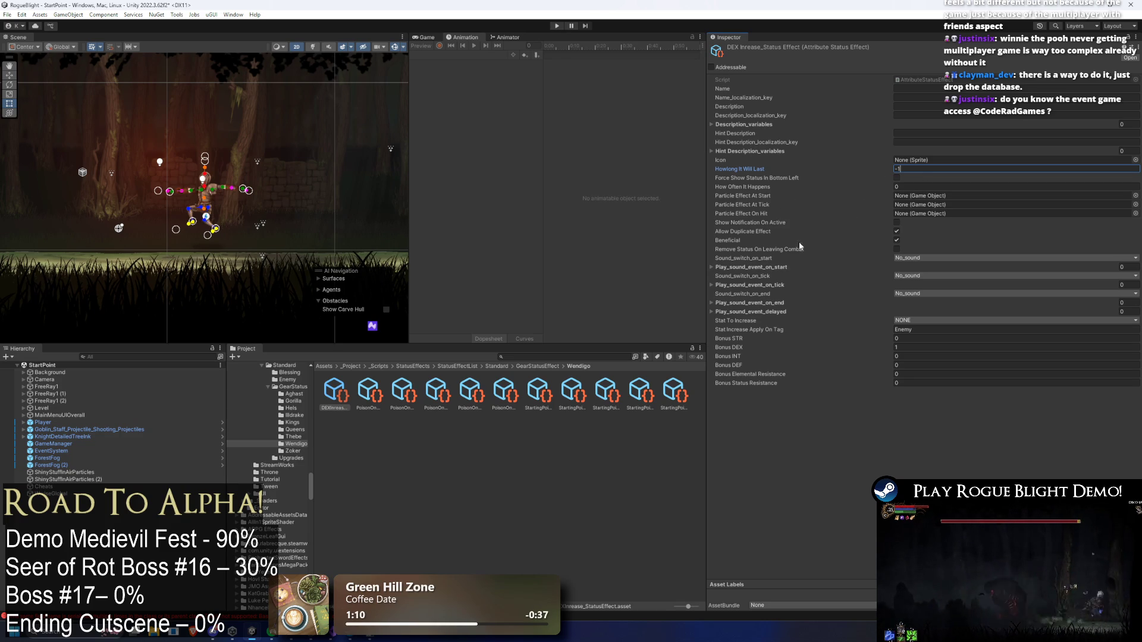
- Search the Project window for 'unique' assets
left_click(561, 365)
left_click(562, 356)
type("wen")
key("BackSpace")
key("BackSpace")
key("BackSpace")
type("unique")
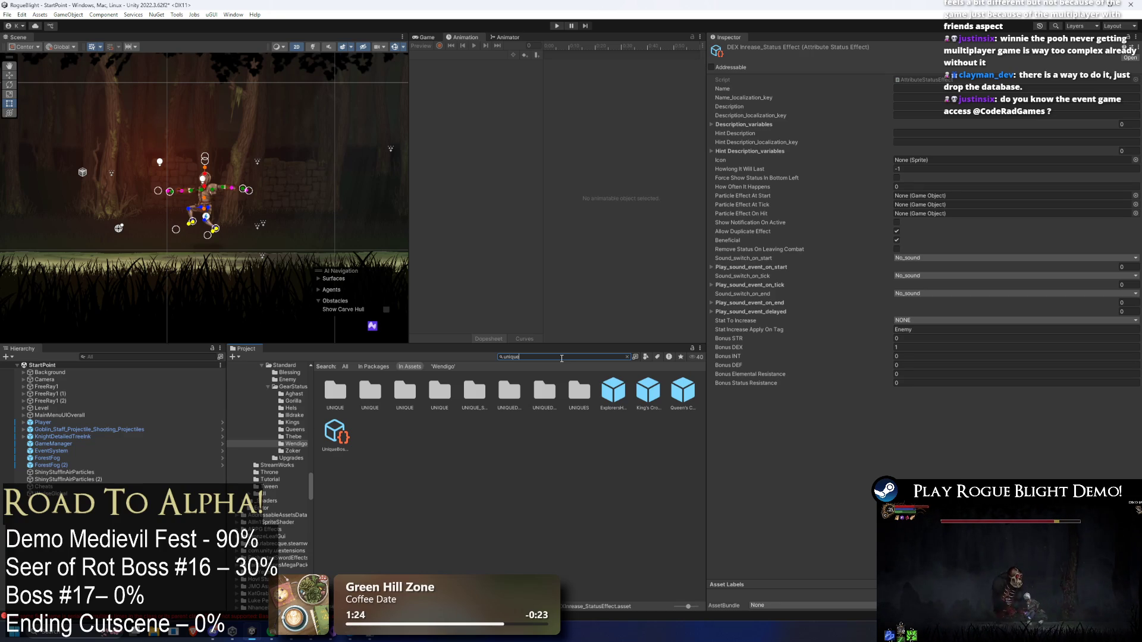
- Search the Project for 'wendigo prefa' and inspect the wendigo_corpse_prefab asset
key("BackSpace")
key("BackSpace")
key("BackSpace")
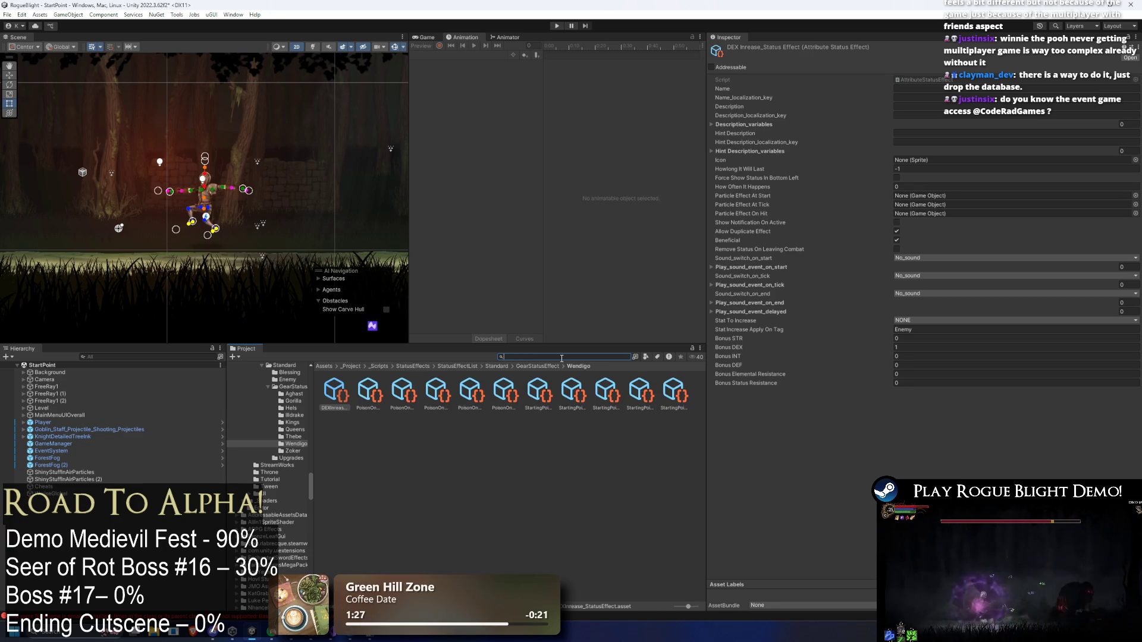
type("wendigo ")
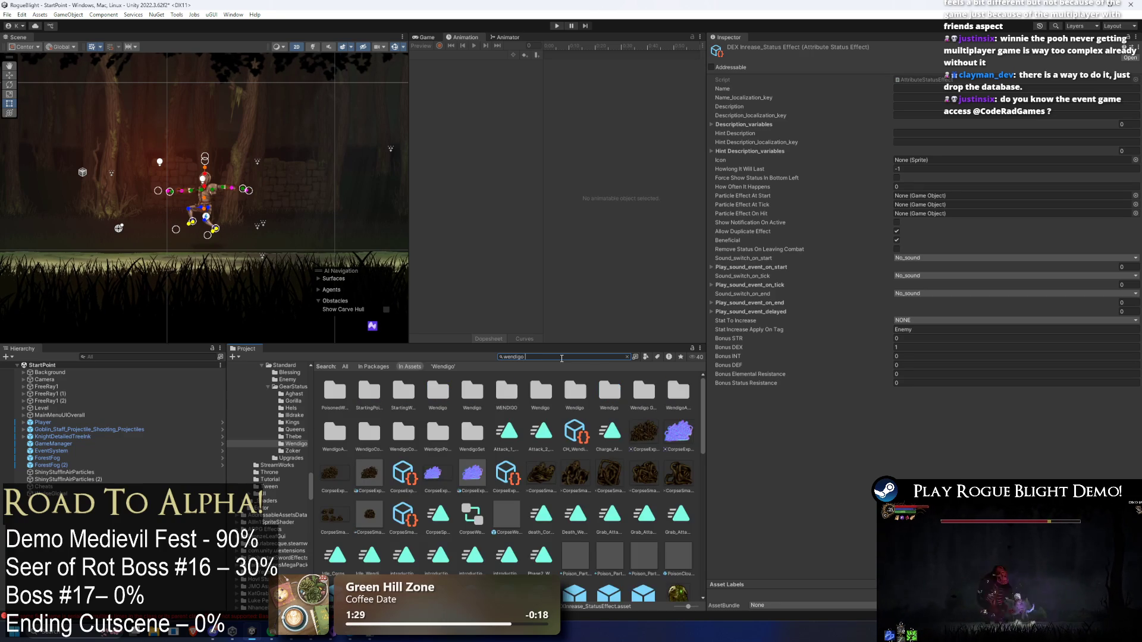
type("prefa")
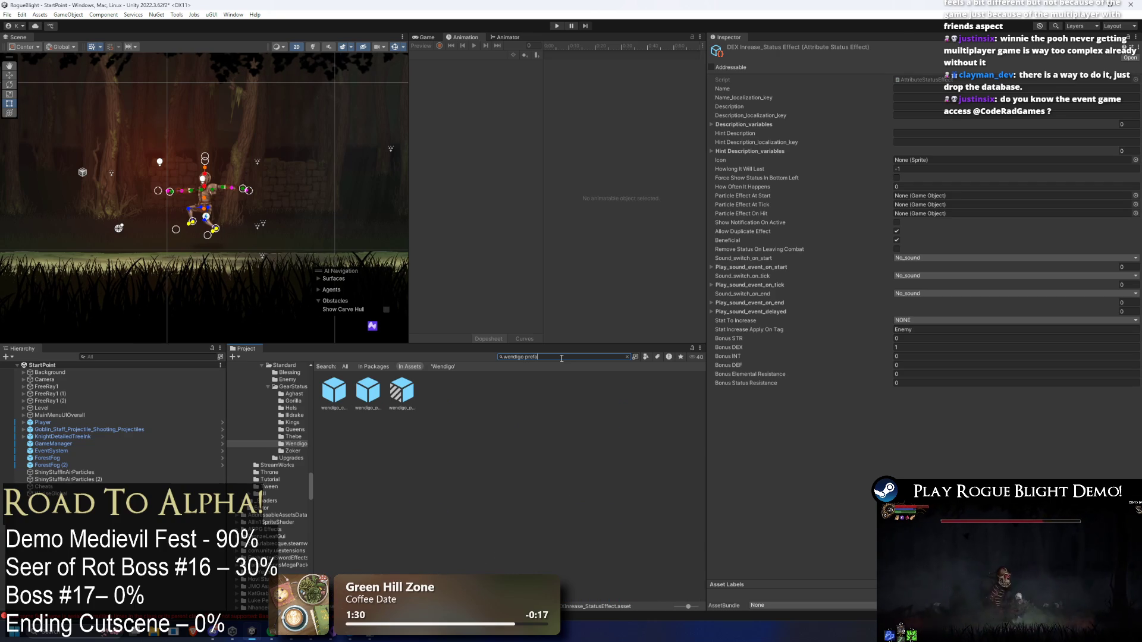
left_click(328, 406)
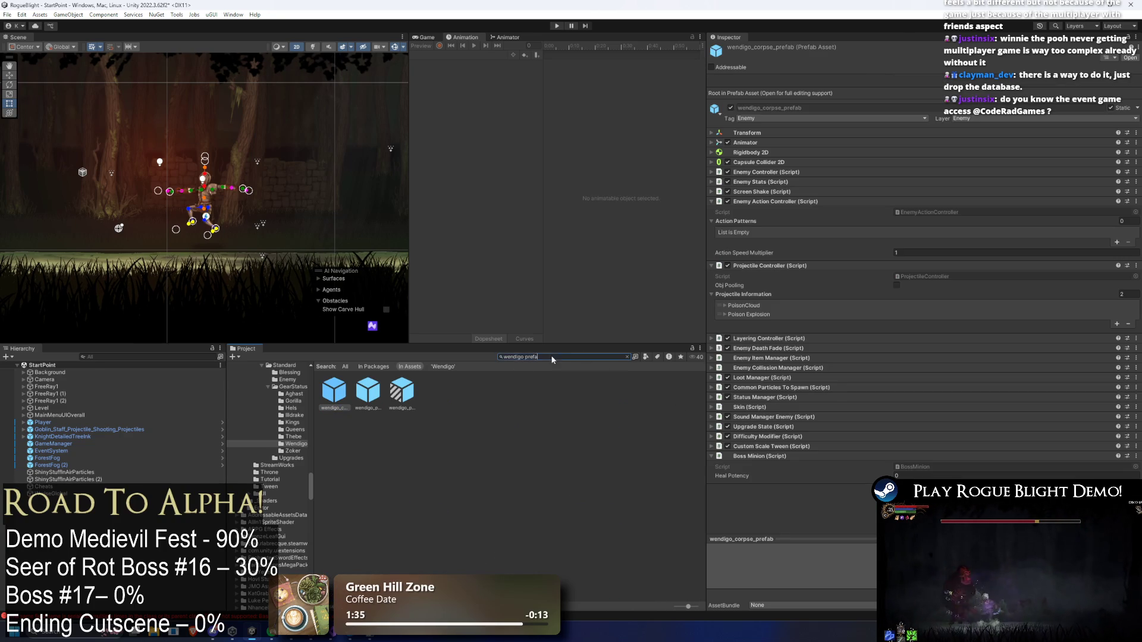
- Search 'wendigo gear', open the Wendigo Gear folder, and inspect the body, head, legs and gloves spawners
type("wendigo ge")
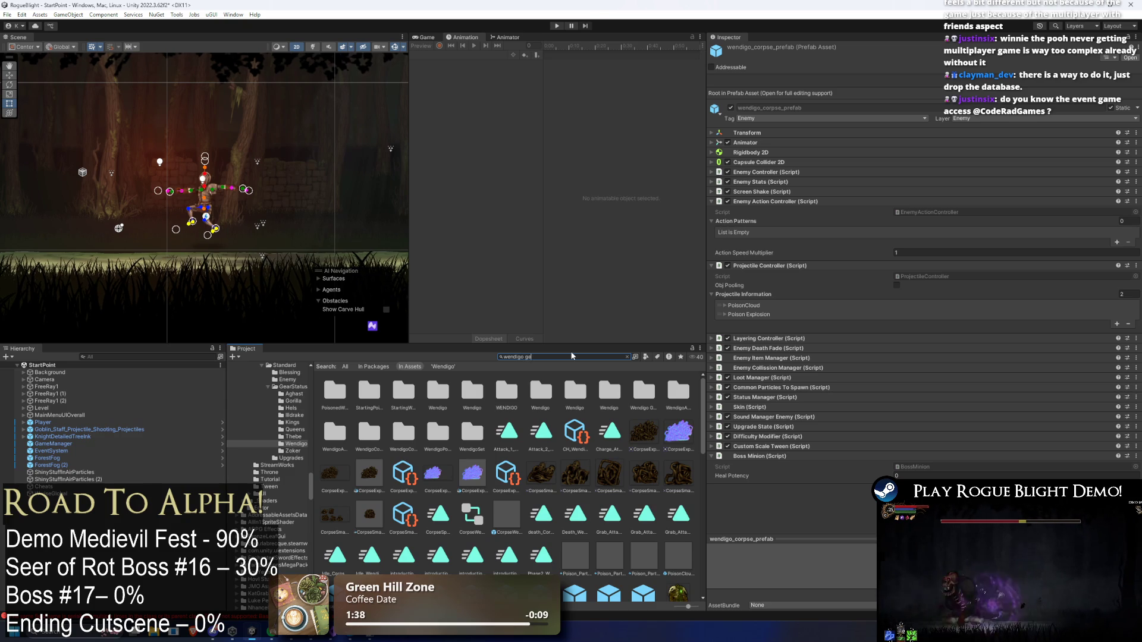
type("ar")
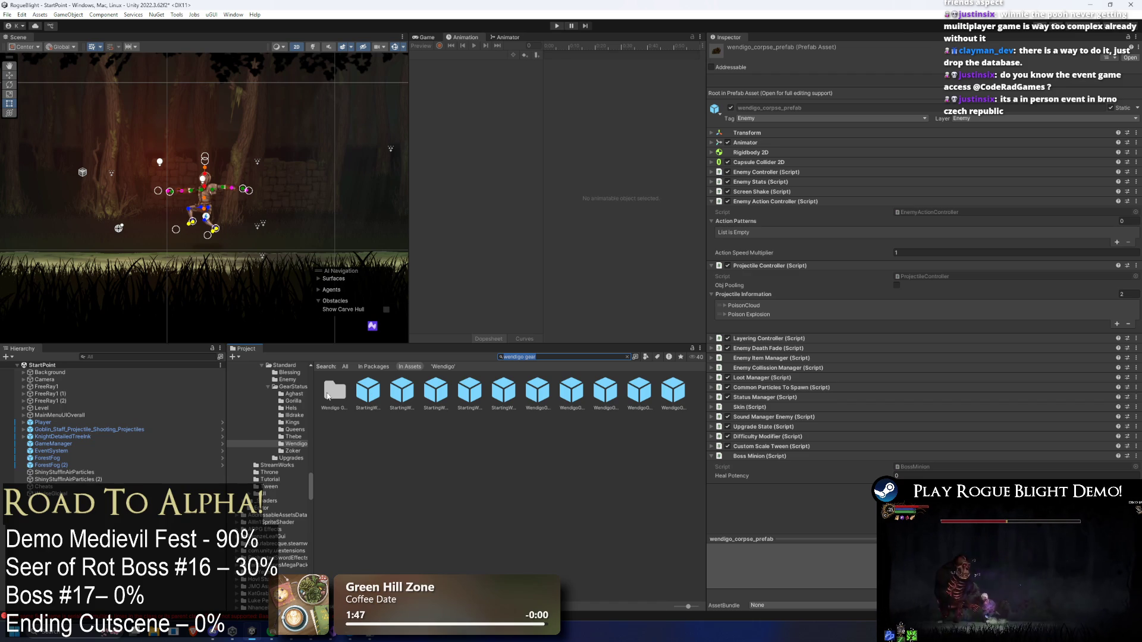
left_click(380, 399)
left_click(470, 393)
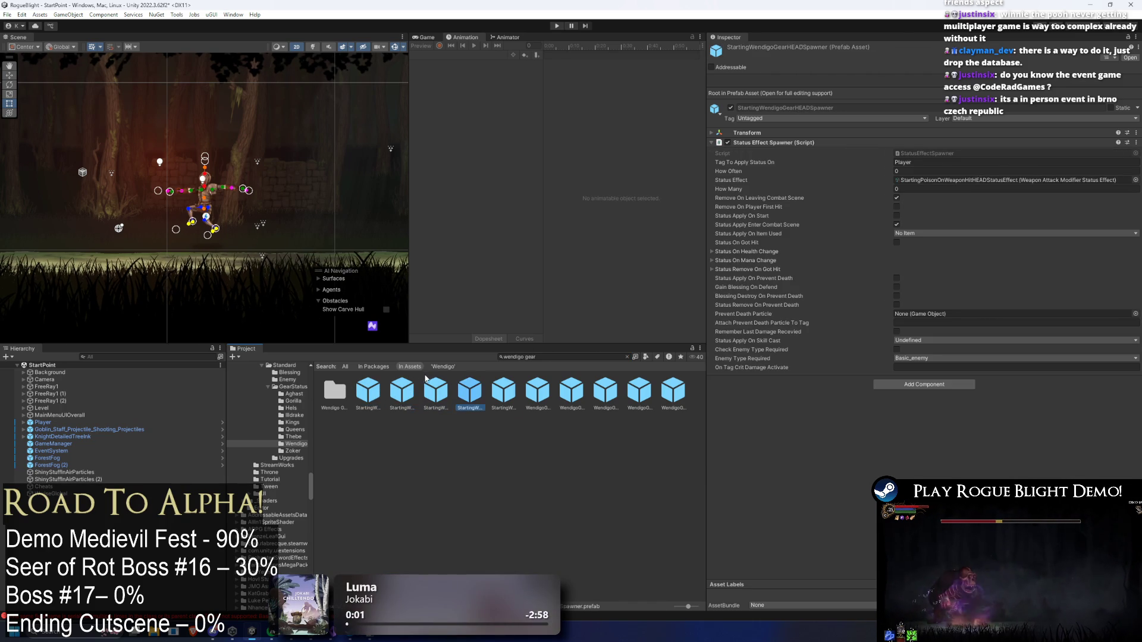
key("End")
left_click(559, 359)
key("BackSpace")
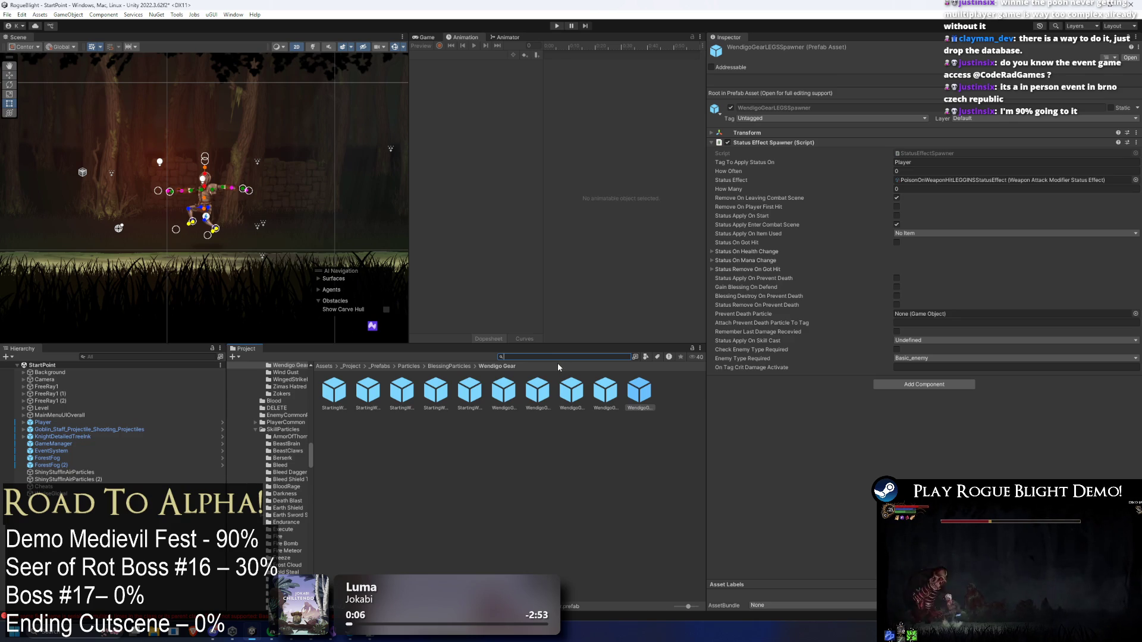
left_click(603, 390)
key("Left")
key("Left")
key("Left")
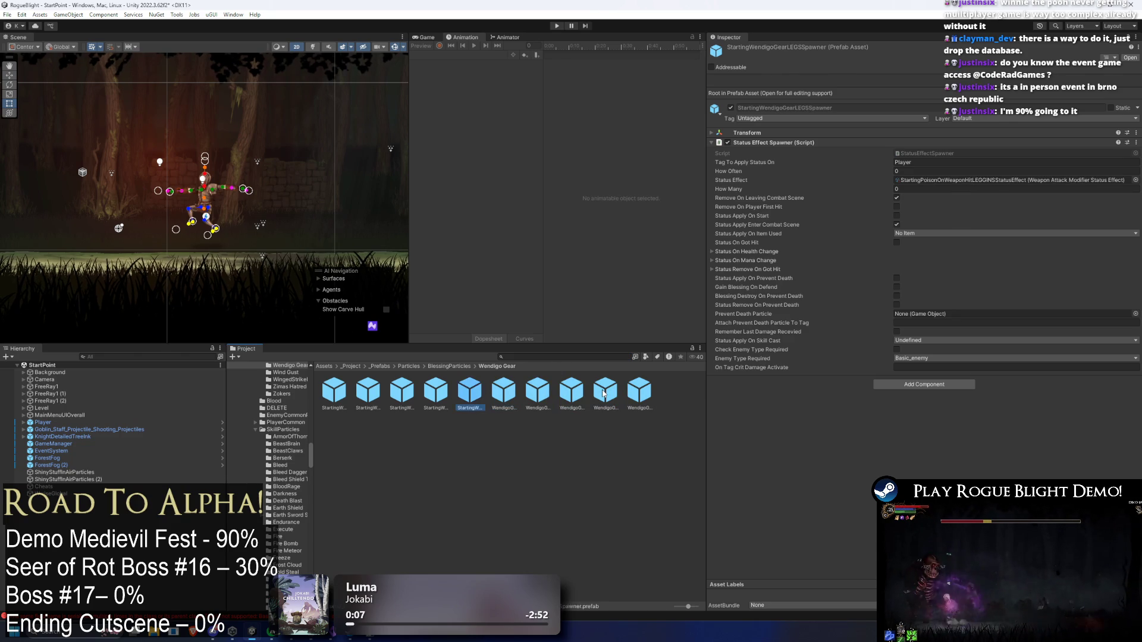
key("Right")
key("Right")
key("Right")
key("Left")
key("Left")
key("Left")
left_click(552, 357)
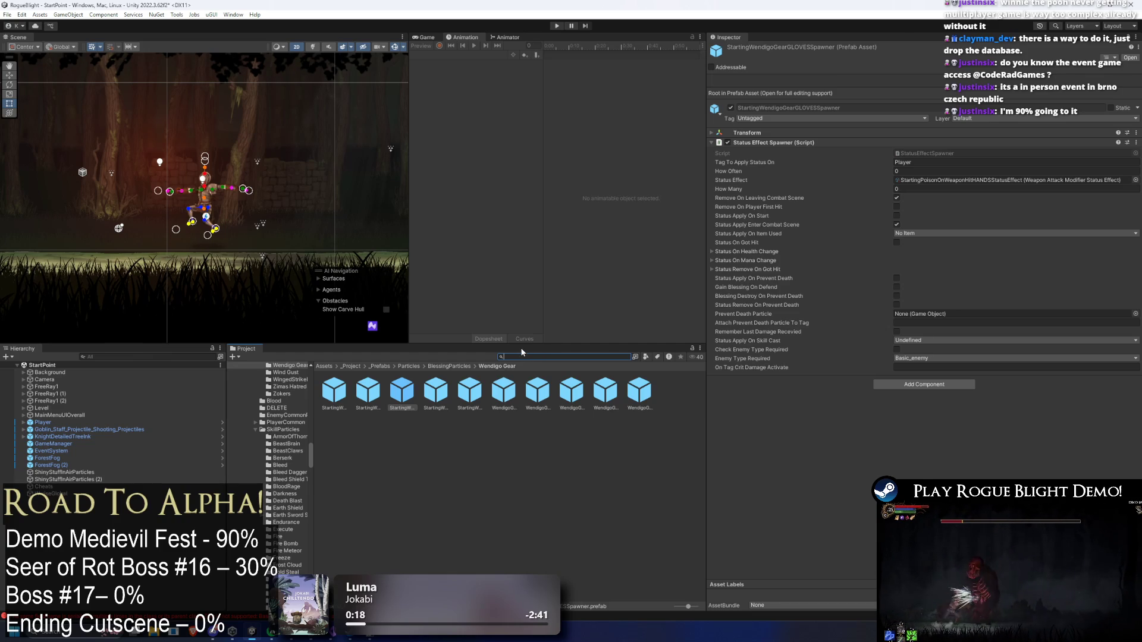
type("unique")
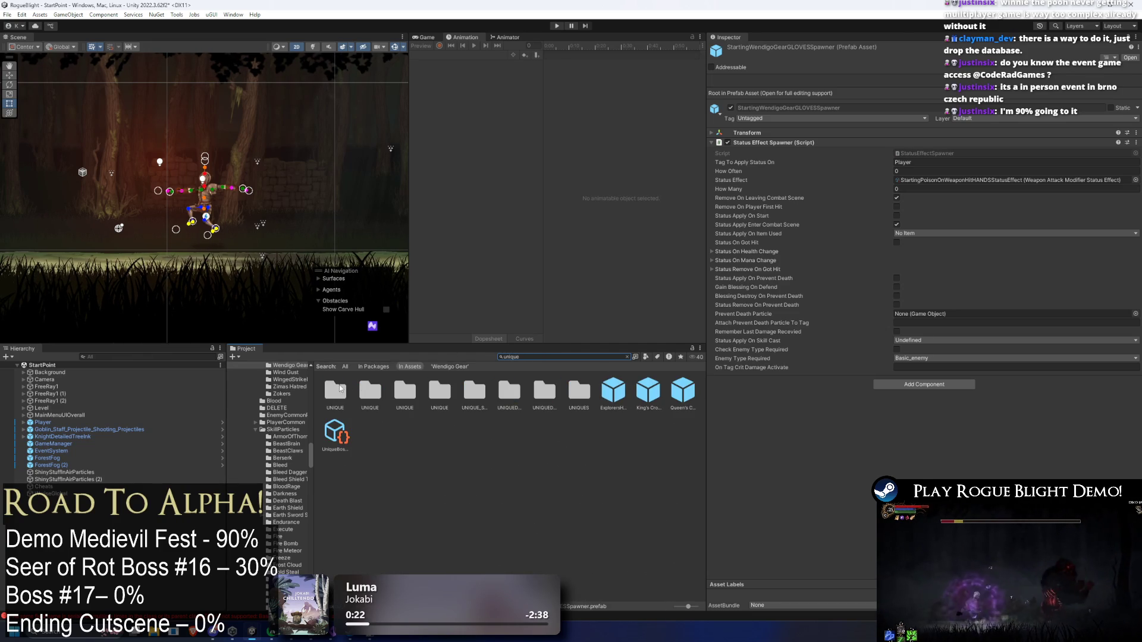
- Go up from the gorilla folder to UNIQUE_SETS and browse the set folders toward WENDIGO
double_click(339, 386)
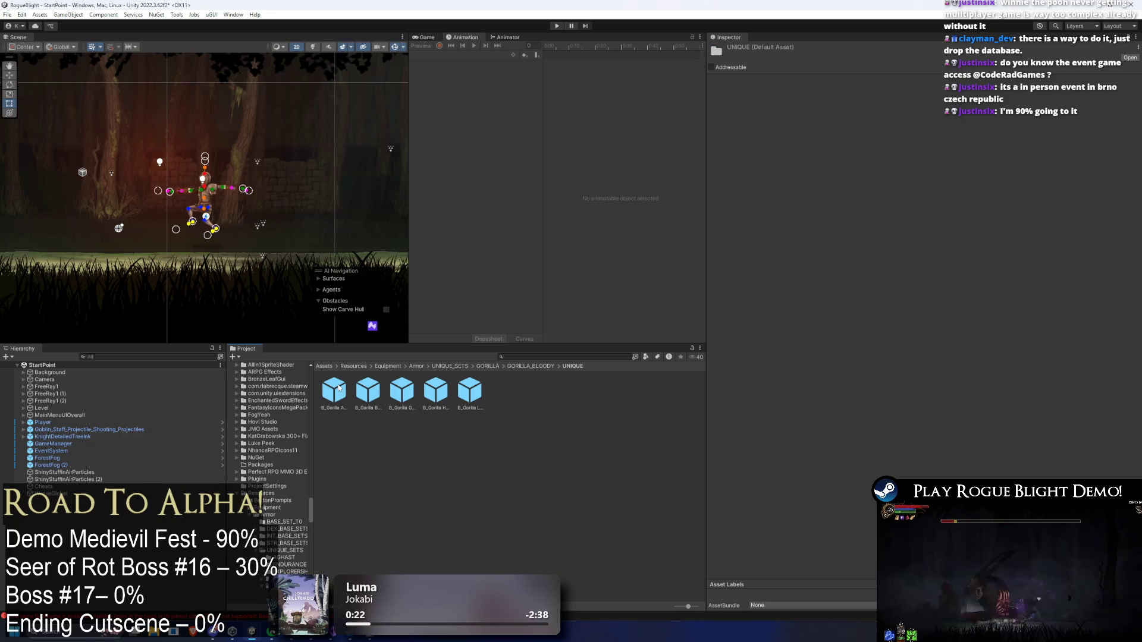
left_click(482, 367)
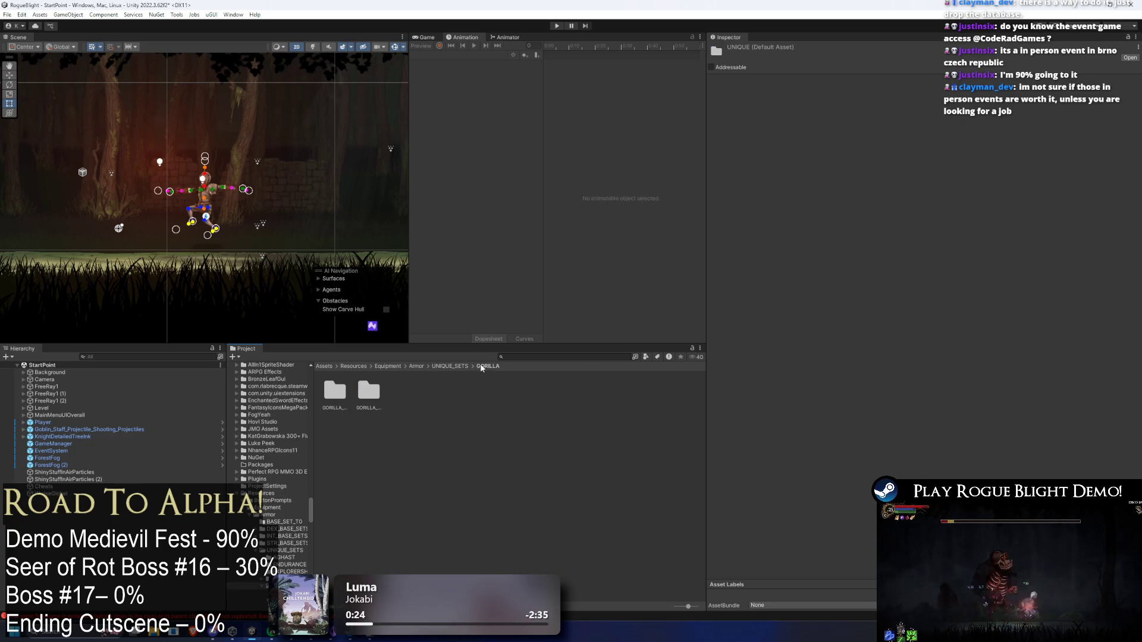
left_click(458, 366)
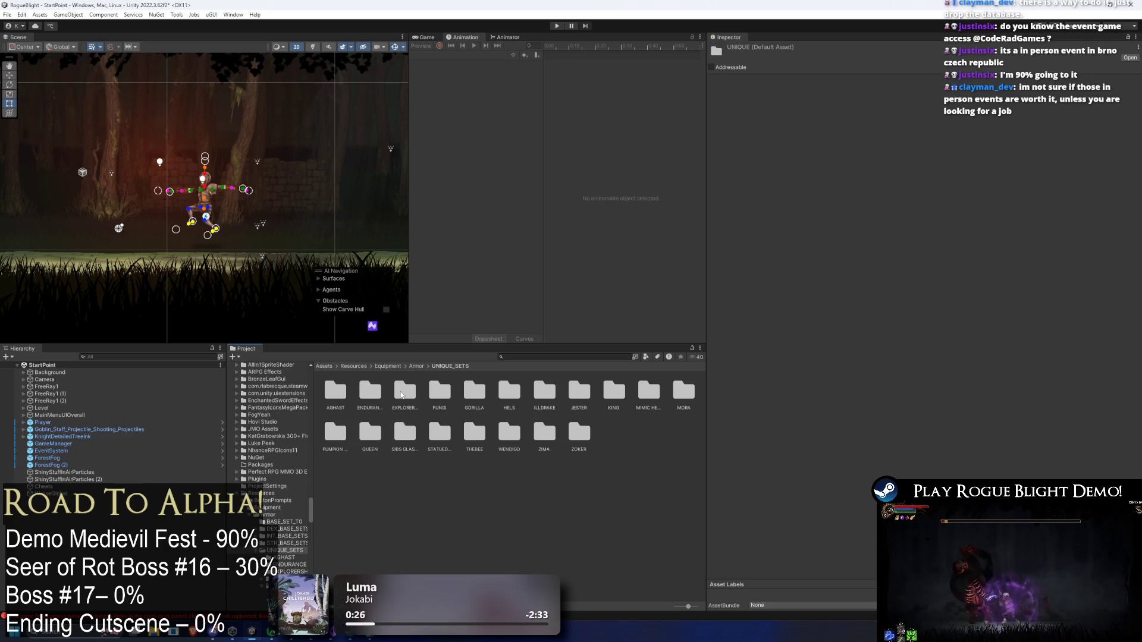
left_click(402, 393)
key("Right")
key("Right")
key("Right")
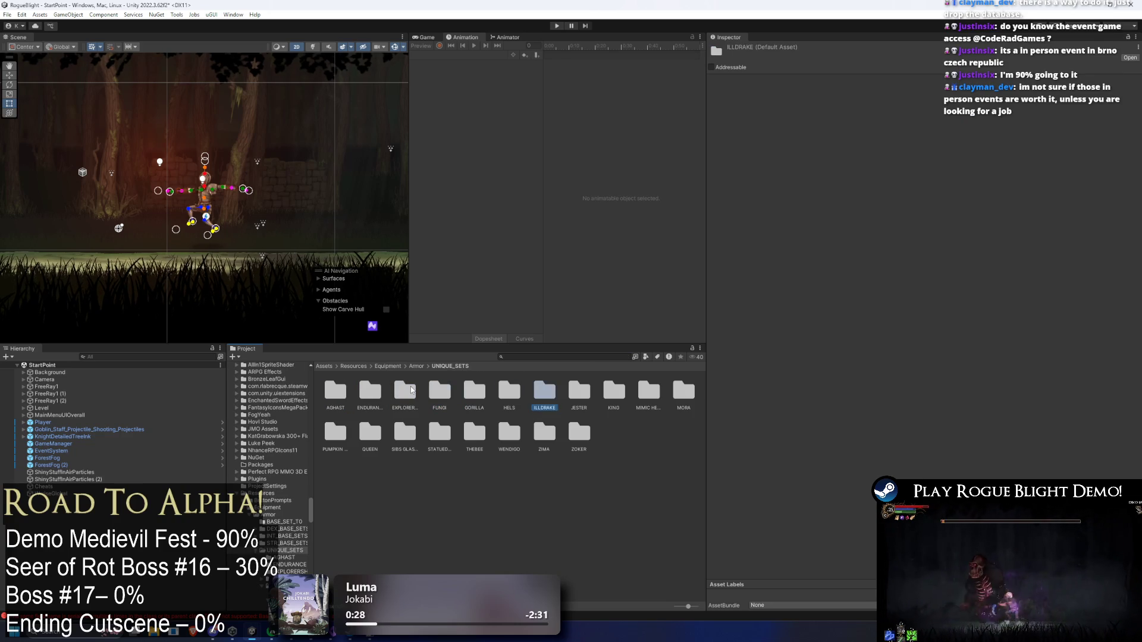
key("Right")
key("Right")
key("Right")
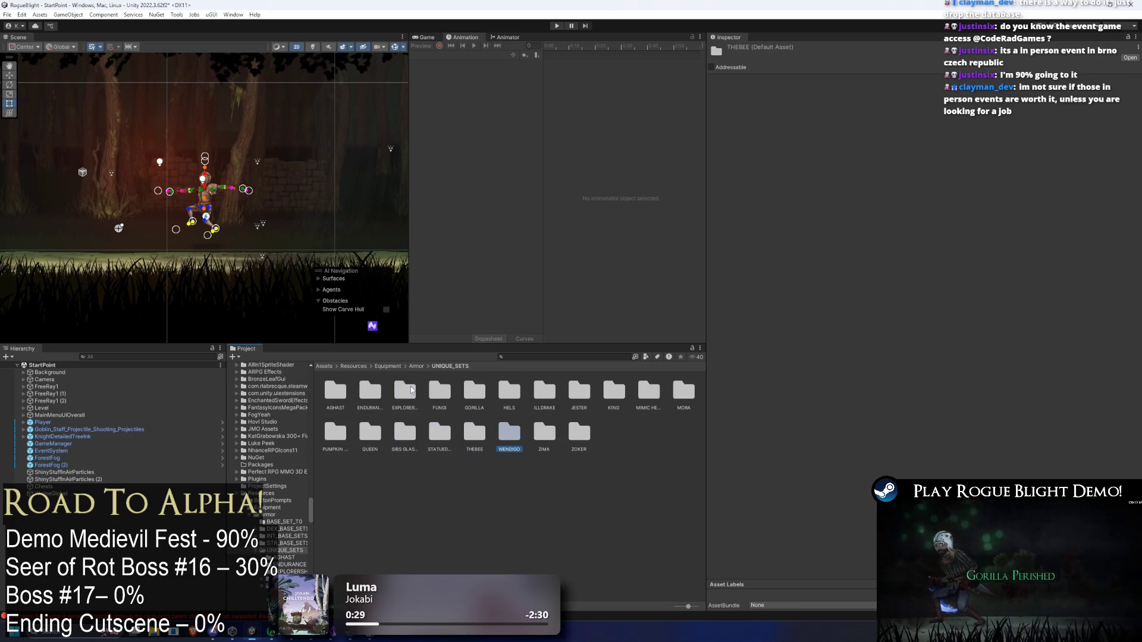
key("Left")
key("Left")
key("Left")
key("Left")
key("Right")
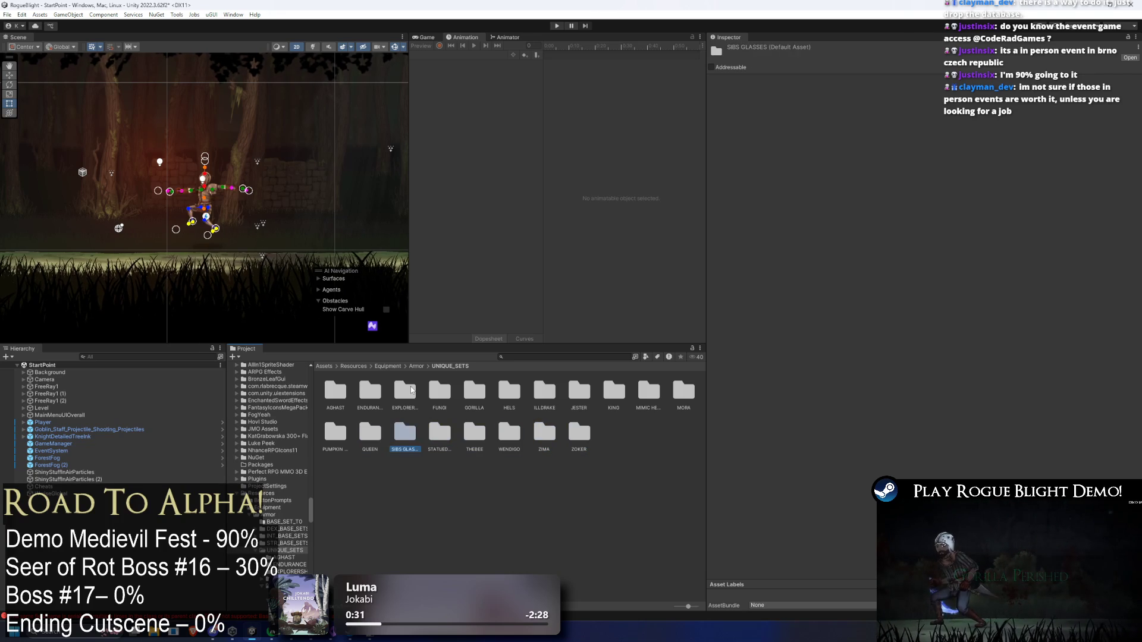
key("Right")
key("Right")
key("Right")
key("Left")
- Open WENDIGO/WendigoArmor and inspect the Wendigo Armor and Wendigo Boots prefabs
key("Right")
key("Right")
key("Left")
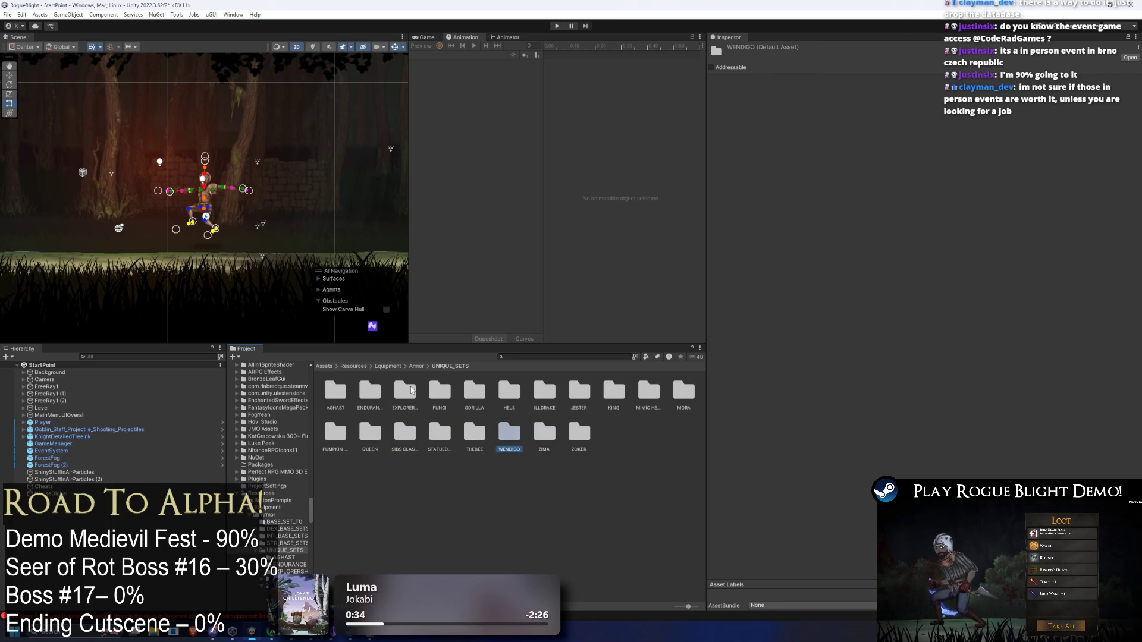
key("Return")
key("Right")
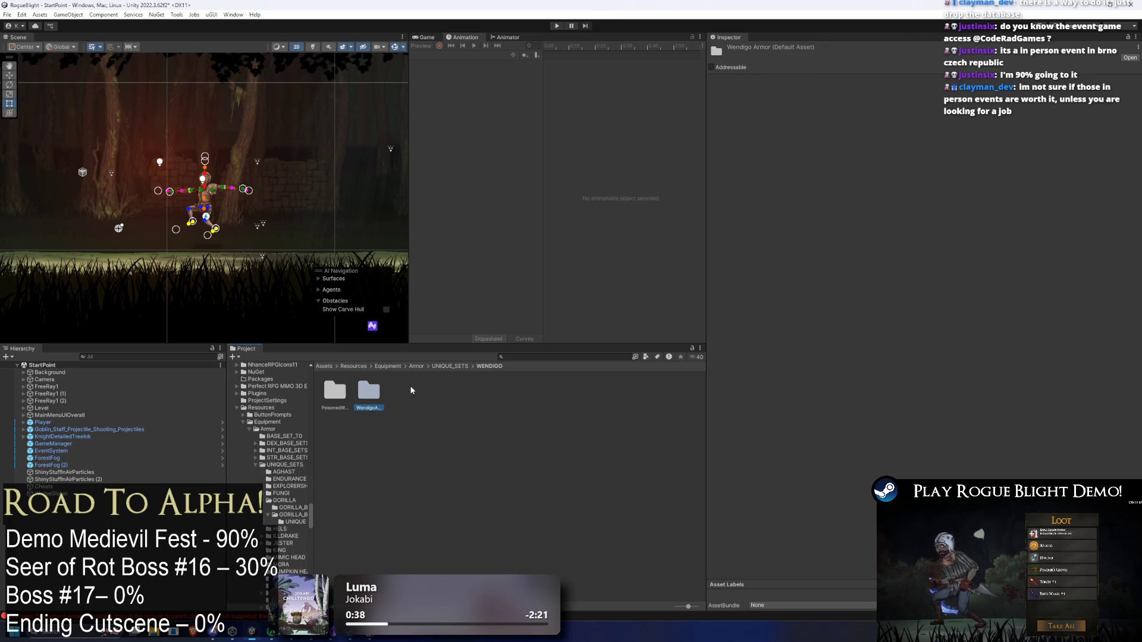
key("Return")
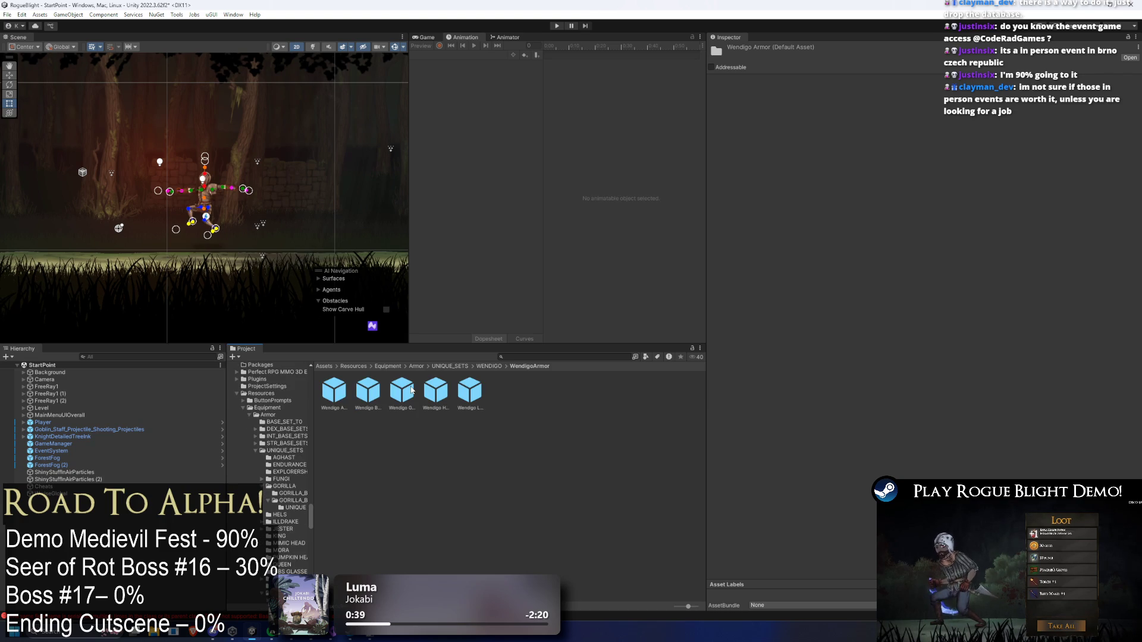
left_click(346, 388)
key("Right")
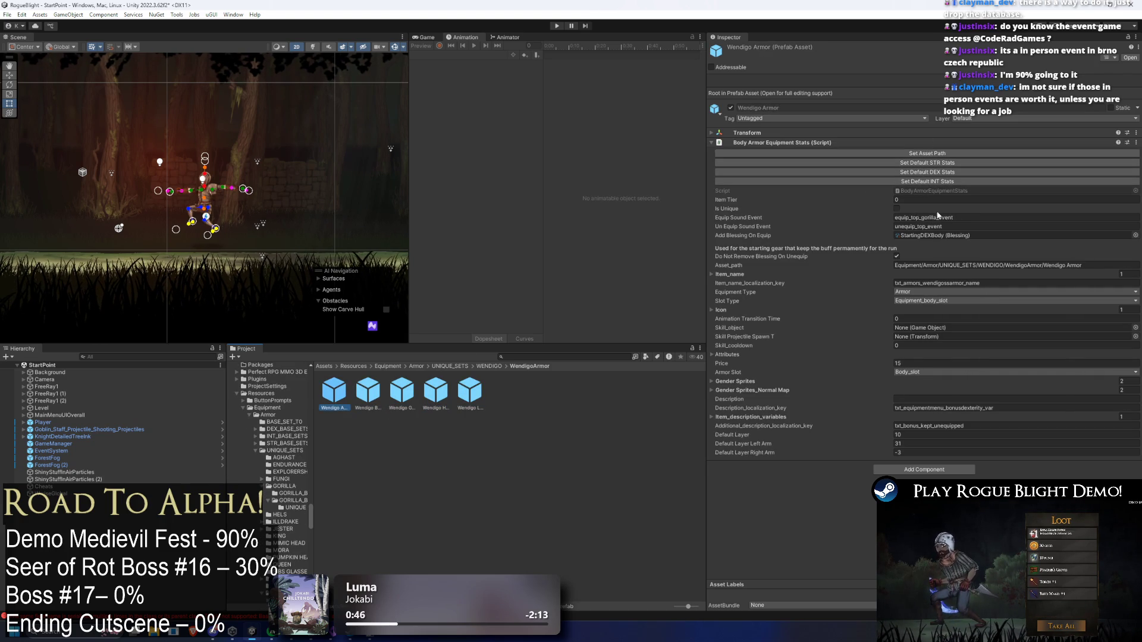
- Ping StartingDEXBody from the Wendigo Armor and set its Status Effect to DEX Increase via 'dex' search
left_click(941, 235)
left_click(335, 389)
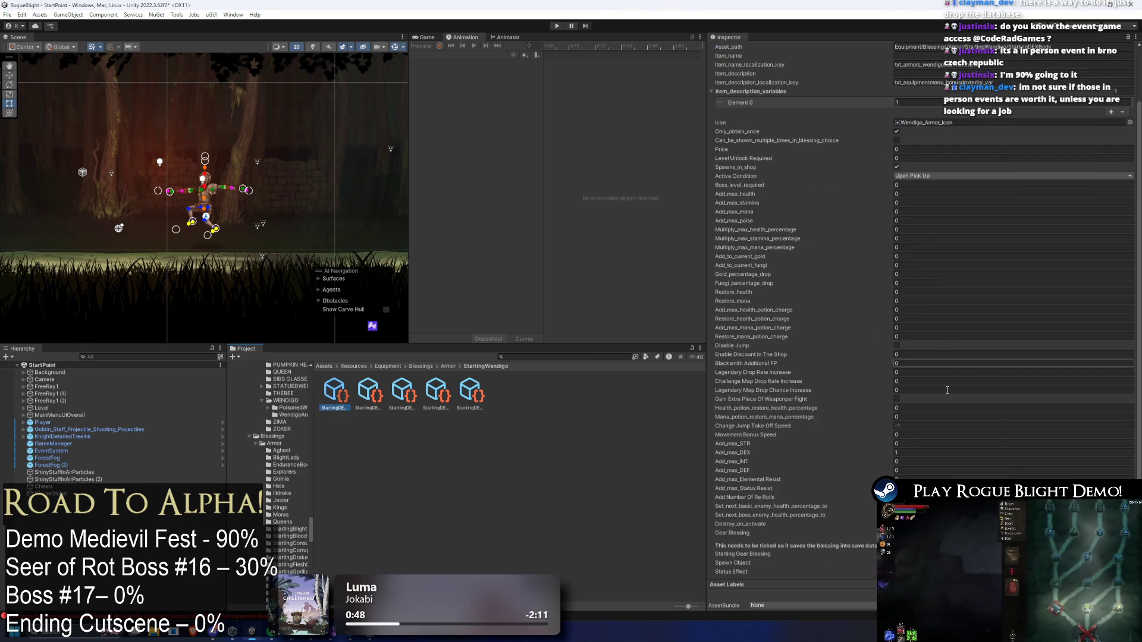
left_click(1130, 571)
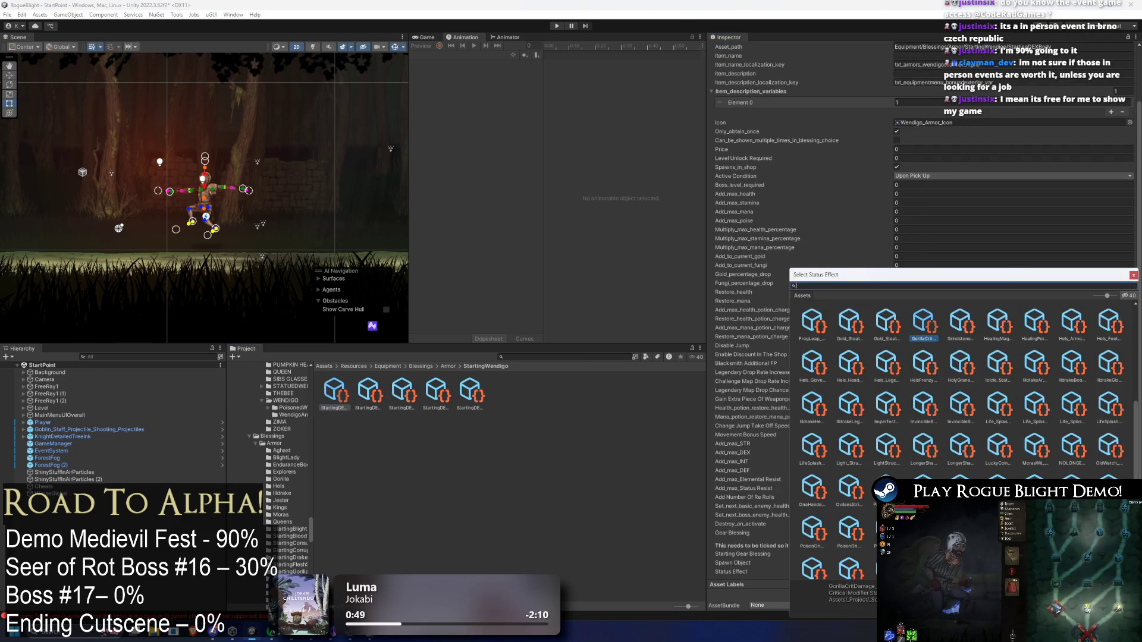
type("increase dex")
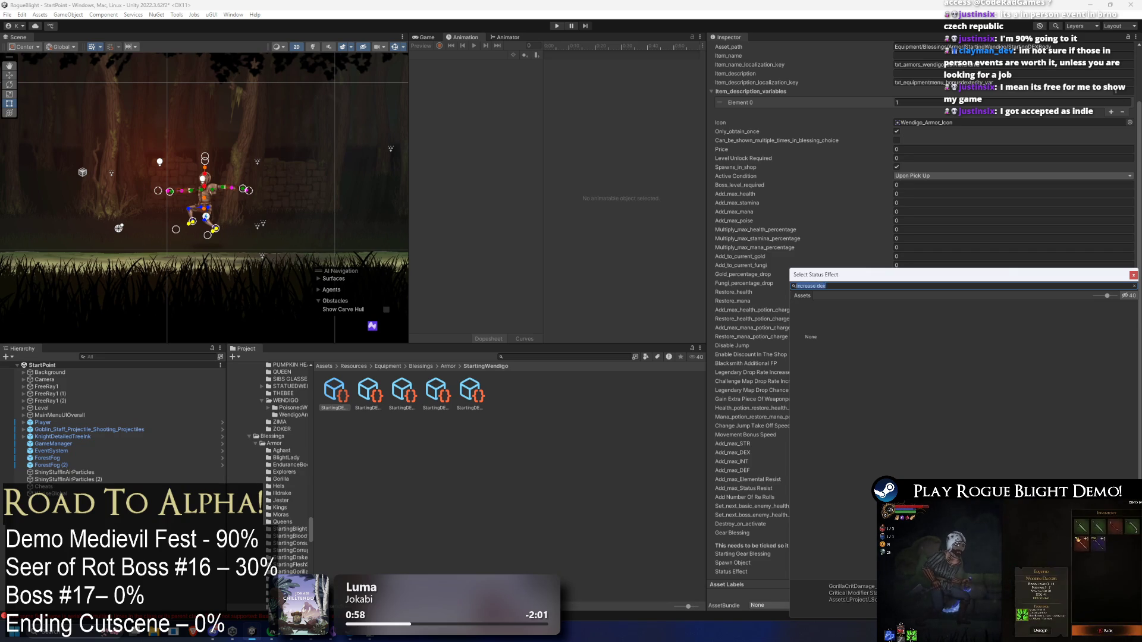
key("ctrl+a")
key("BackSpace")
type("dex")
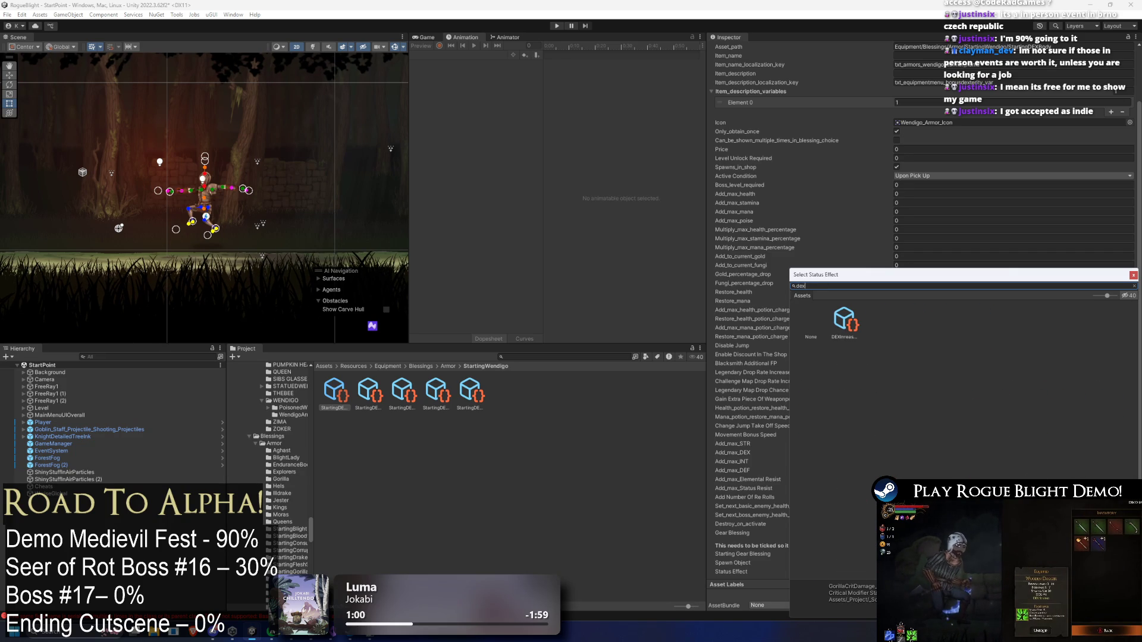
key("Return")
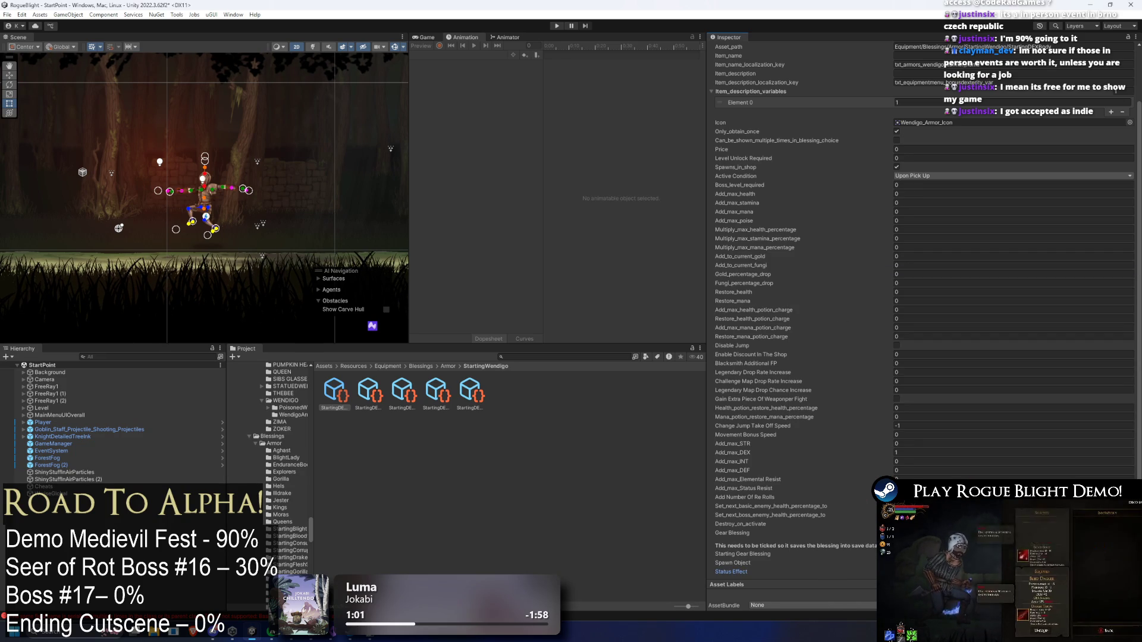
left_click(368, 393)
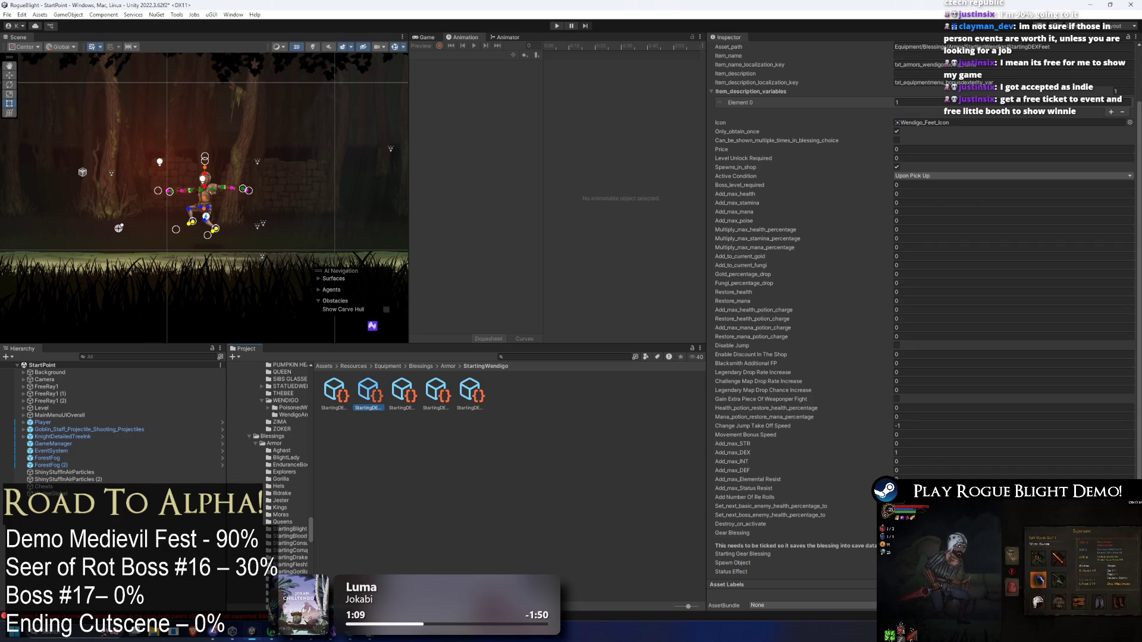
left_click(402, 393)
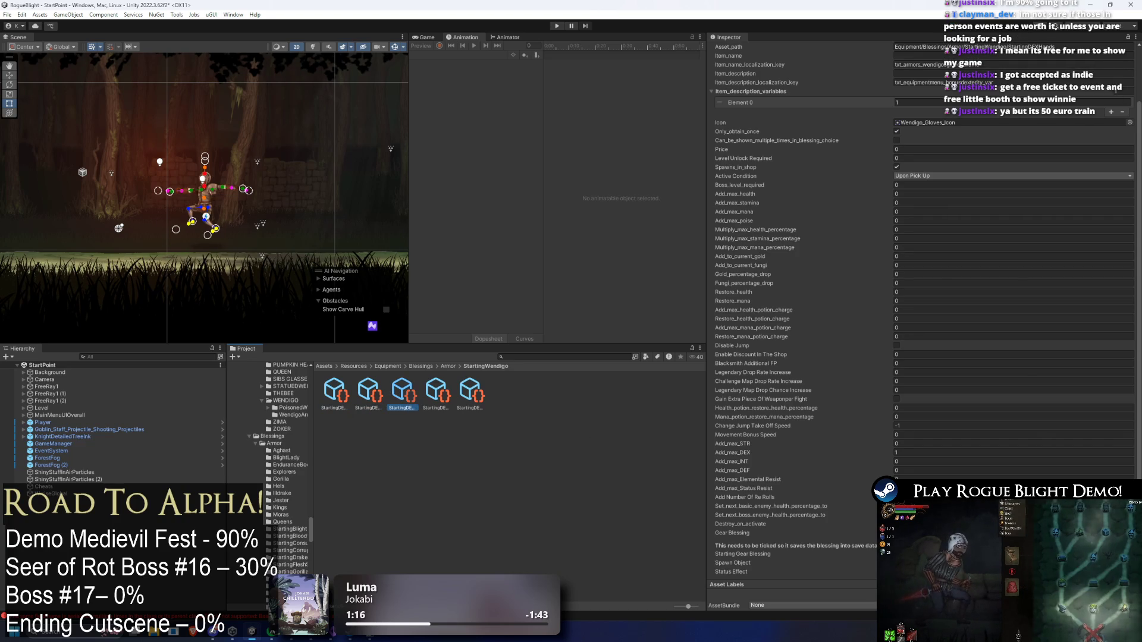
left_click(402, 393)
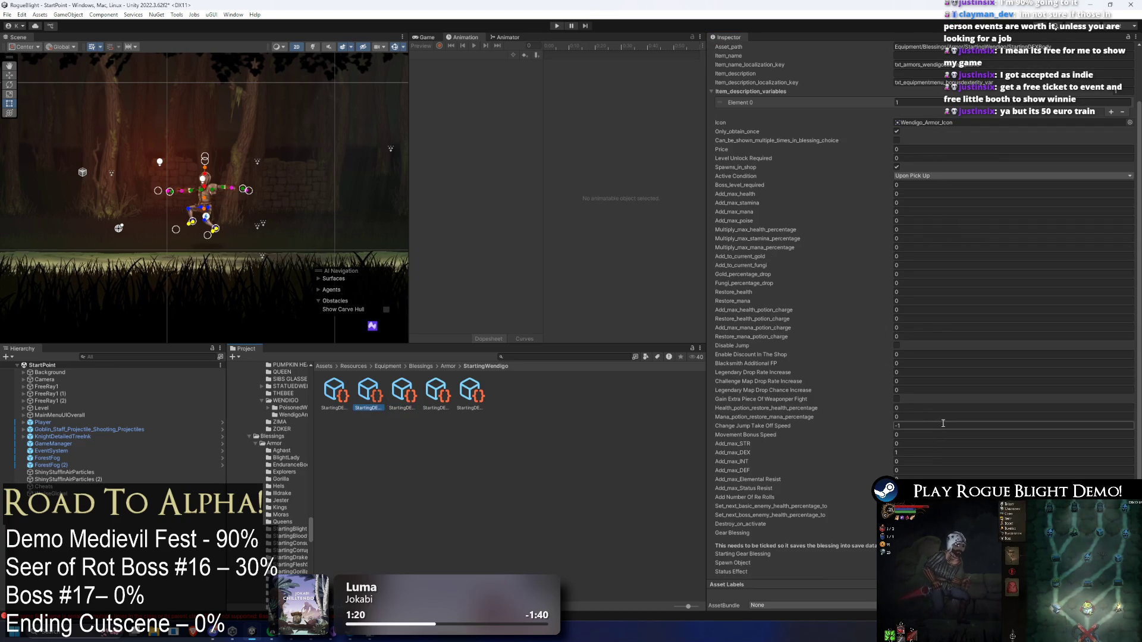
key("Right")
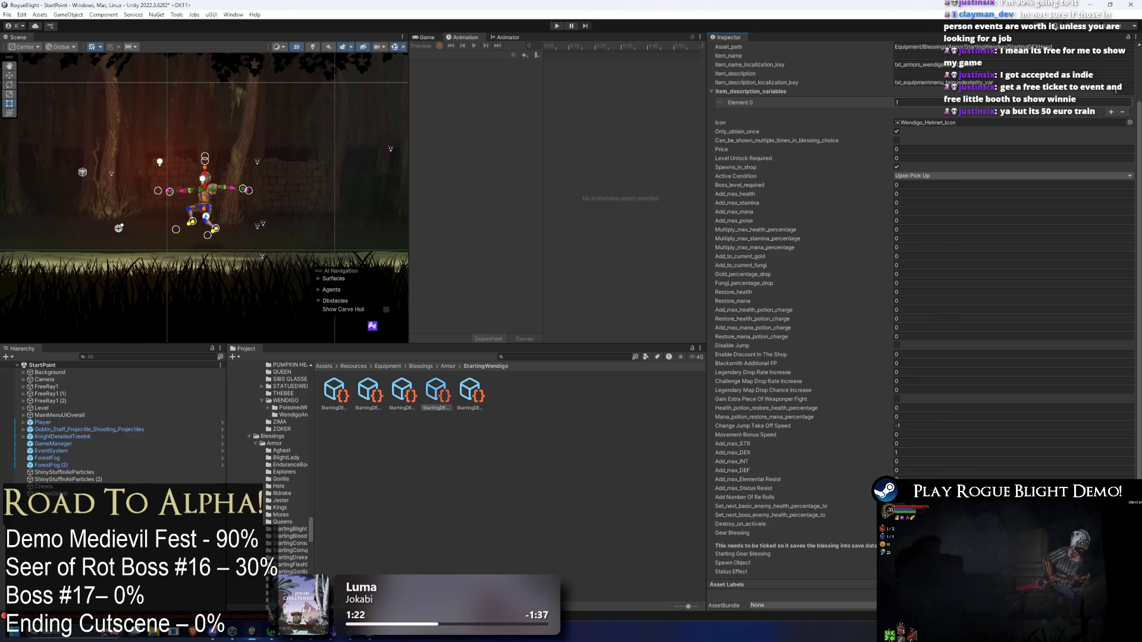
left_click(849, 572)
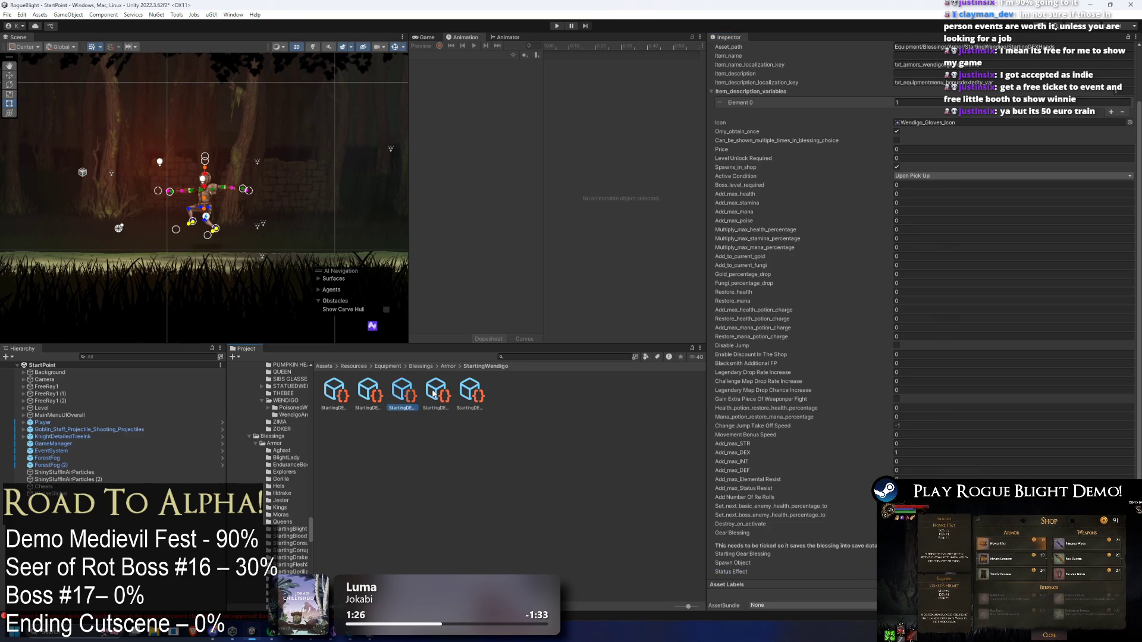
left_click(470, 391)
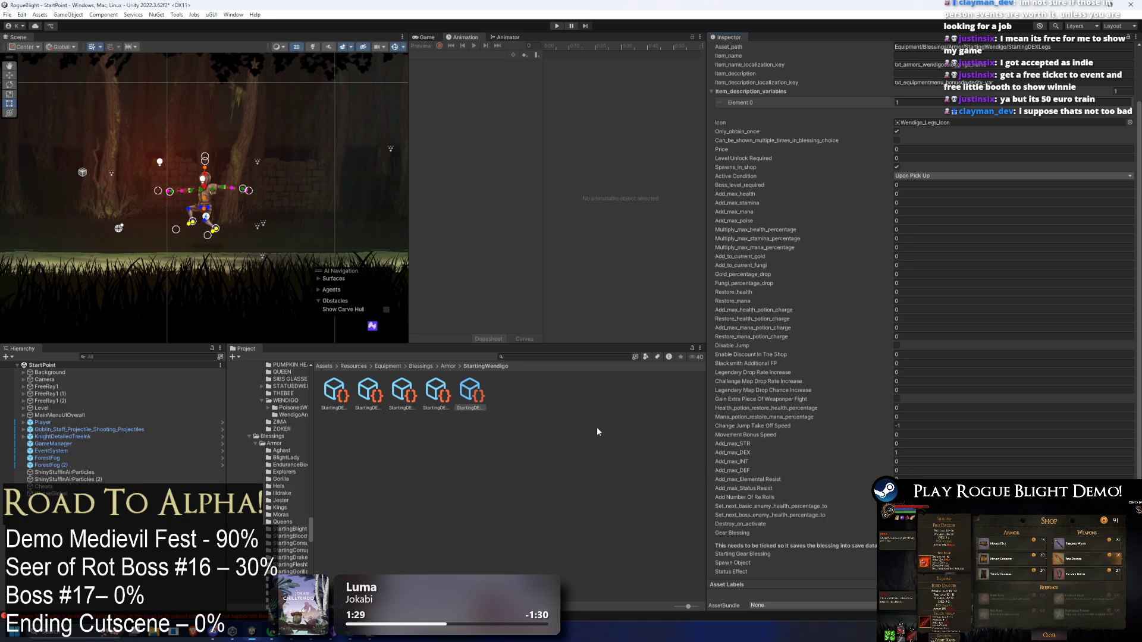
left_click(423, 398)
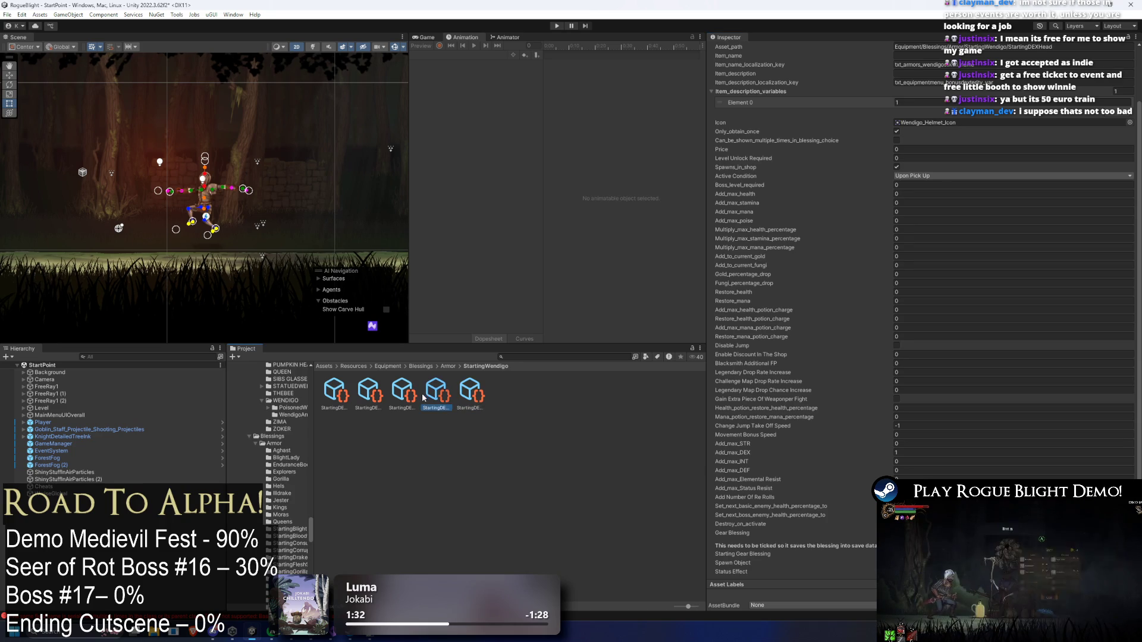
key("Left")
key("Left")
key("Left")
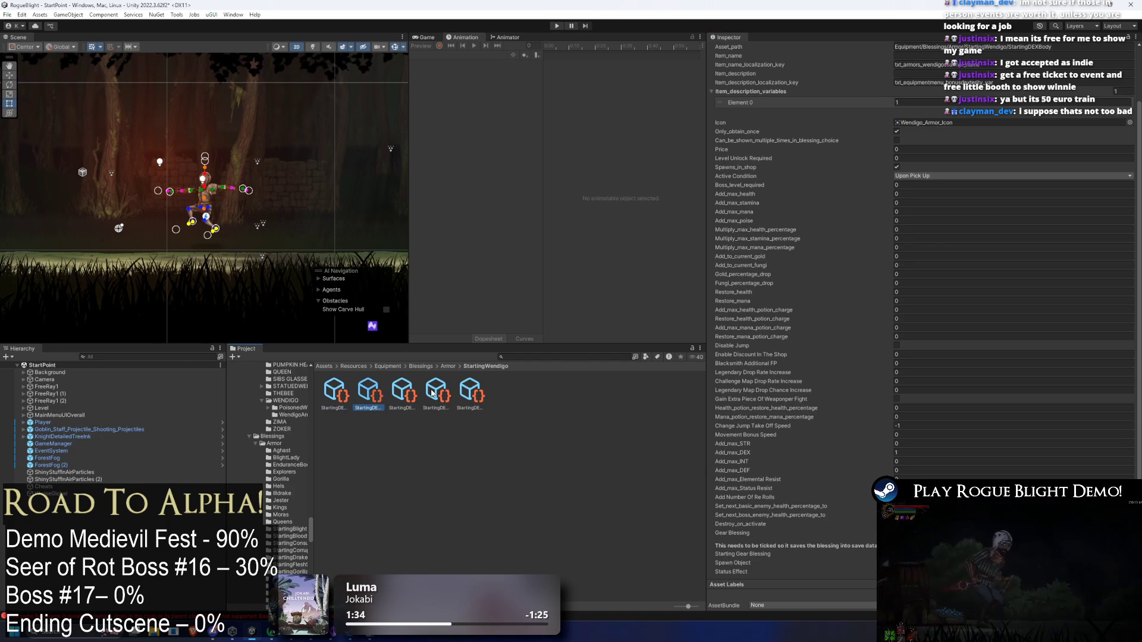
key("Right")
key("Right")
key("Right")
key("Left")
key("Left")
key("Left")
key("Right")
key("Right")
key("Right")
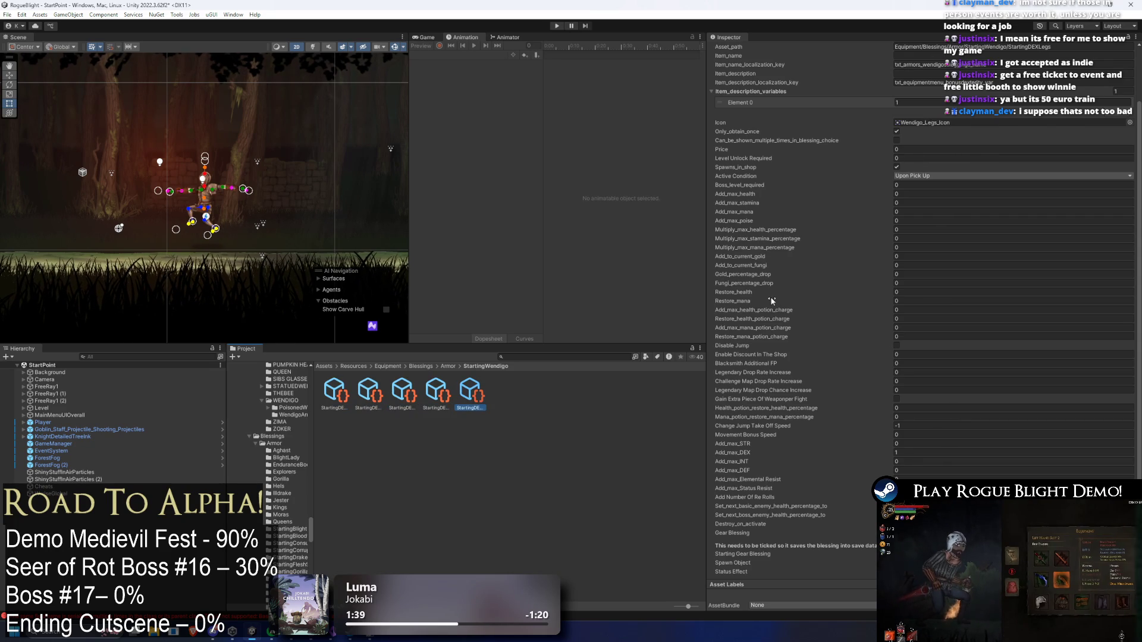
key("Left")
key("Left")
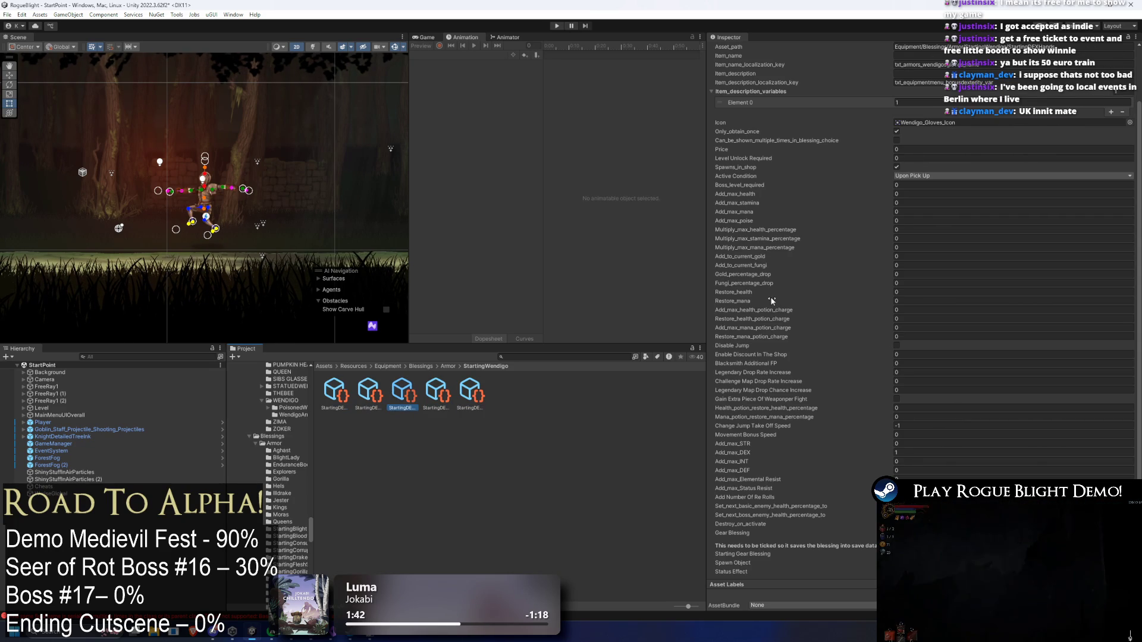
key("Right")
key("Right")
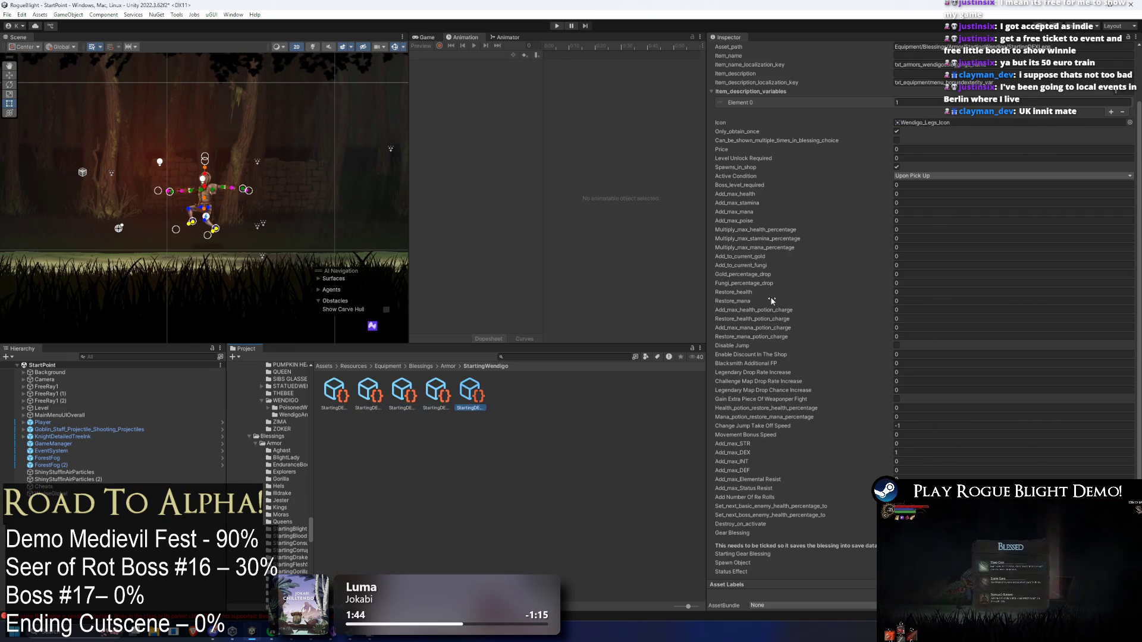
key("Left")
key("Left")
key("Left")
key("Right")
key("Right")
key("Right")
key("Left")
key("Left")
key("Left")
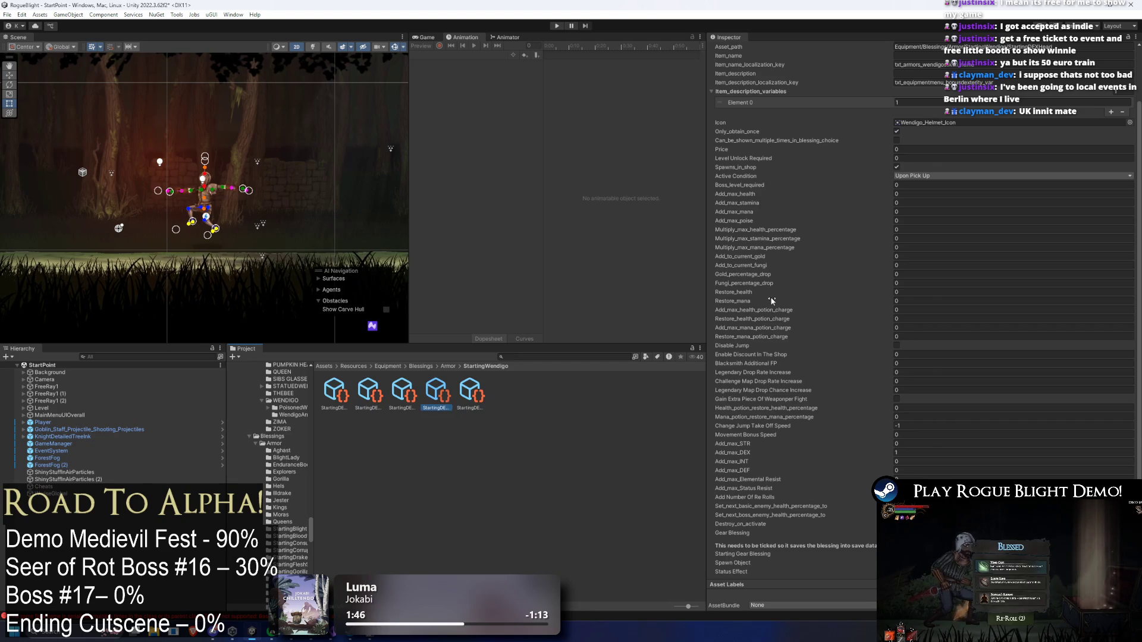
key("Right")
key("Right")
key("Right")
key("Left")
key("Left")
key("Left")
key("Right")
key("Right")
key("Right")
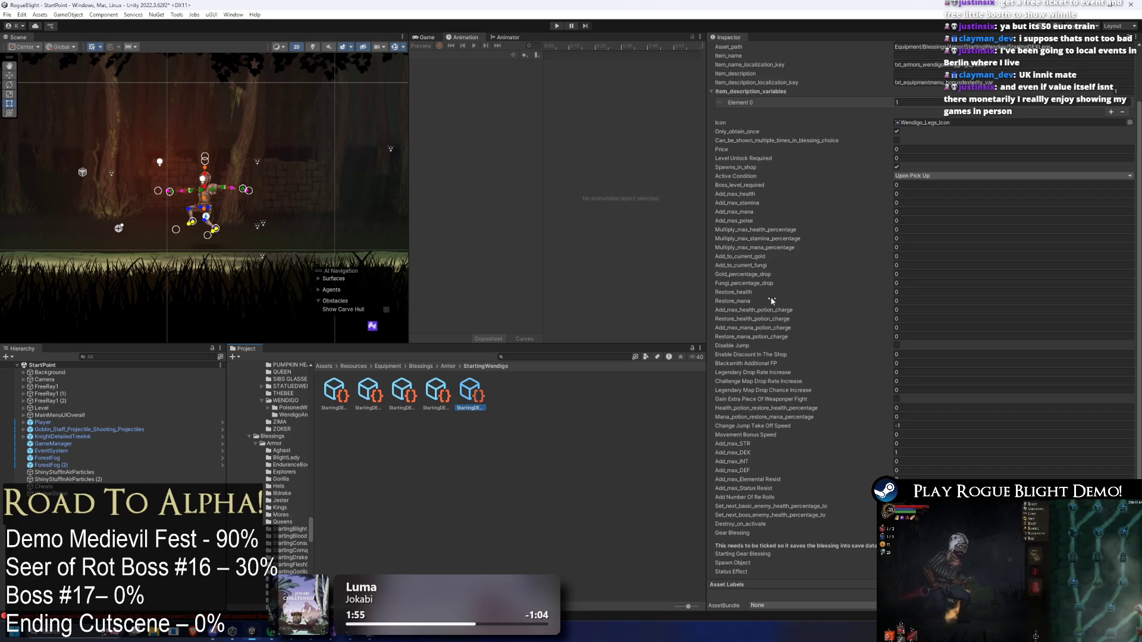
key("Left")
key("Left")
key("Left")
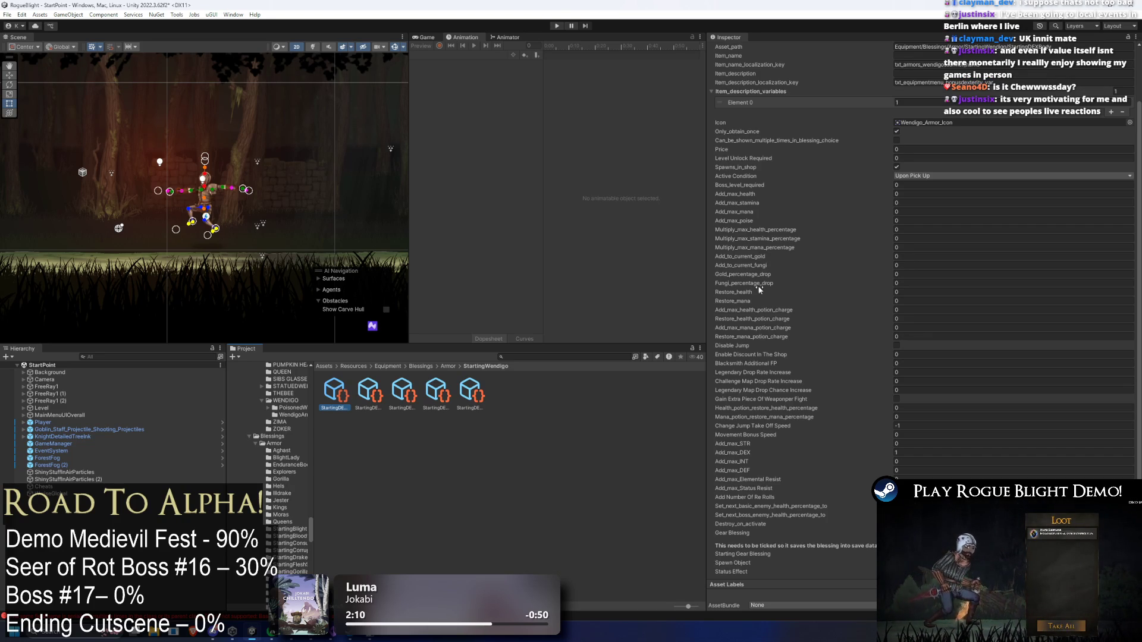
left_click(368, 390)
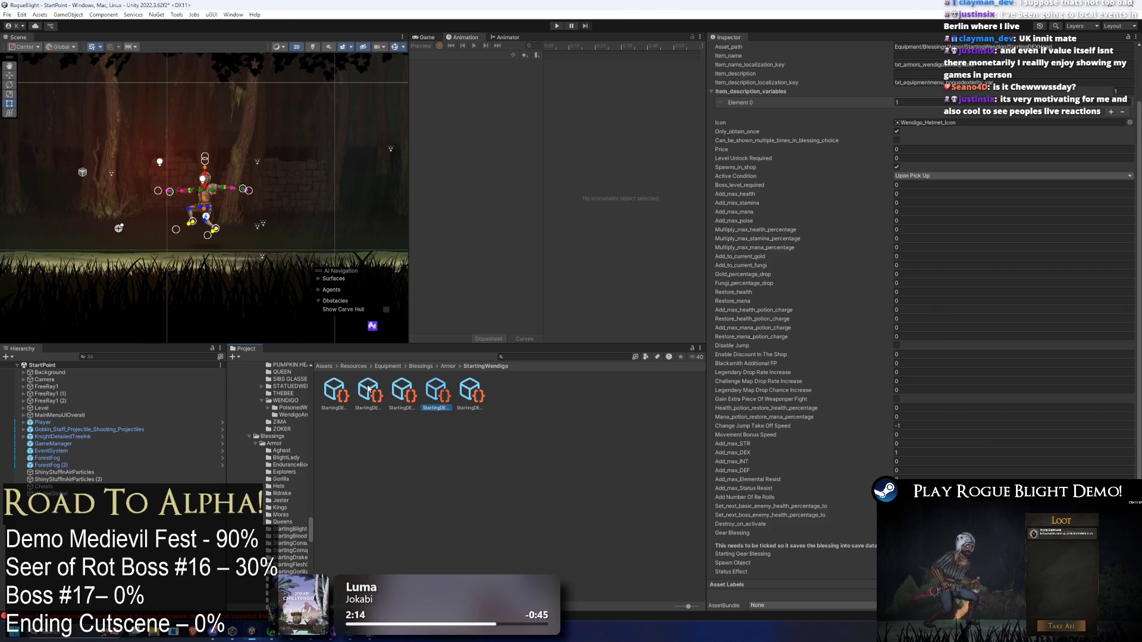
key("Left")
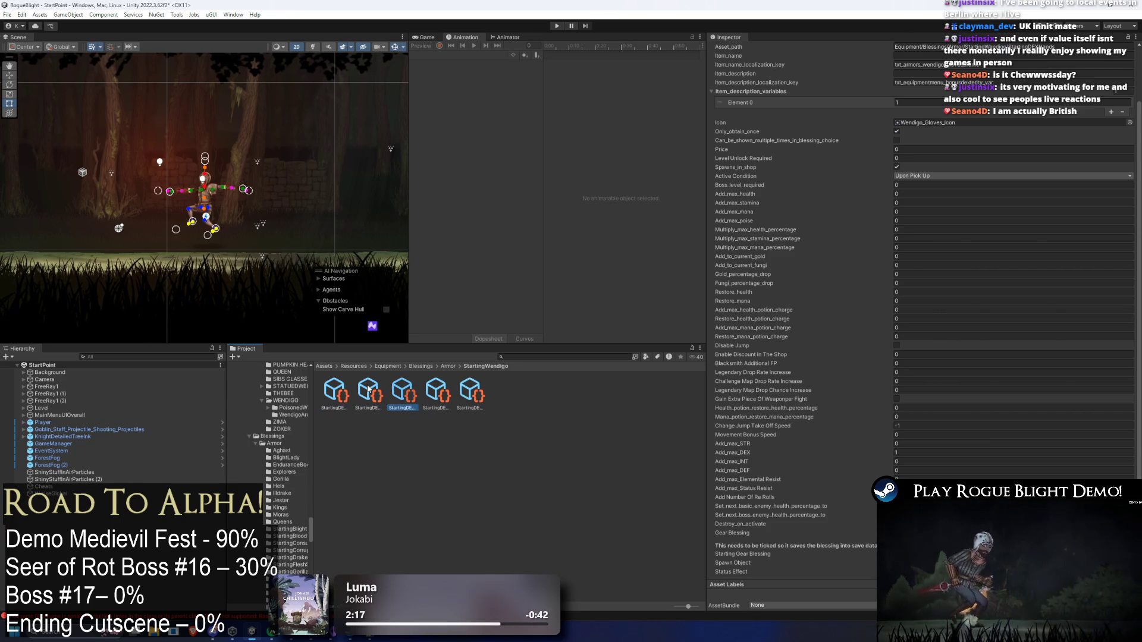
key("Right")
key("Right")
key("Right")
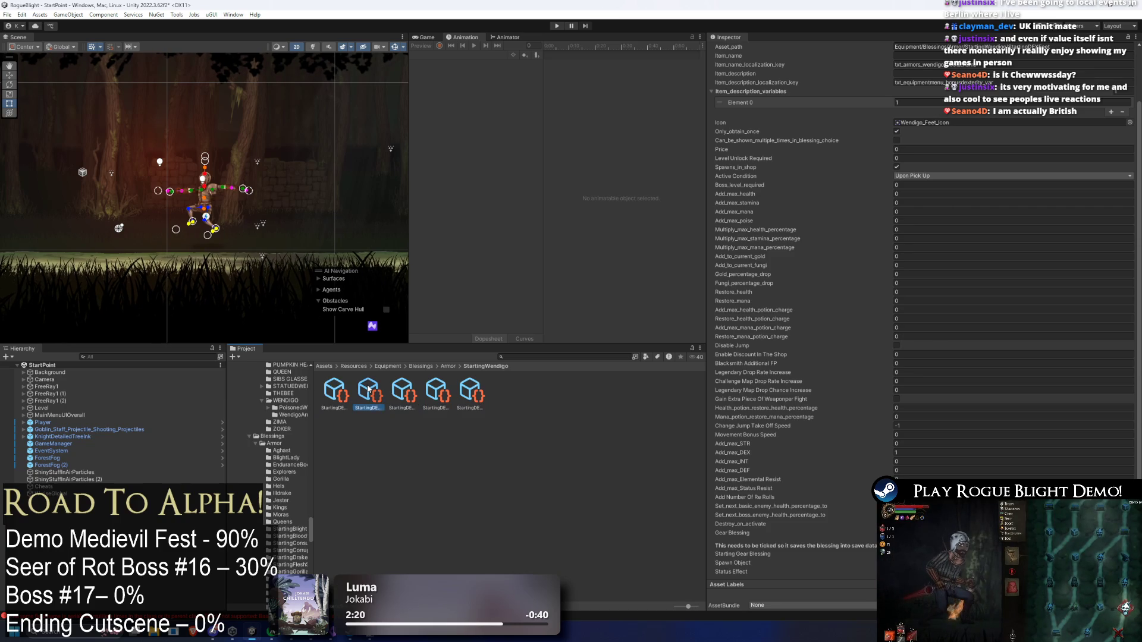
key("Left")
key("Left")
key("Left")
key("Left")
key("Right")
key("Right")
key("Right")
key("Right")
key("Left")
key("Left")
key("Left")
key("Left")
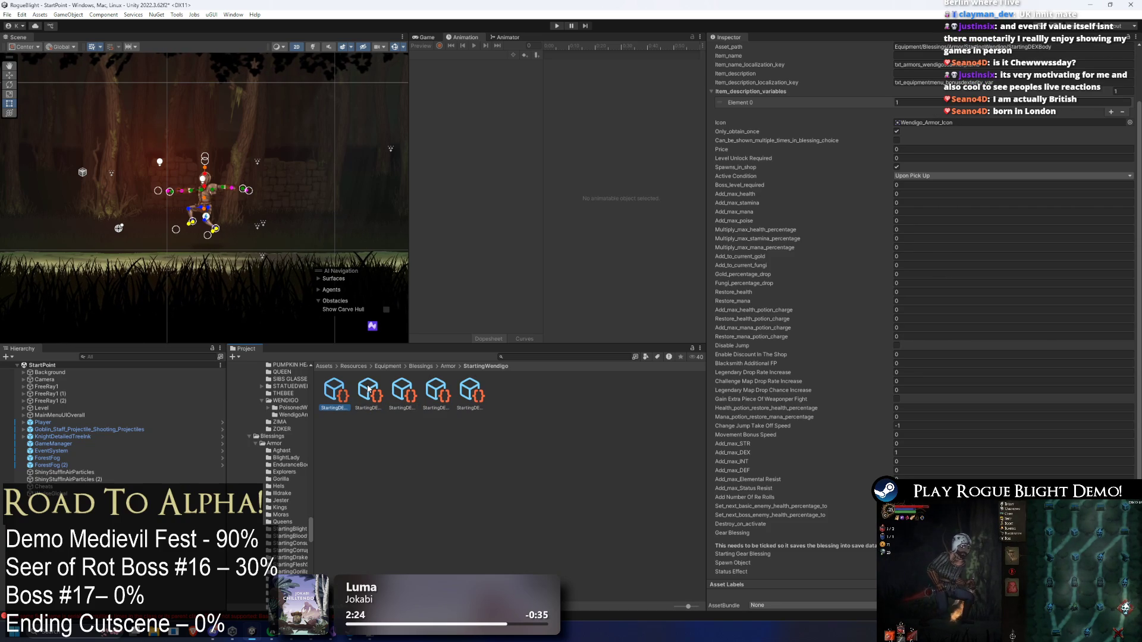
key("Right")
key("Right")
key("Right")
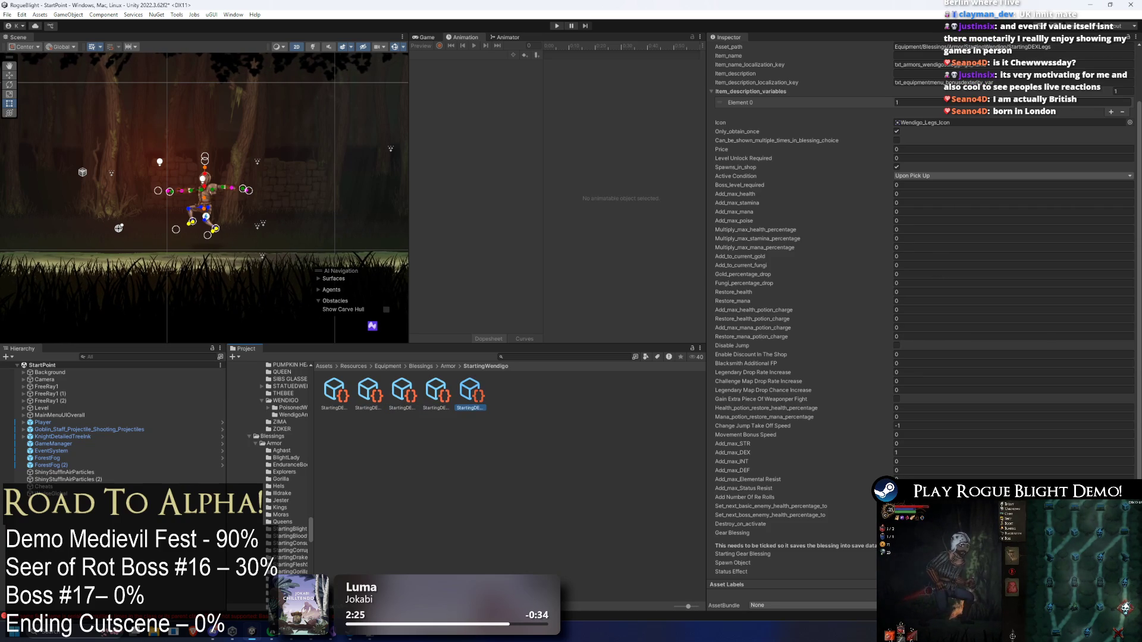
key("Left")
key("Left")
left_click(436, 393)
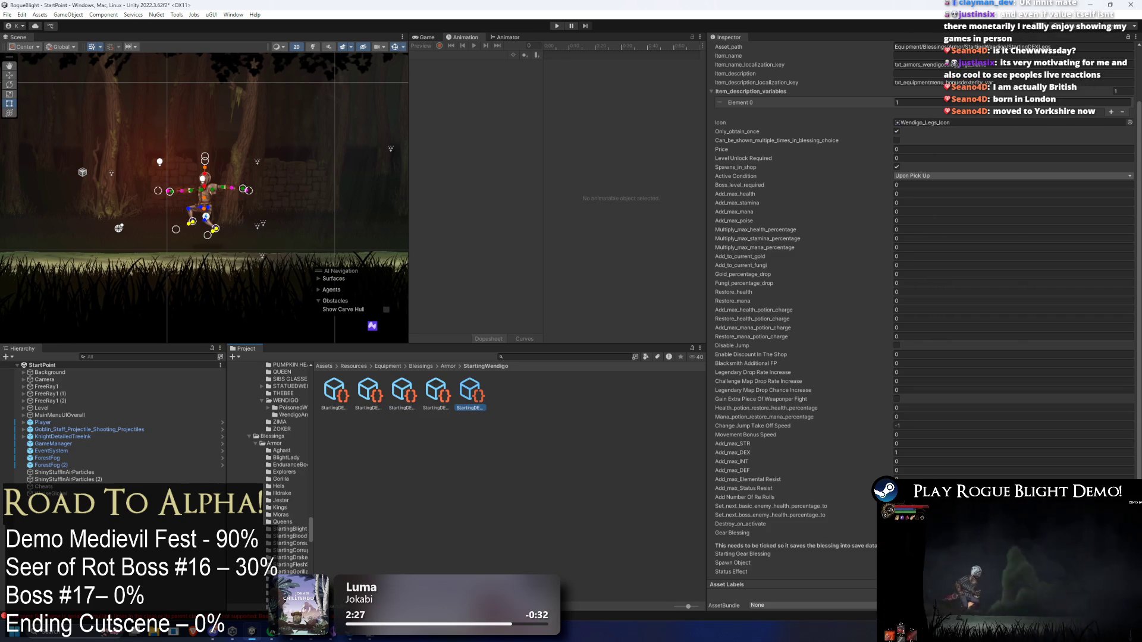
key("Left")
key("Left")
key("Left")
key("Right")
key("Right")
key("Right")
key("Left")
key("Left")
key("Left")
key("Left")
key("Right")
key("Right")
key("Right")
key("Left")
key("Left")
key("Left")
key("Right")
key("Right")
key("Right")
key("Left")
key("Left")
key("Left")
key("Left")
key("Right")
key("Right")
key("Right")
key("Right")
key("Left")
key("Left")
key("Left")
key("Left")
key("Right")
key("Right")
key("Right")
key("Right")
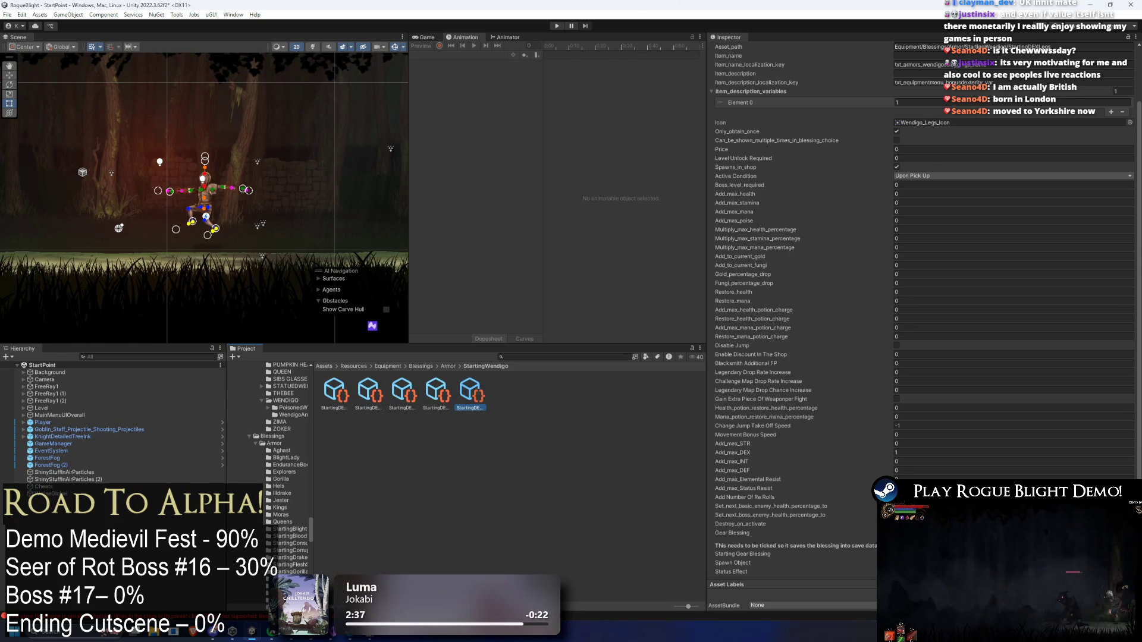
key("Left")
key("Left")
key("Left")
key("Left")
key("Right")
key("Right")
key("Right")
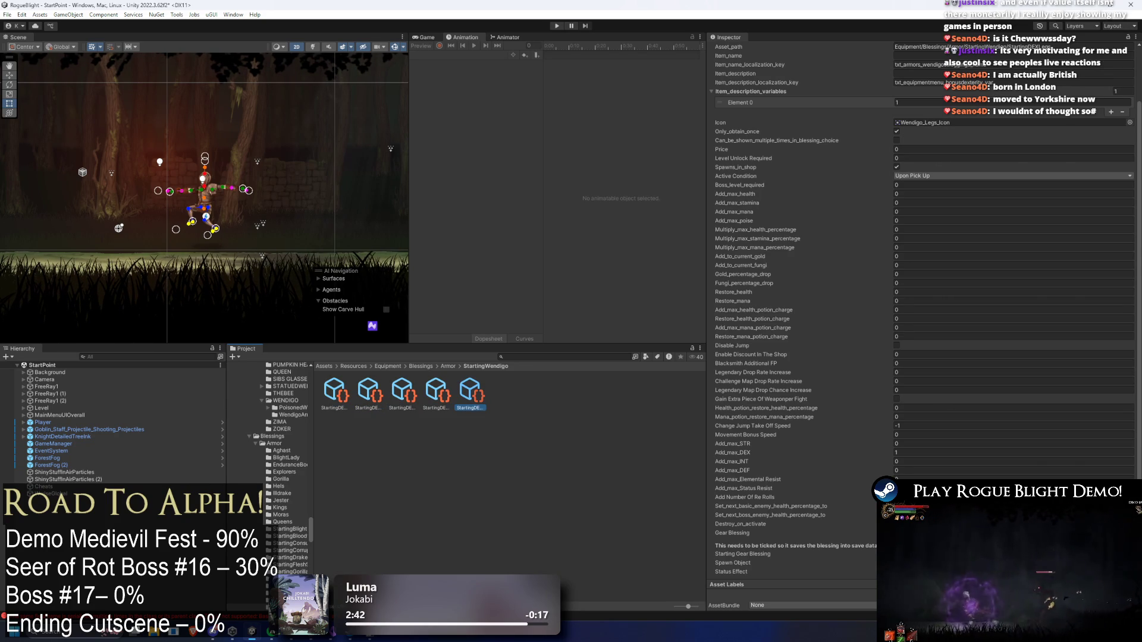
key("Left")
key("Left")
key("Left")
key("Left")
key("Right")
key("Right")
key("Right")
key("Right")
key("Left")
key("Left")
key("Left")
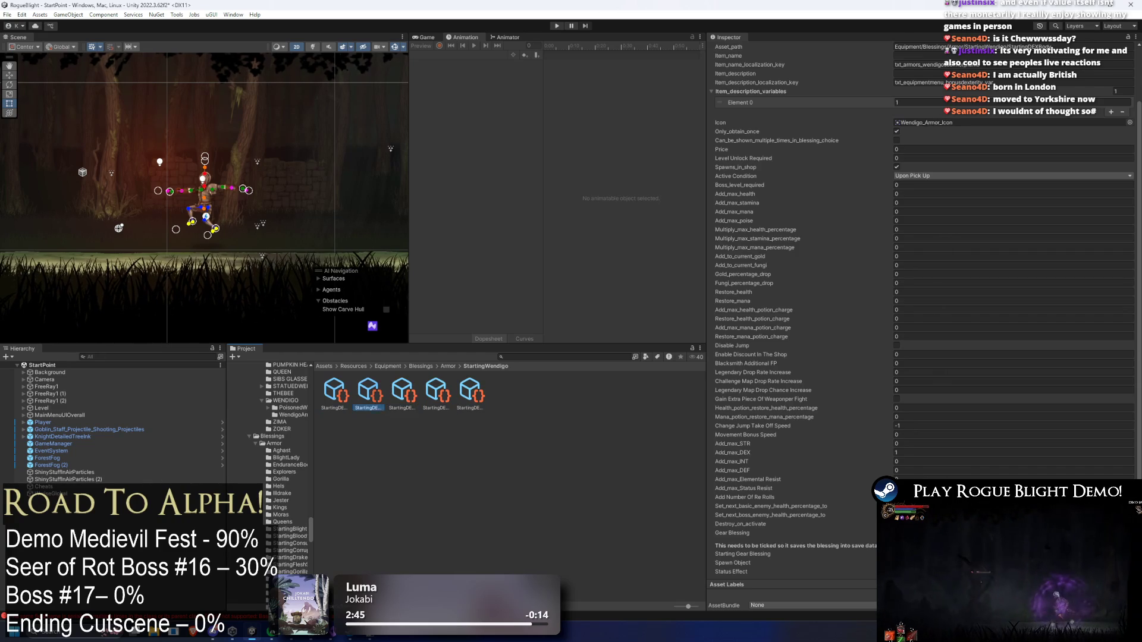
key("Right")
key("Right")
key("Right")
key("Left")
key("Left")
key("Left")
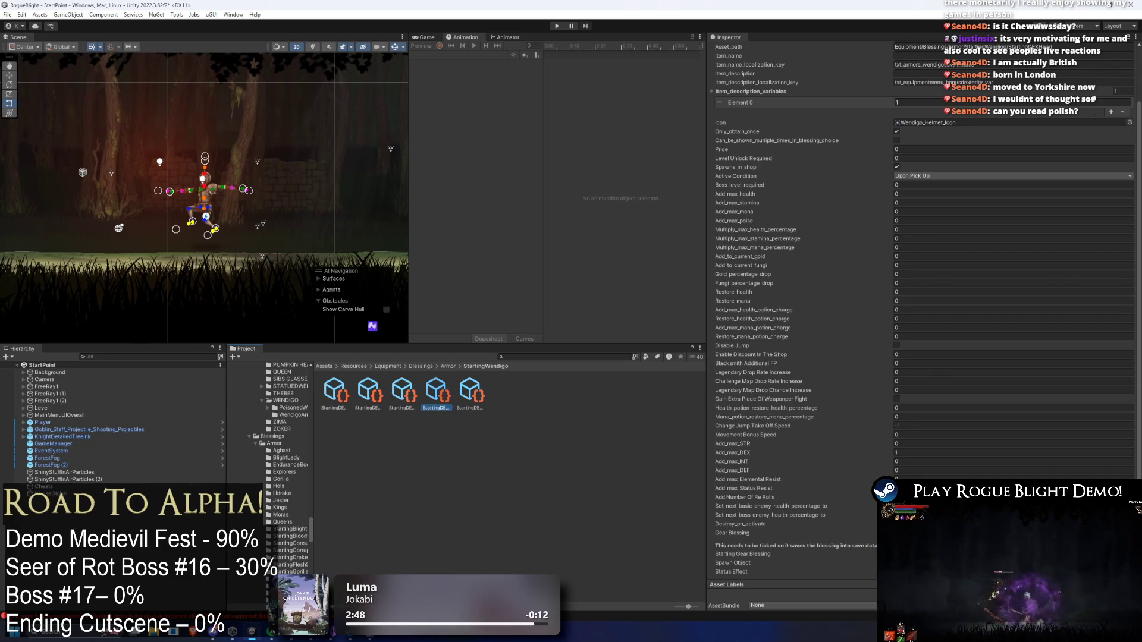
key("Right")
key("Right")
key("Right")
key("Right")
key("Left")
key("Left")
key("Left")
key("Right")
key("Right")
key("Right")
key("Right")
key("Left")
key("Left")
key("Left")
key("Right")
key("Right")
key("Right")
key("Right")
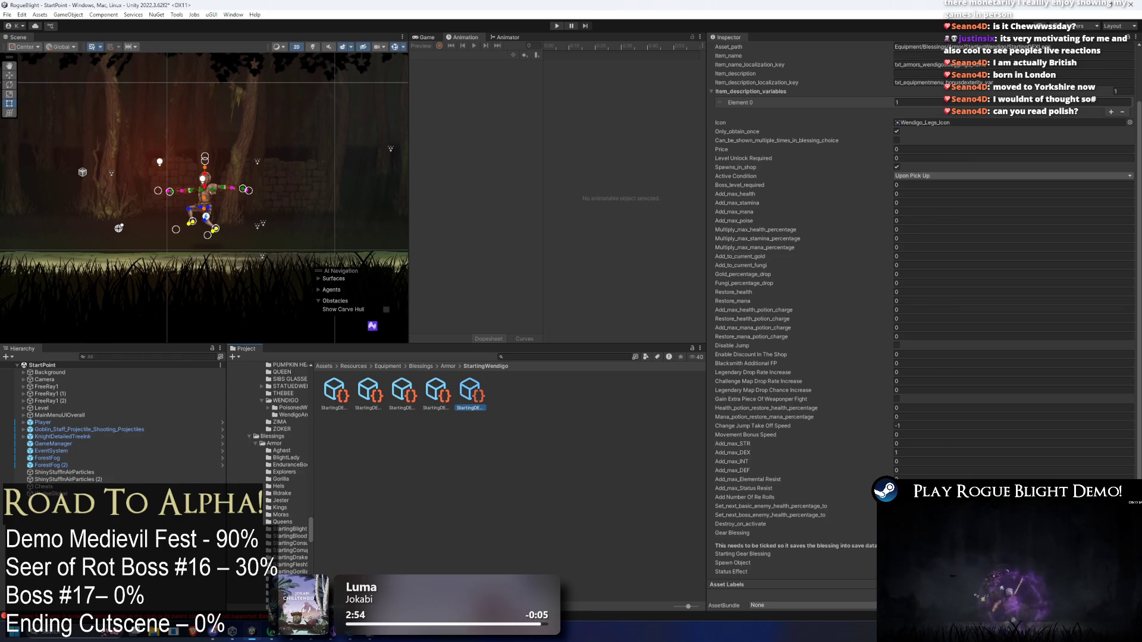
key("Left")
key("Left")
key("Left")
key("Right")
key("Right")
key("Right")
key("Right")
key("Left")
key("Left")
key("Left")
key("Left")
key("Right")
key("Right")
key("Right")
key("Right")
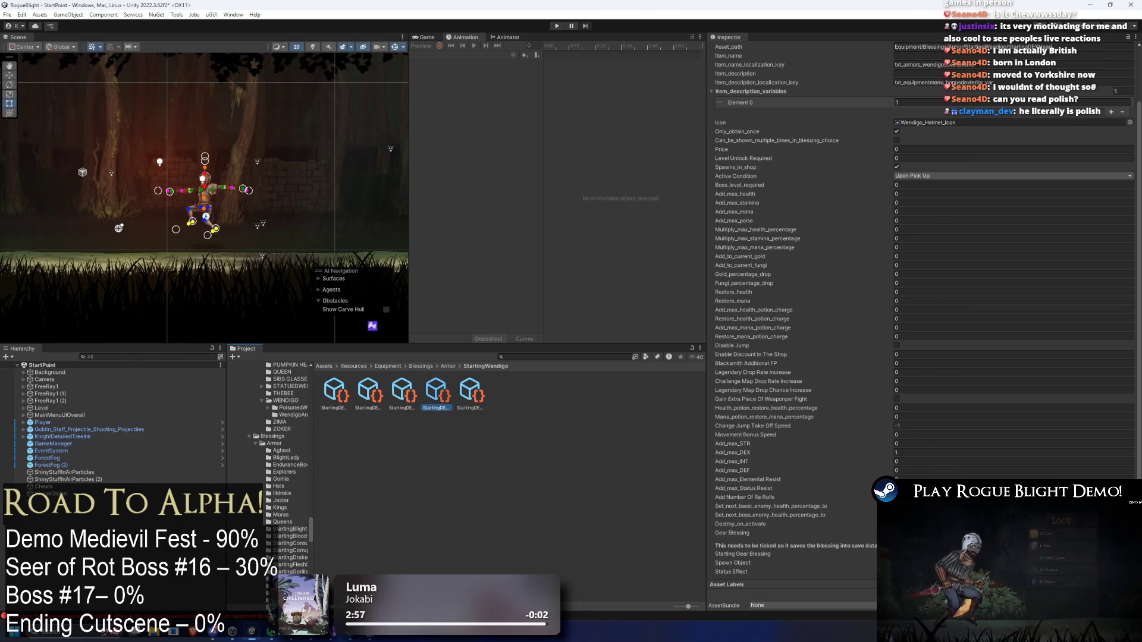
key("Left")
key("Left")
key("Left")
key("Right")
key("Right")
key("Right")
key("Left")
key("Left")
key("Left")
key("Left")
key("Right")
key("Right")
key("Right")
key("Right")
key("Left")
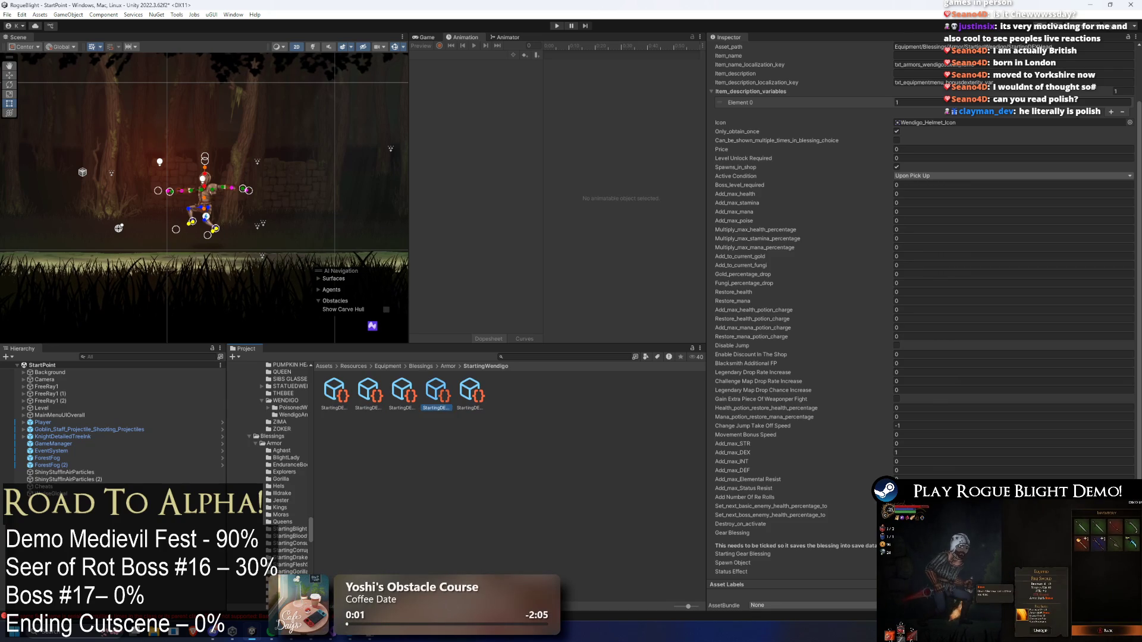
key("Left")
key("Left")
key("Left")
key("Right")
key("Right")
key("Right")
key("Right")
key("Left")
key("Left")
key("Left")
key("Left")
key("Right")
key("Right")
key("Right")
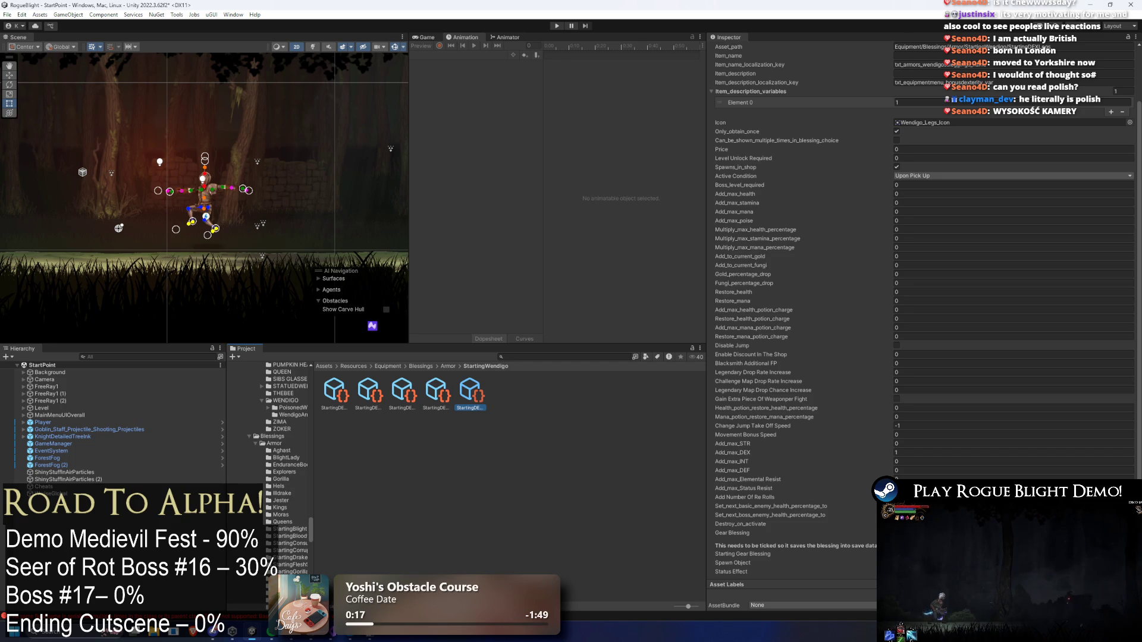
left_click(368, 392)
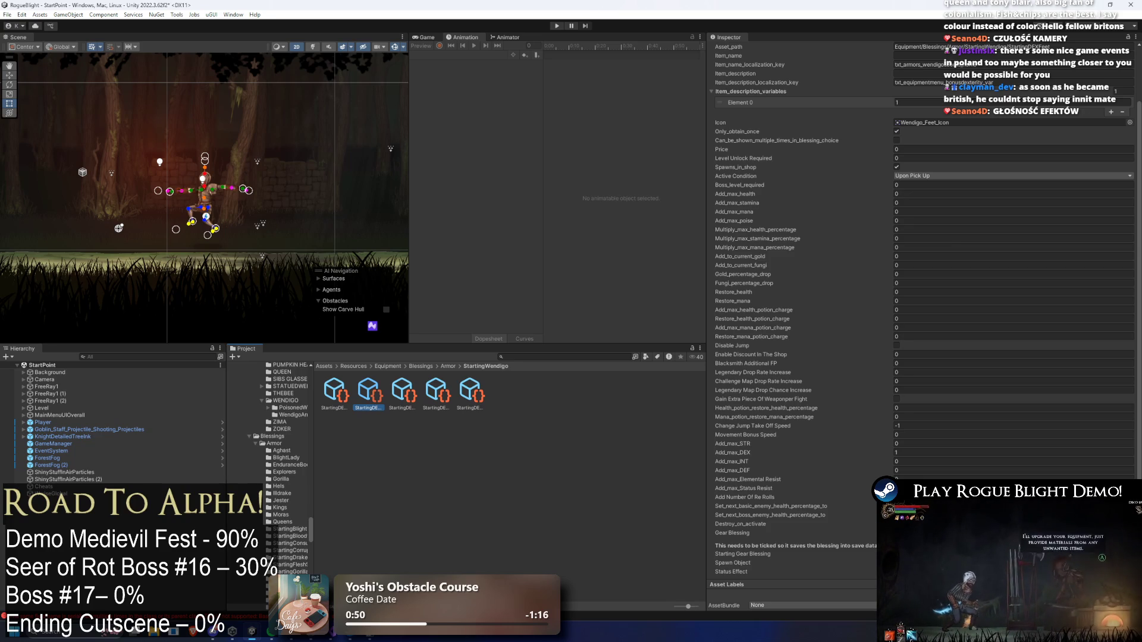
left_click(436, 392)
left_click(334, 393)
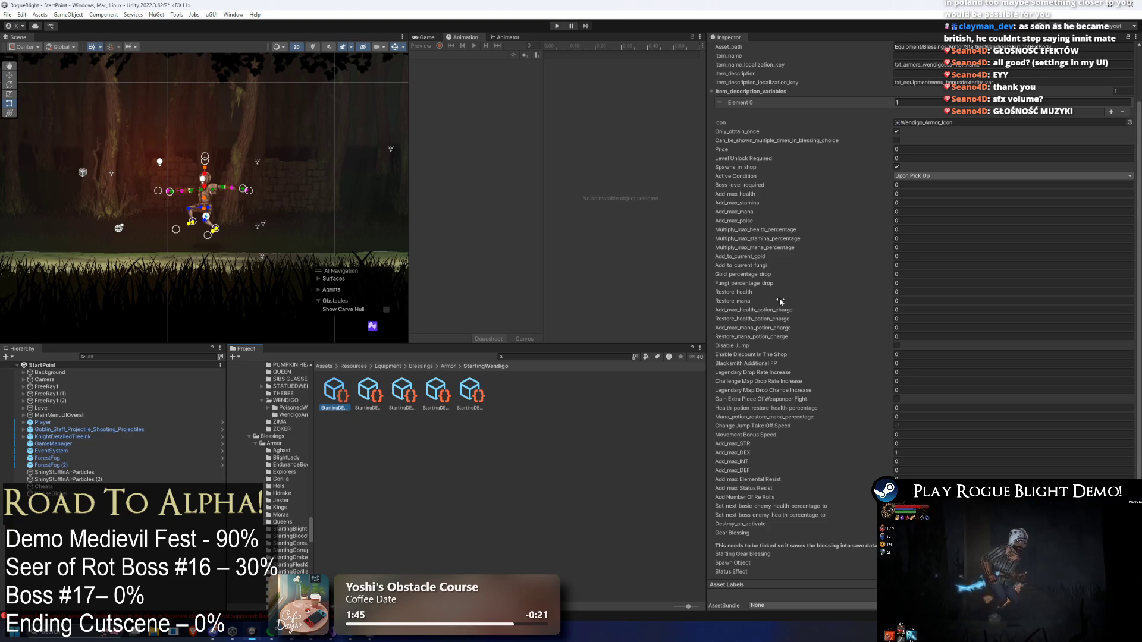
- Review the feet, legs and head Wendigo starting DEX blessings' settings
left_click(368, 391)
key("Right")
key("Right")
key("Right")
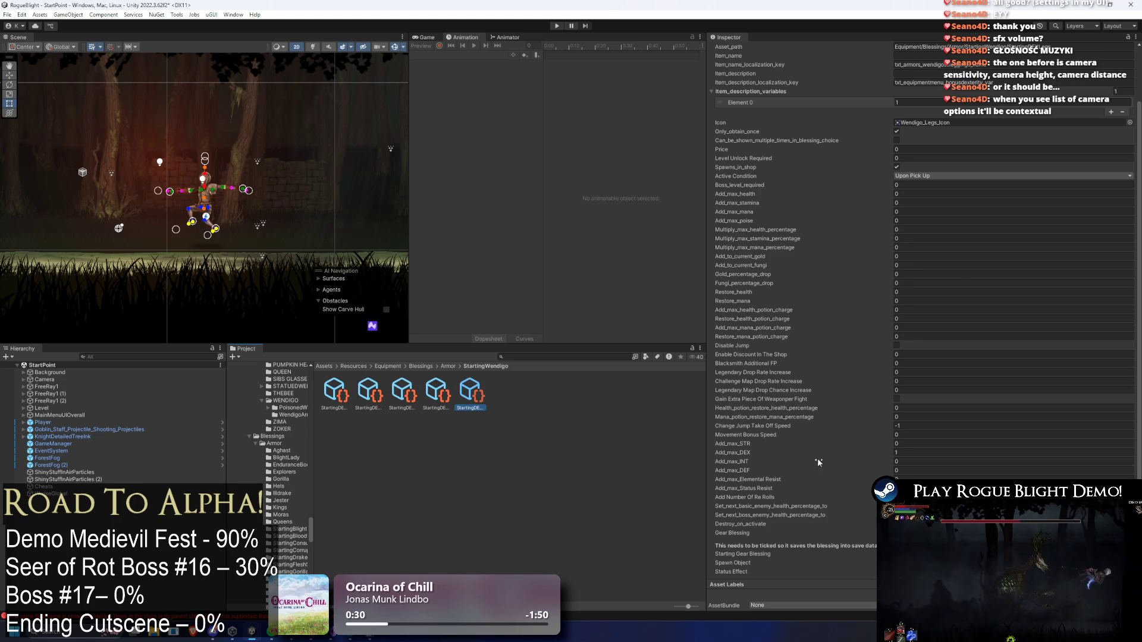
left_click(443, 395)
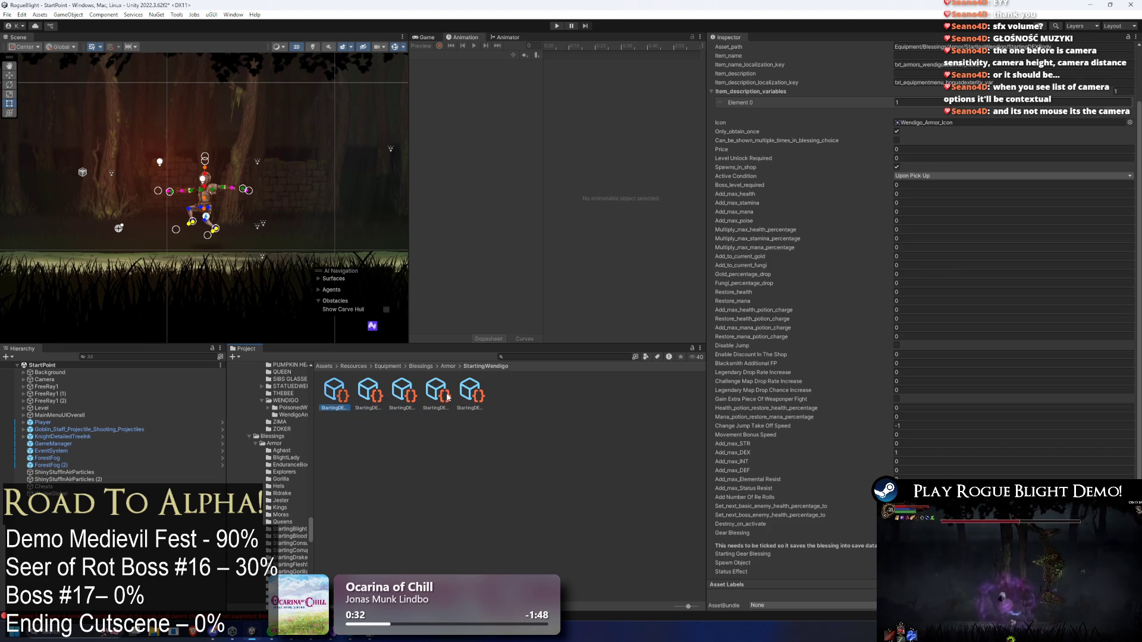
left_click(457, 396)
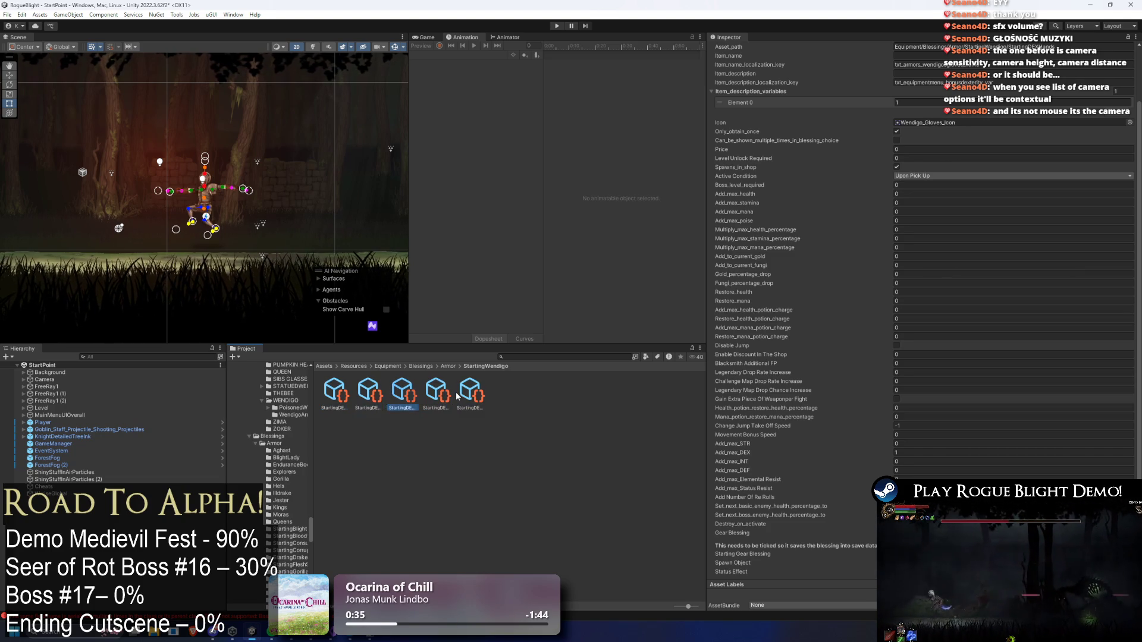
left_click(440, 396)
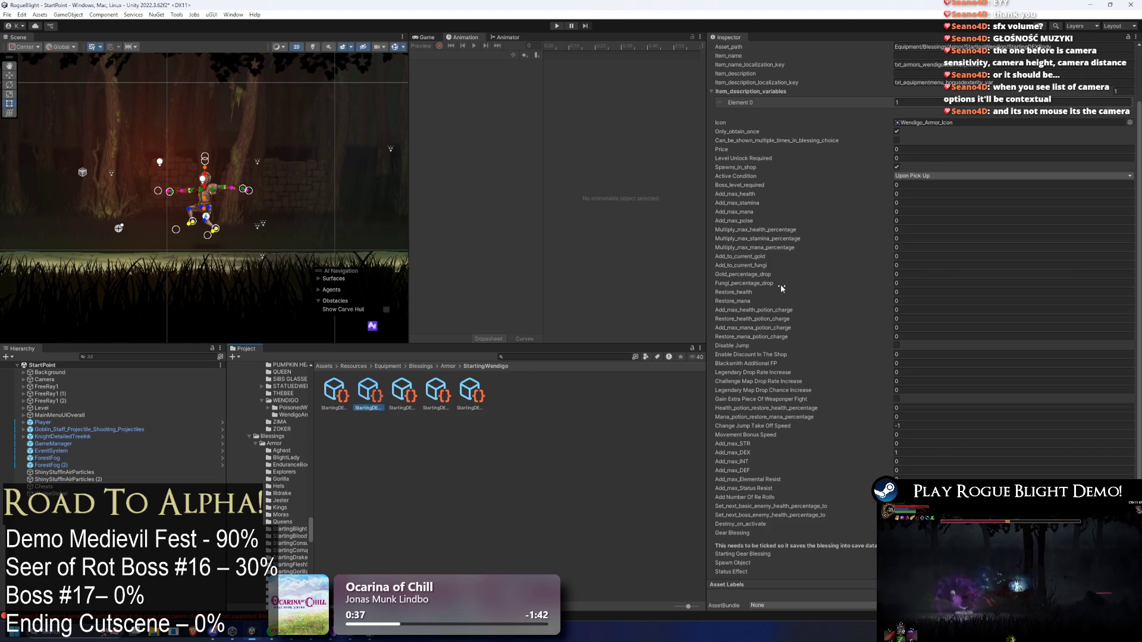
key("Right")
- Check the legs blessing's activation options, then ping the DEX Increase effect from another blessing
left_click(913, 176)
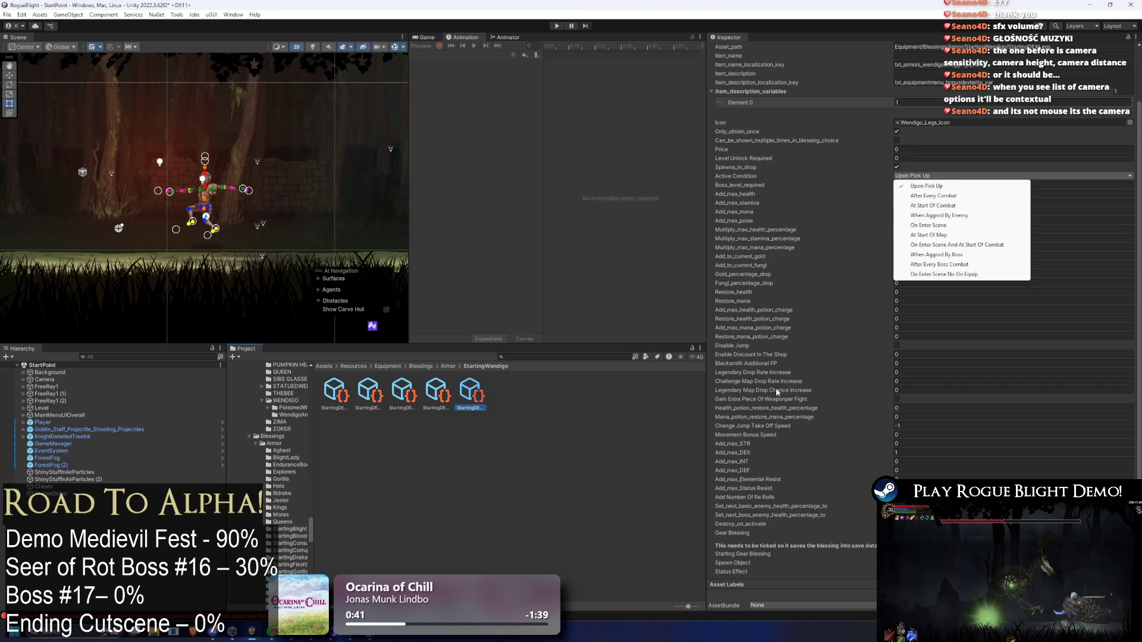
left_click(436, 395)
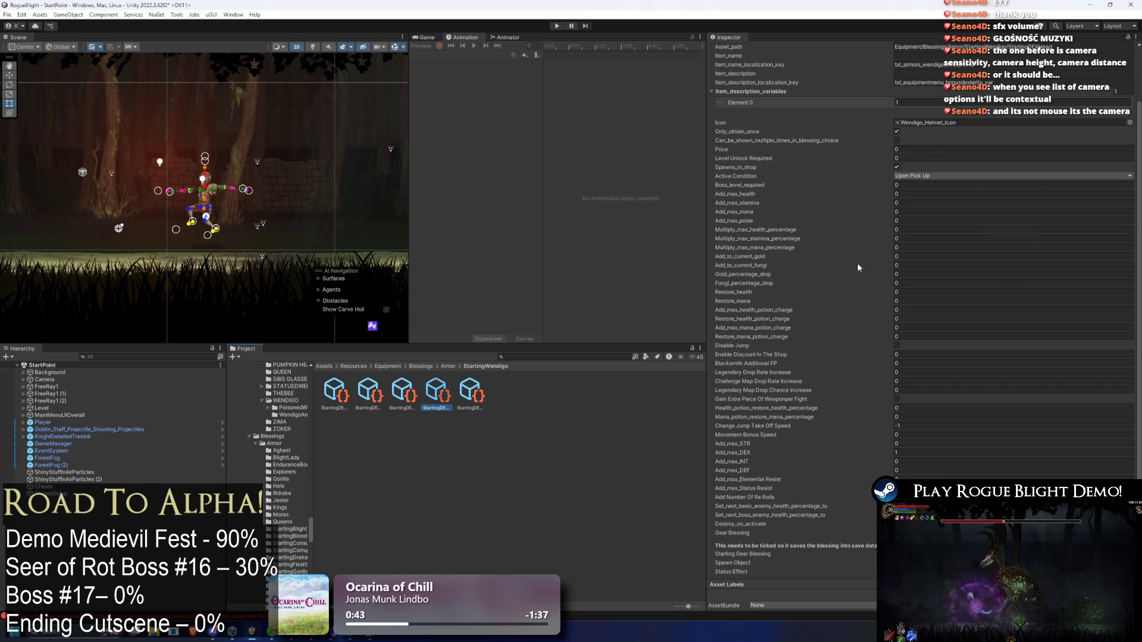
left_click(951, 571)
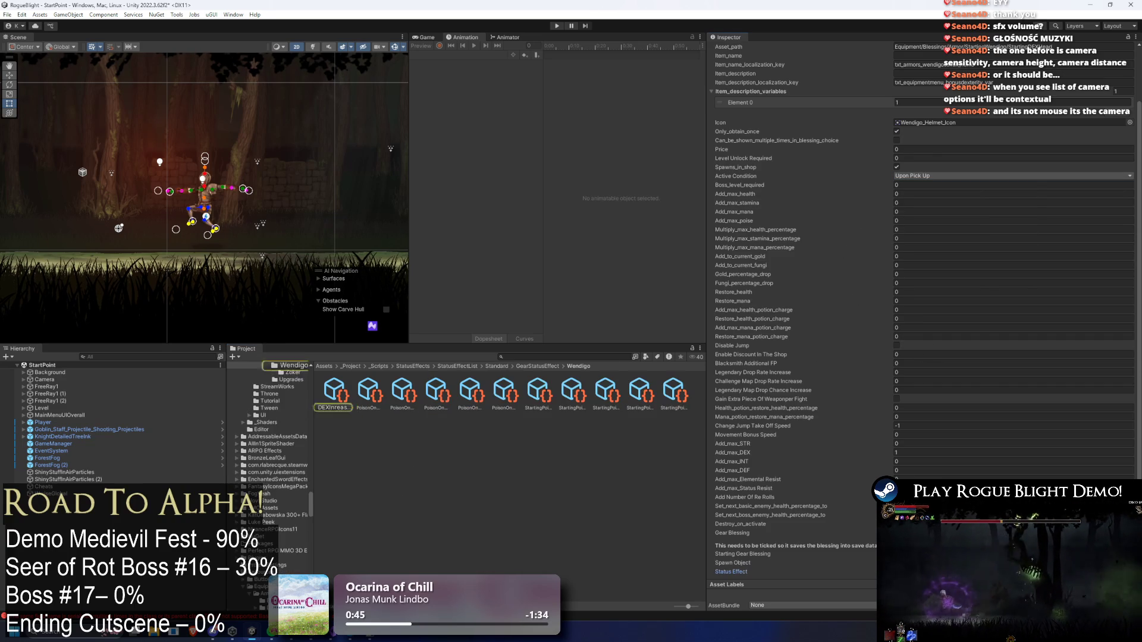
- Change DEX Increase's Stat Increase Apply On Tag from Enemy to Player
left_click(336, 395)
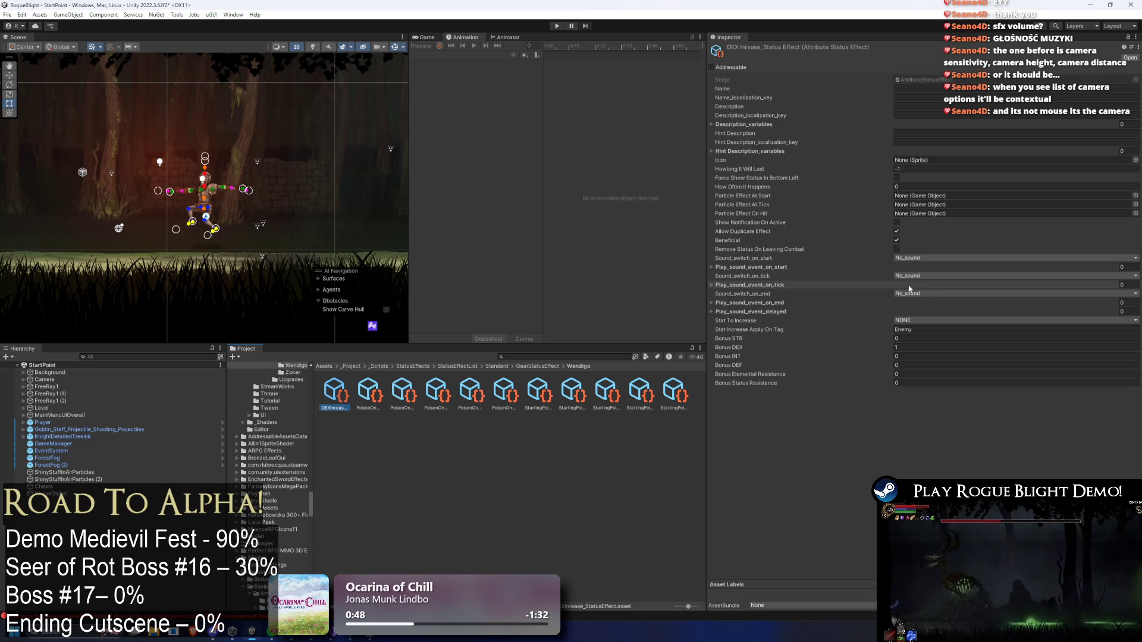
left_click(360, 391)
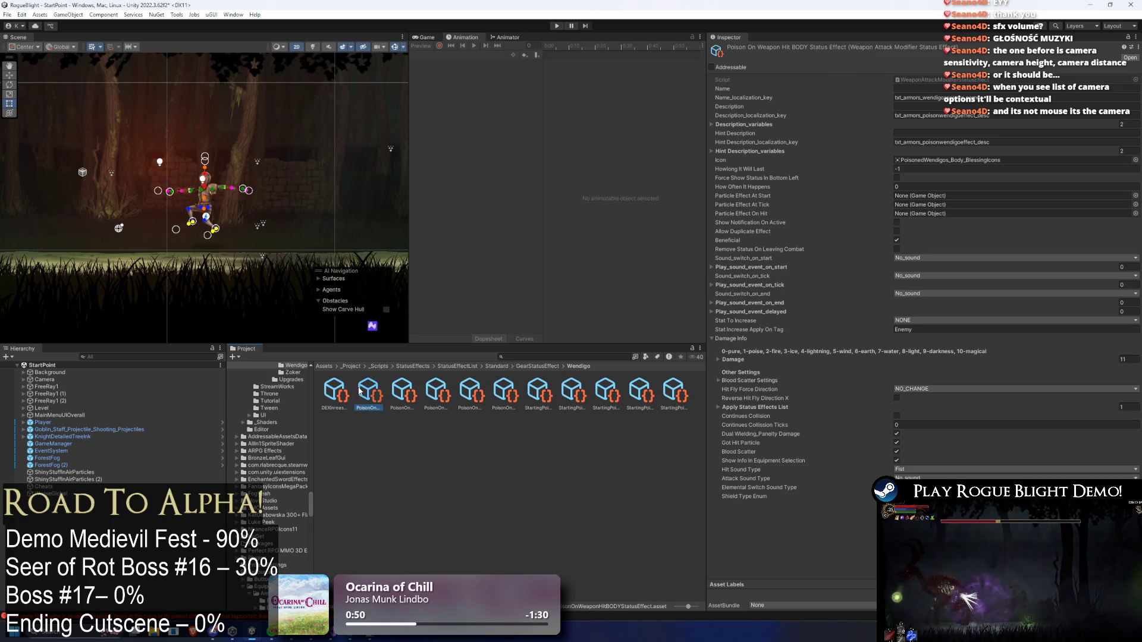
key("Left")
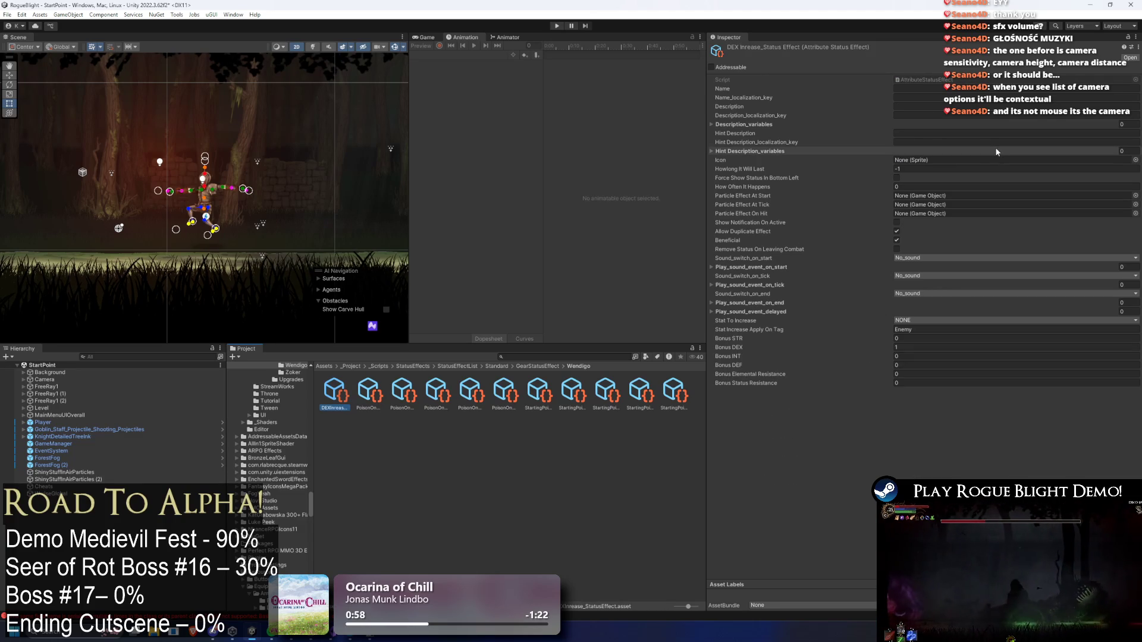
left_click(938, 330)
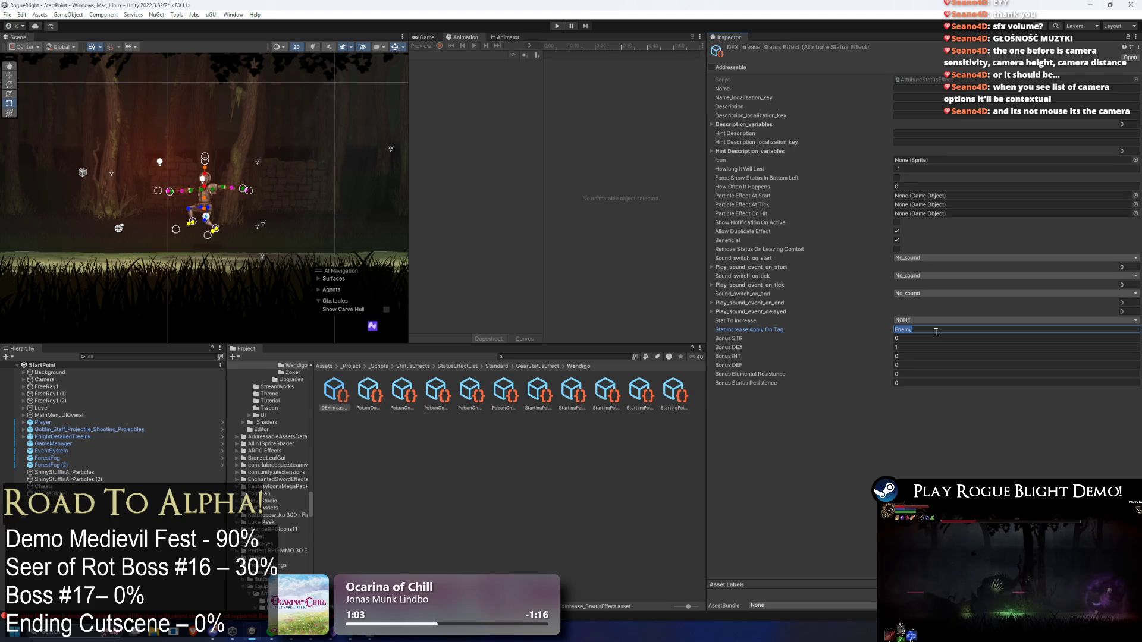
type("Player")
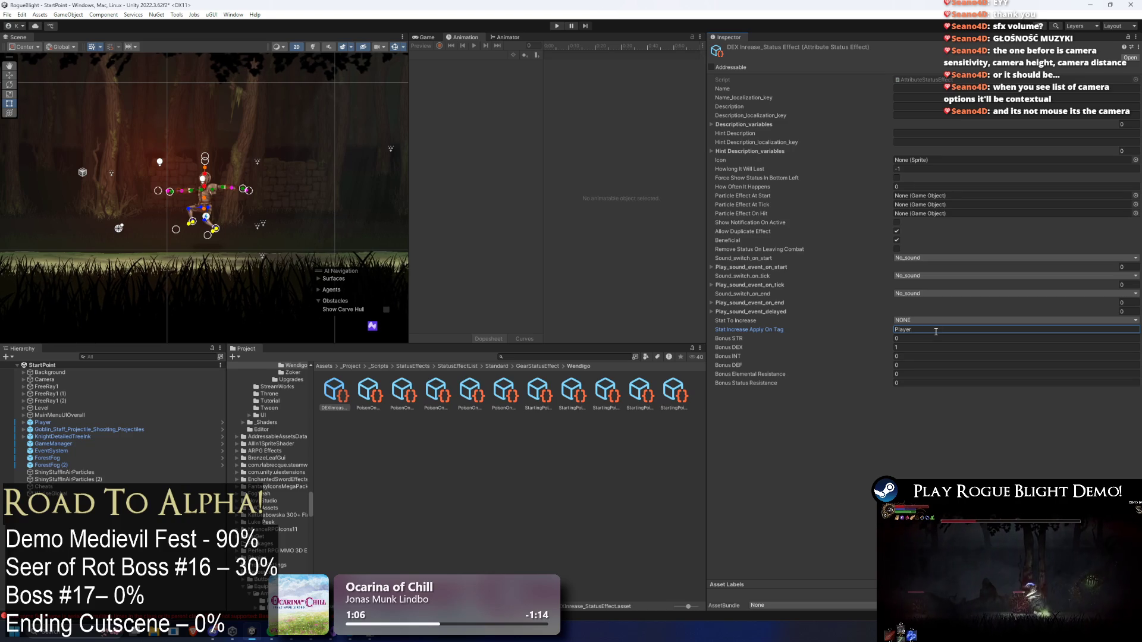
left_click(342, 400)
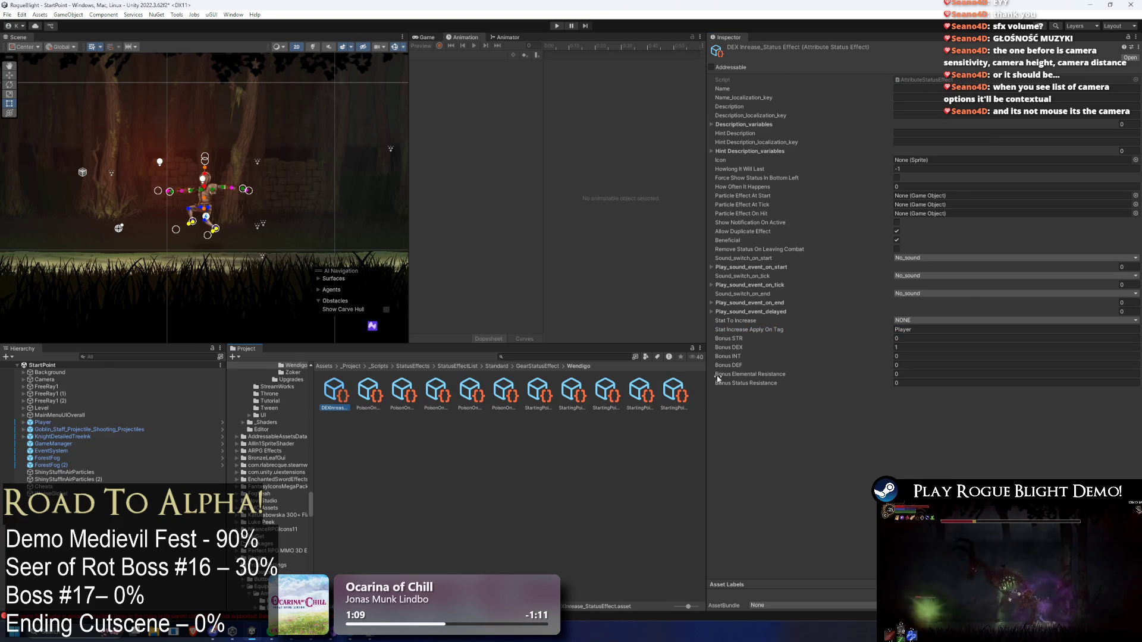
left_click(553, 358)
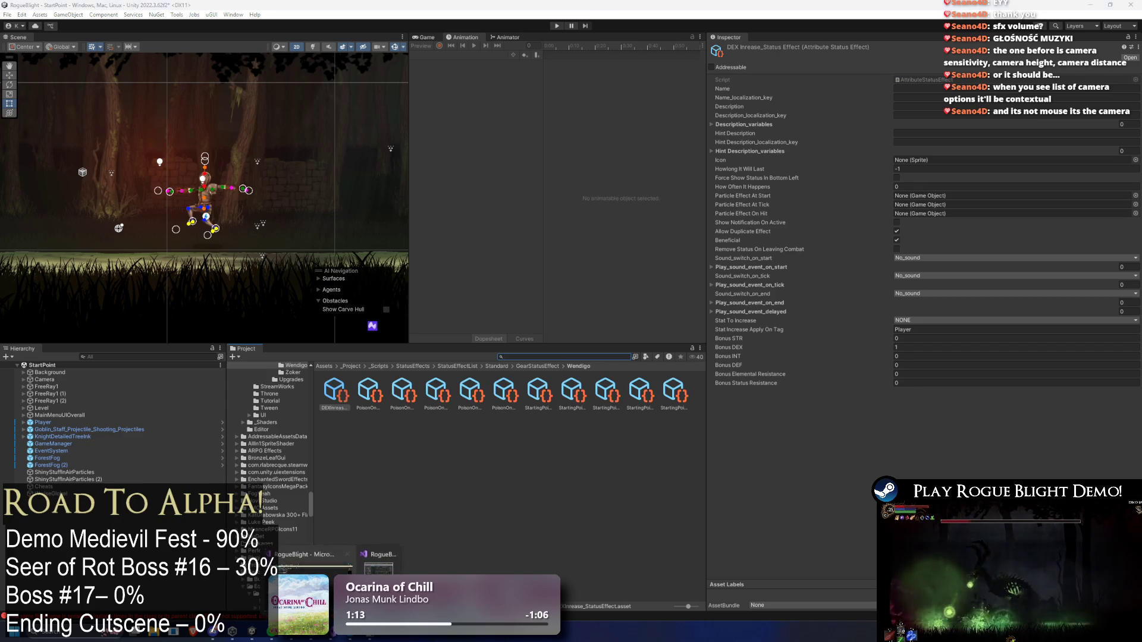
key("alt+Tab")
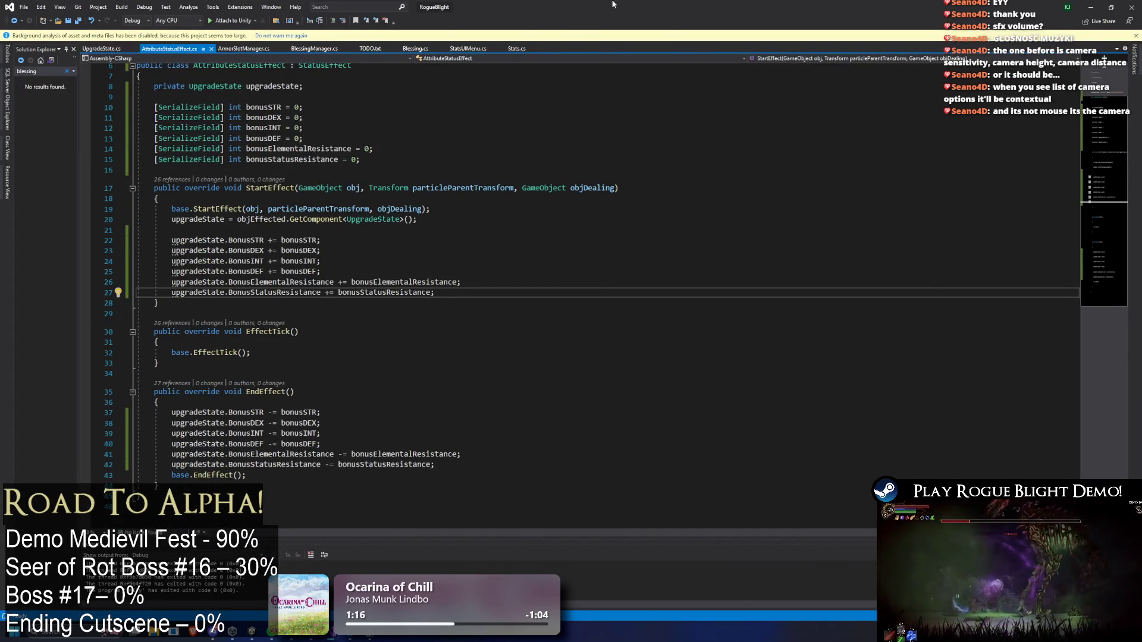
key("alt+Tab")
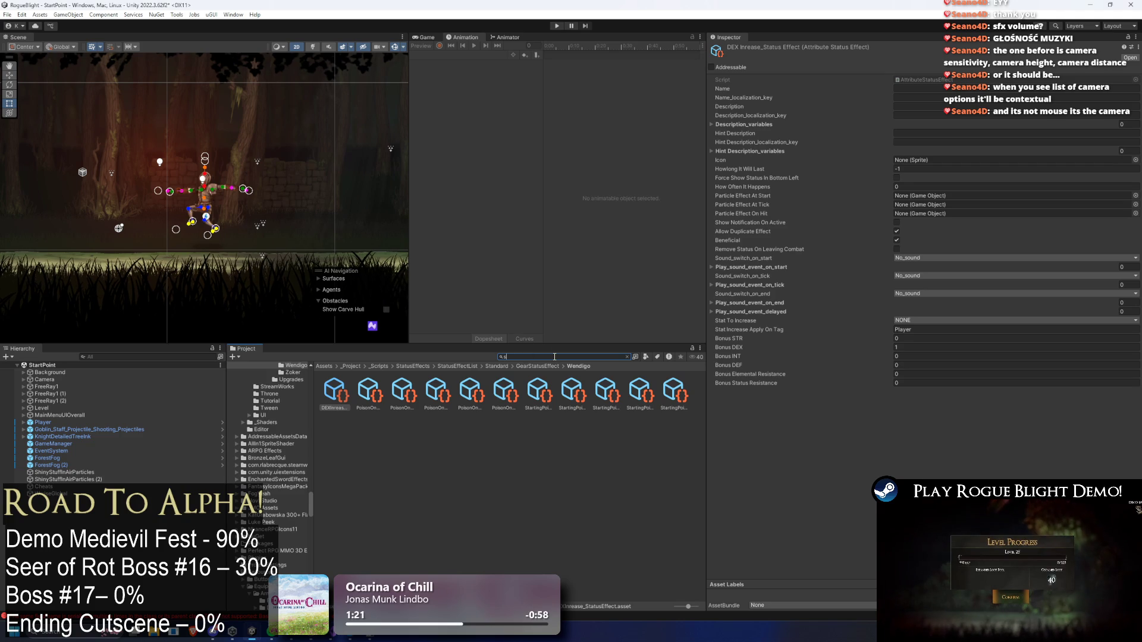
- Type 's' into the Project search box to list matching folders across all assets
type("s")
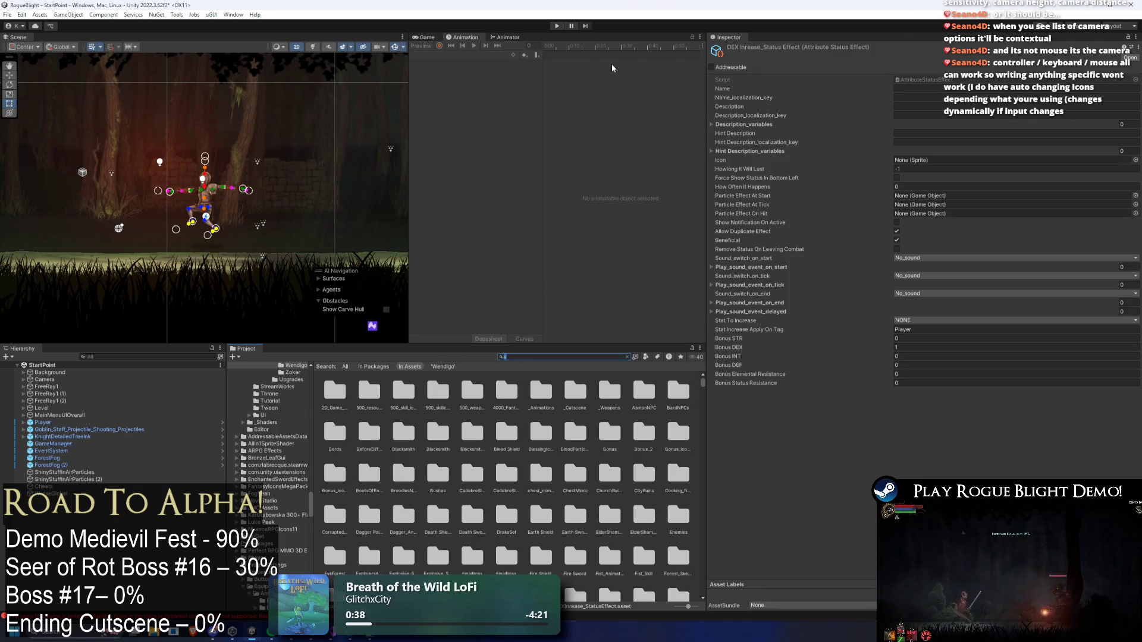
left_click(557, 26)
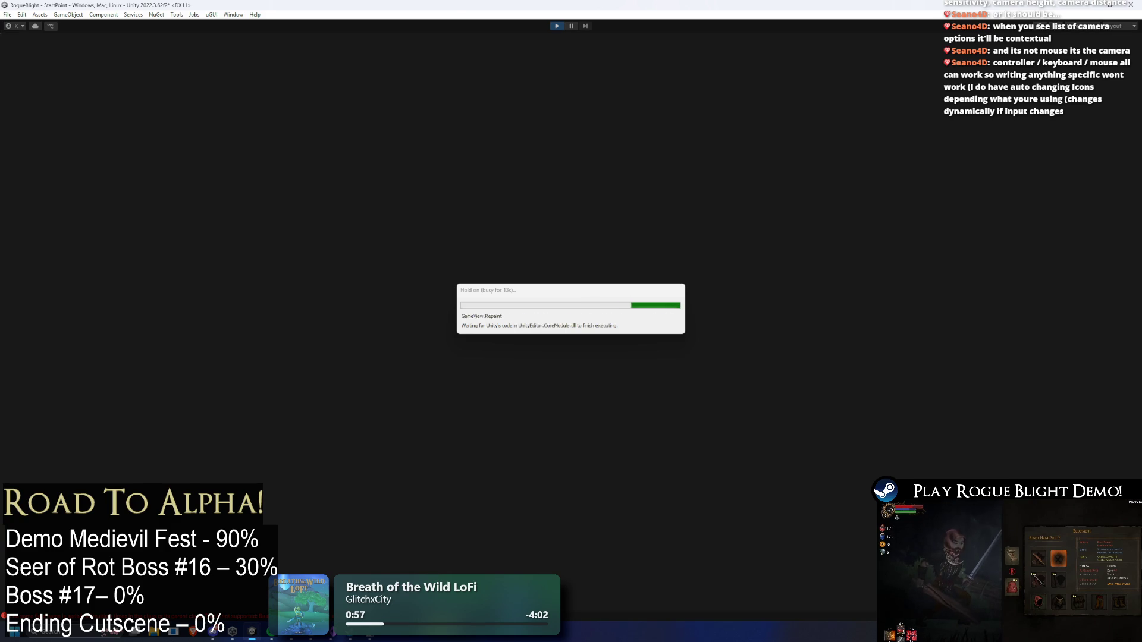
key("Return")
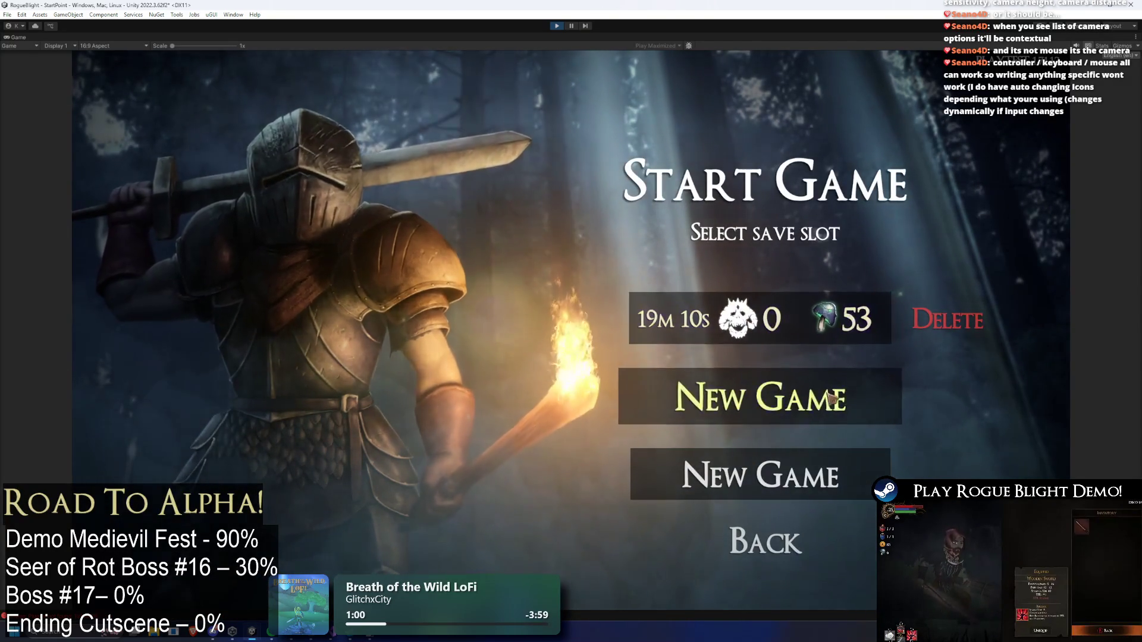
left_click(845, 397)
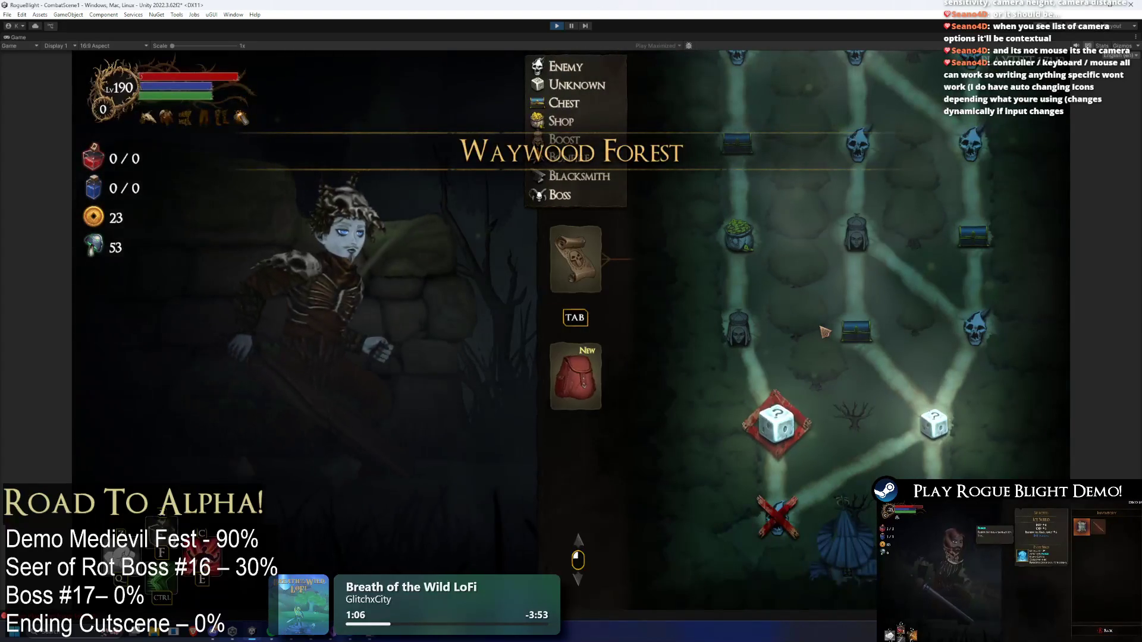
left_click(551, 371)
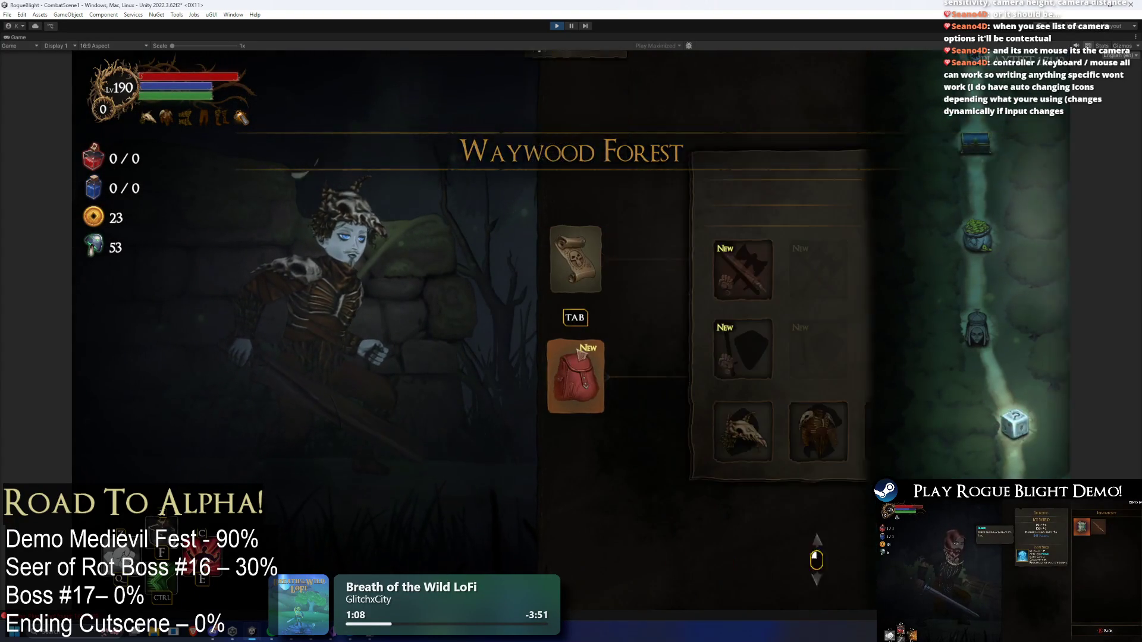
key("Escape")
left_click(587, 350)
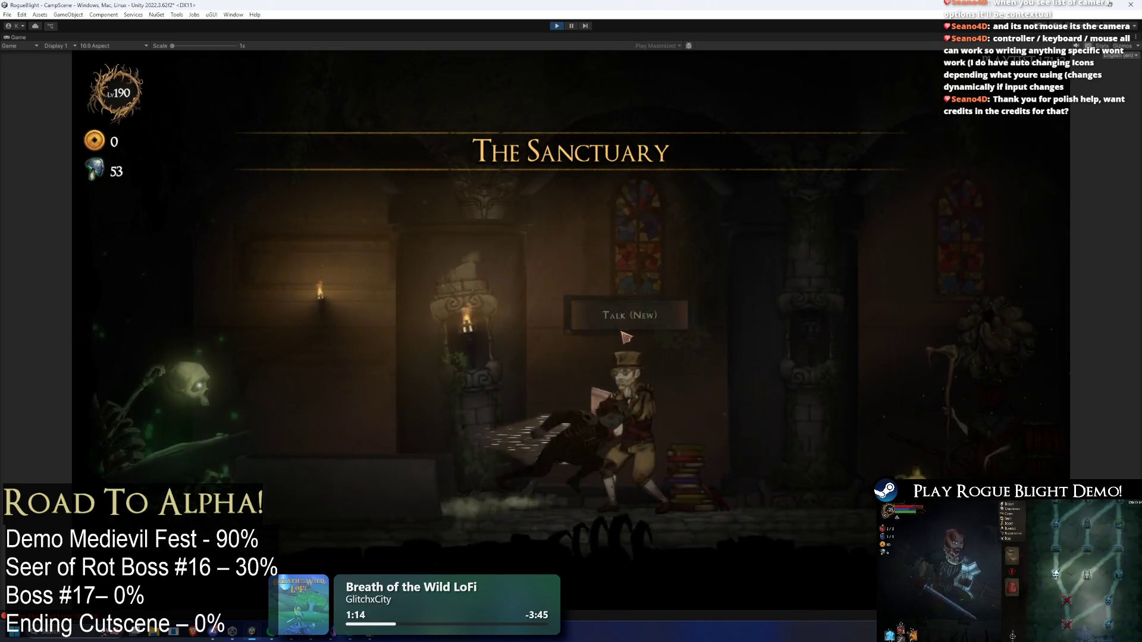
key("d")
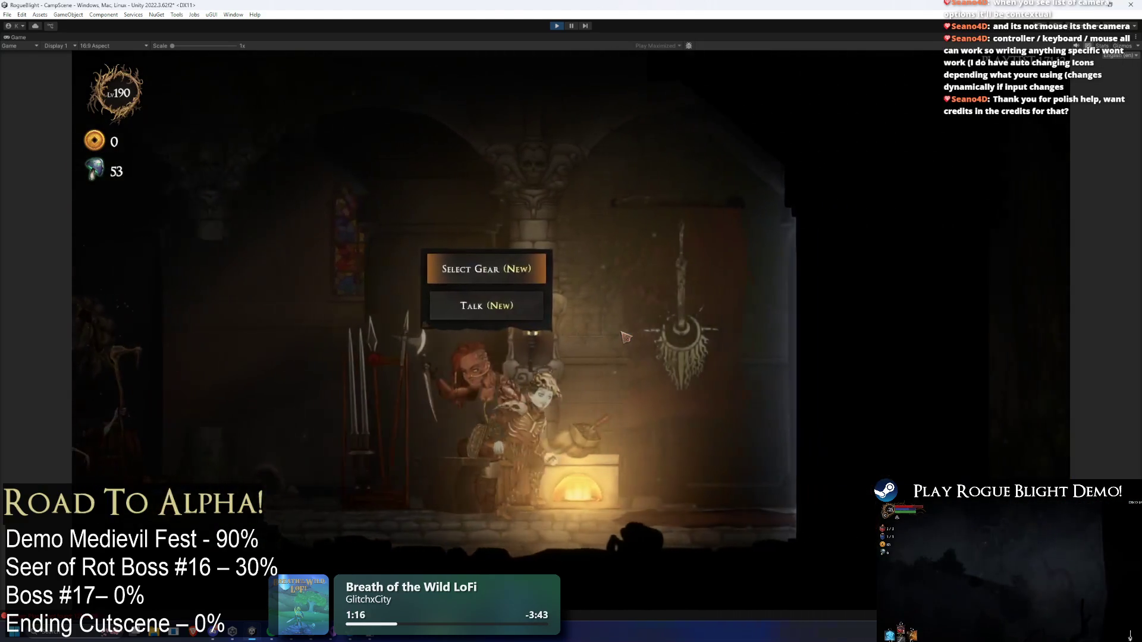
key("d")
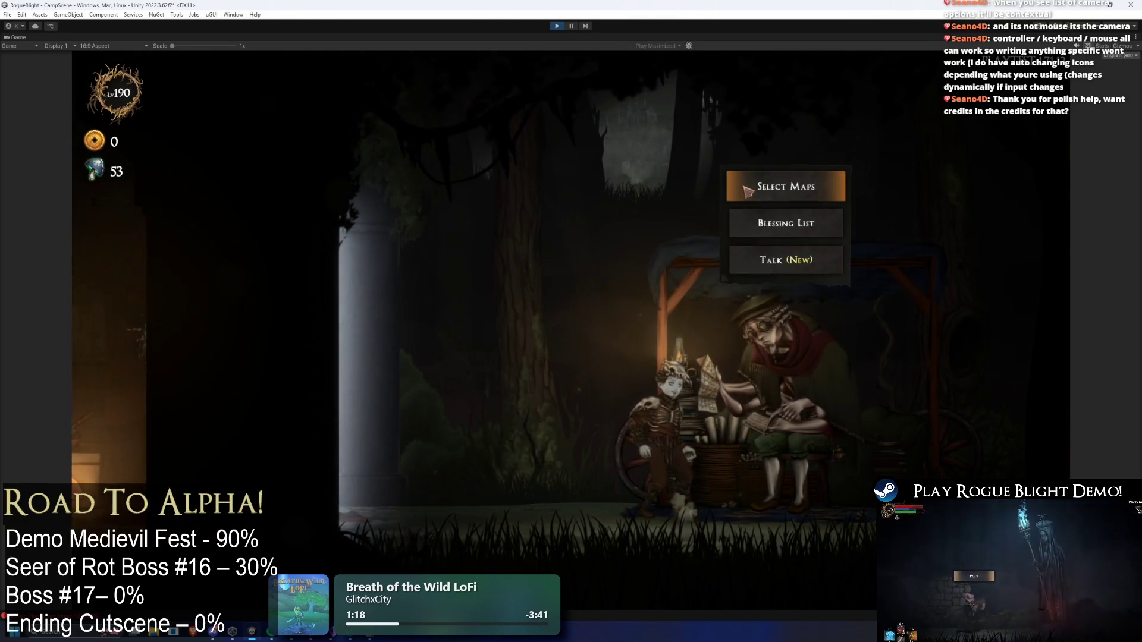
left_click(744, 188)
left_click(491, 250)
left_click(649, 297)
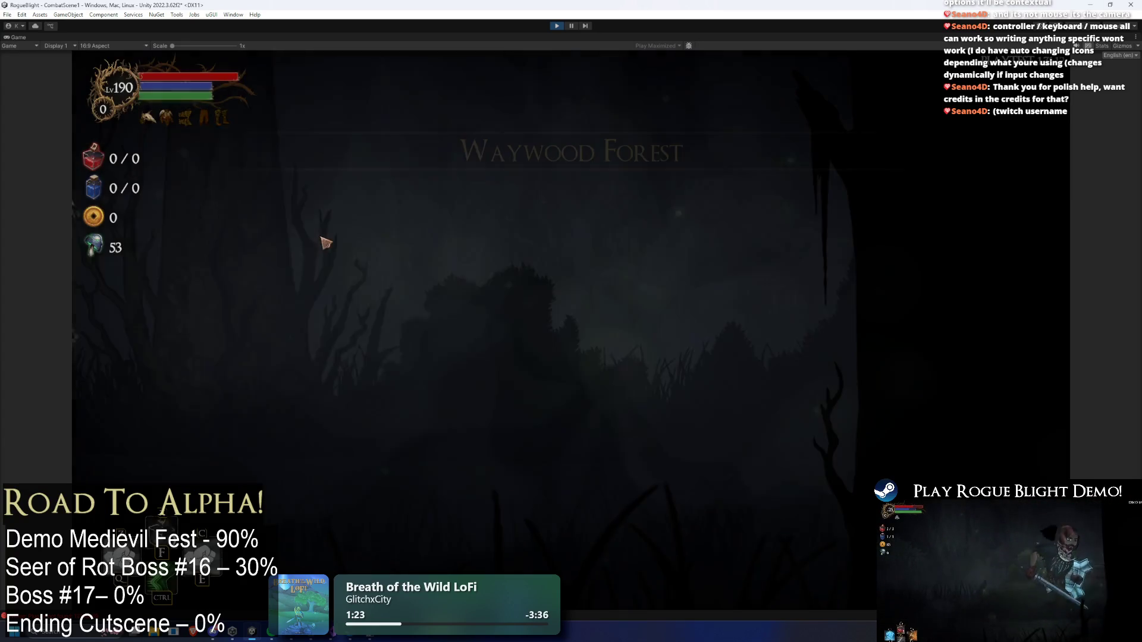
left_click(515, 318)
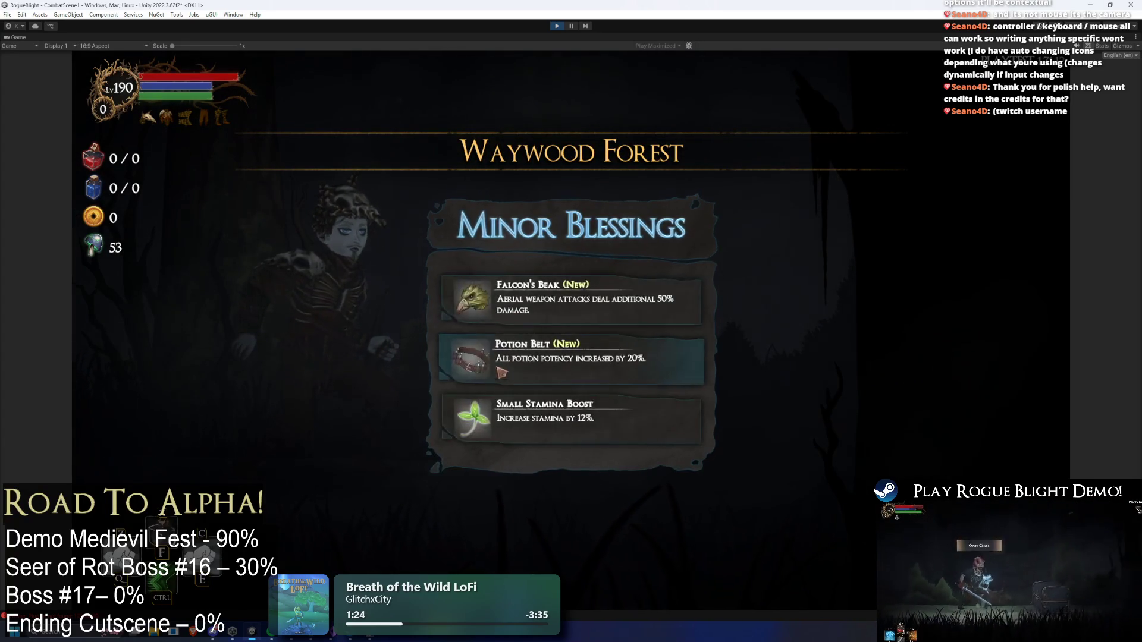
left_click(543, 288)
left_click(587, 390)
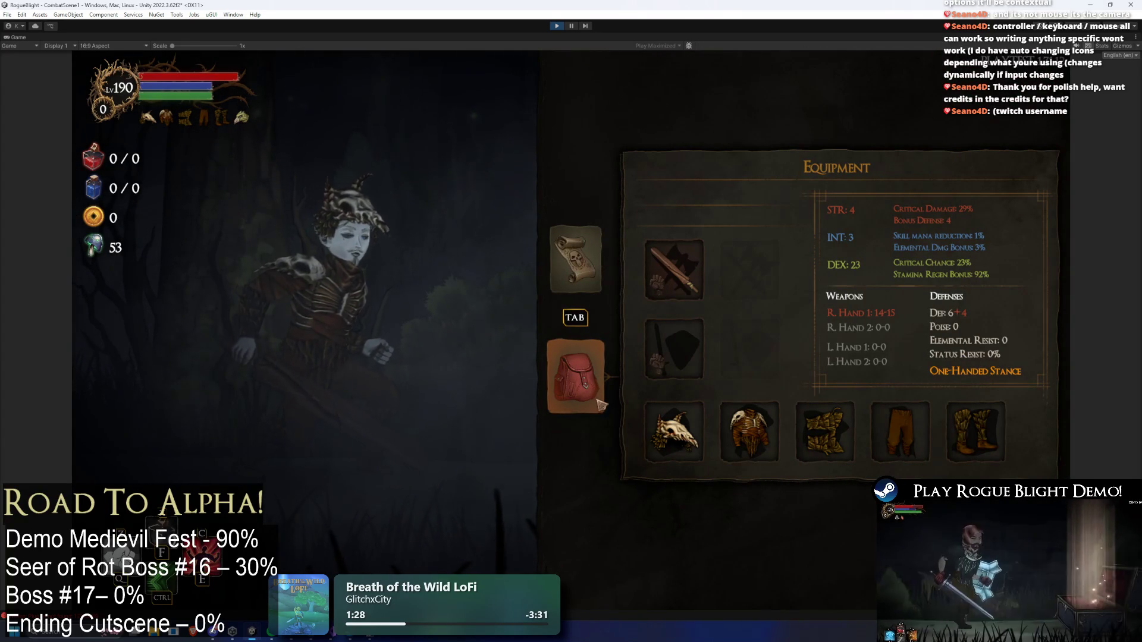
left_click(688, 454)
left_click(681, 537)
left_click(698, 443)
left_click(849, 162)
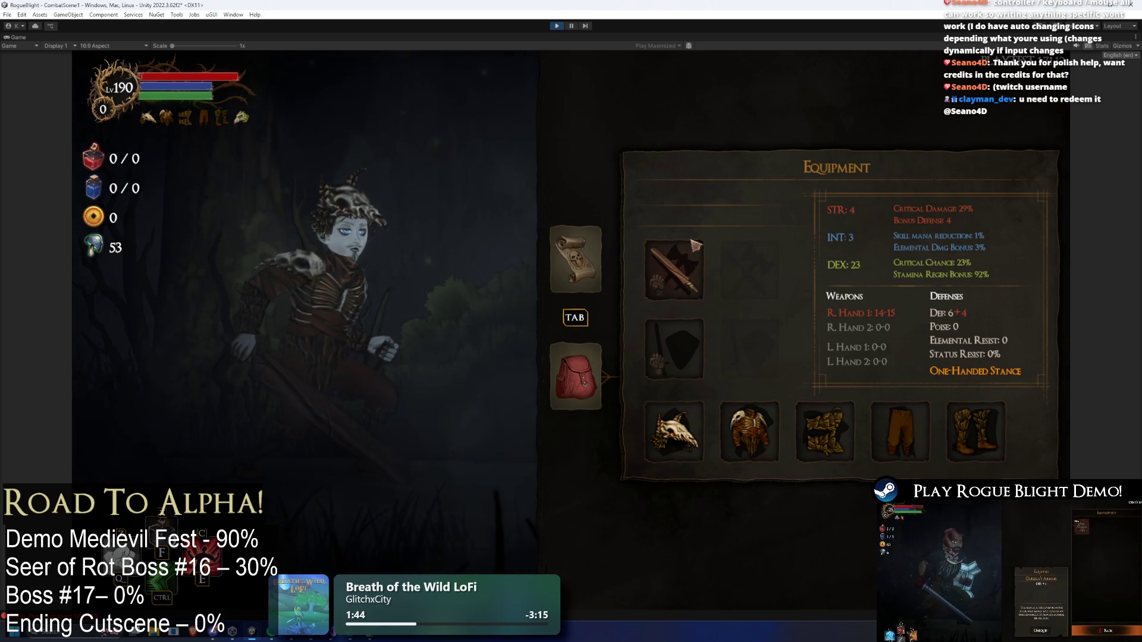
left_click(597, 283)
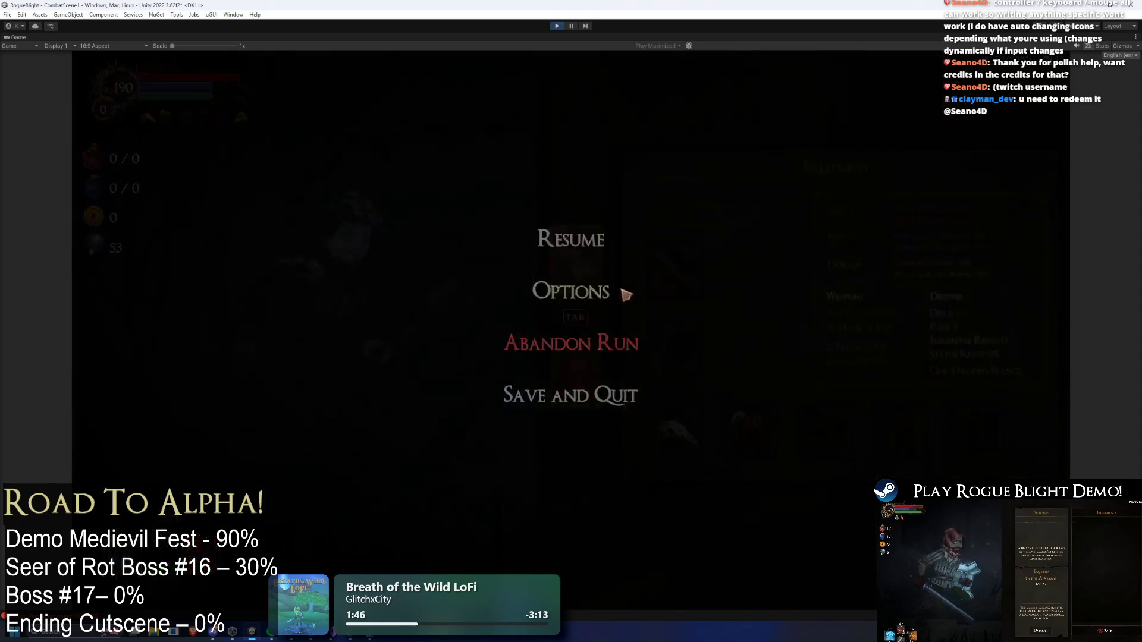
left_click(590, 397)
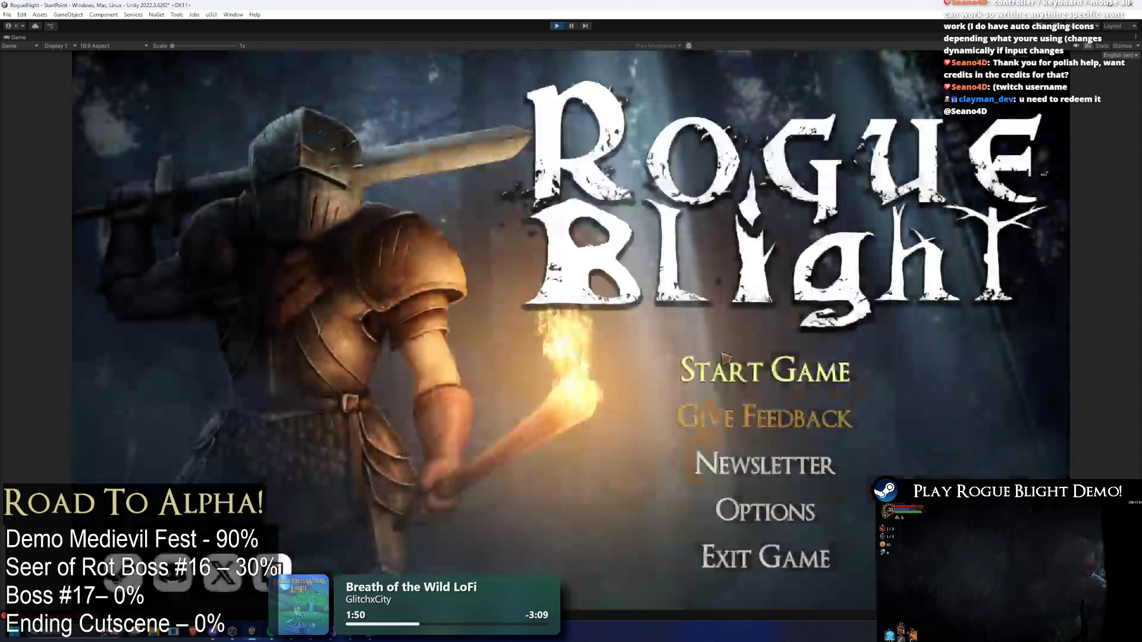
left_click(764, 365)
left_click(773, 301)
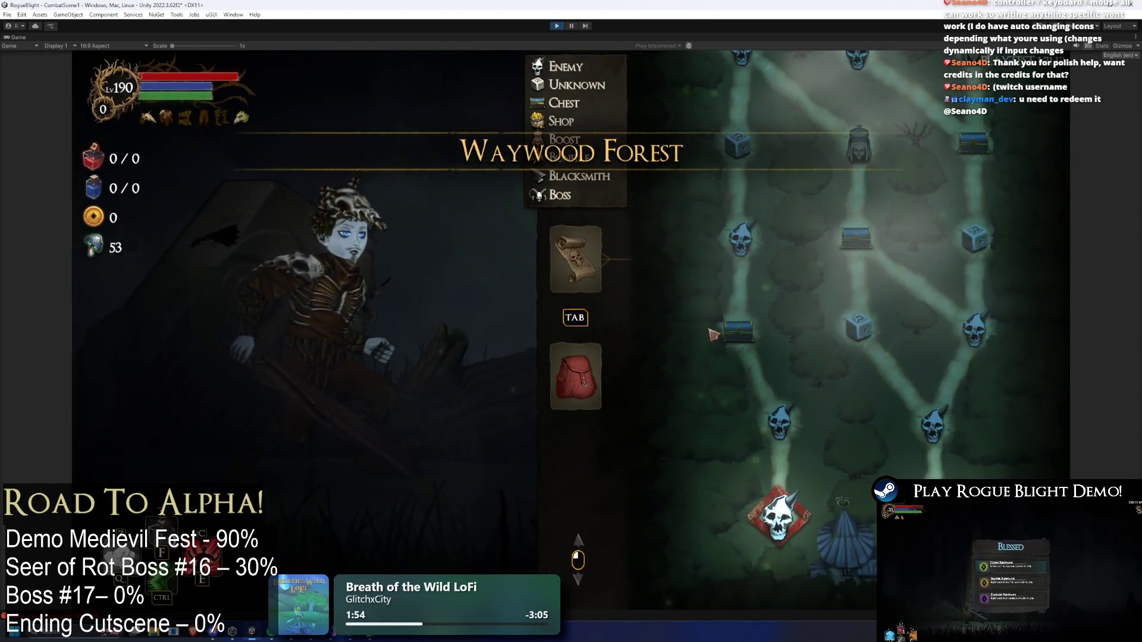
left_click(578, 379)
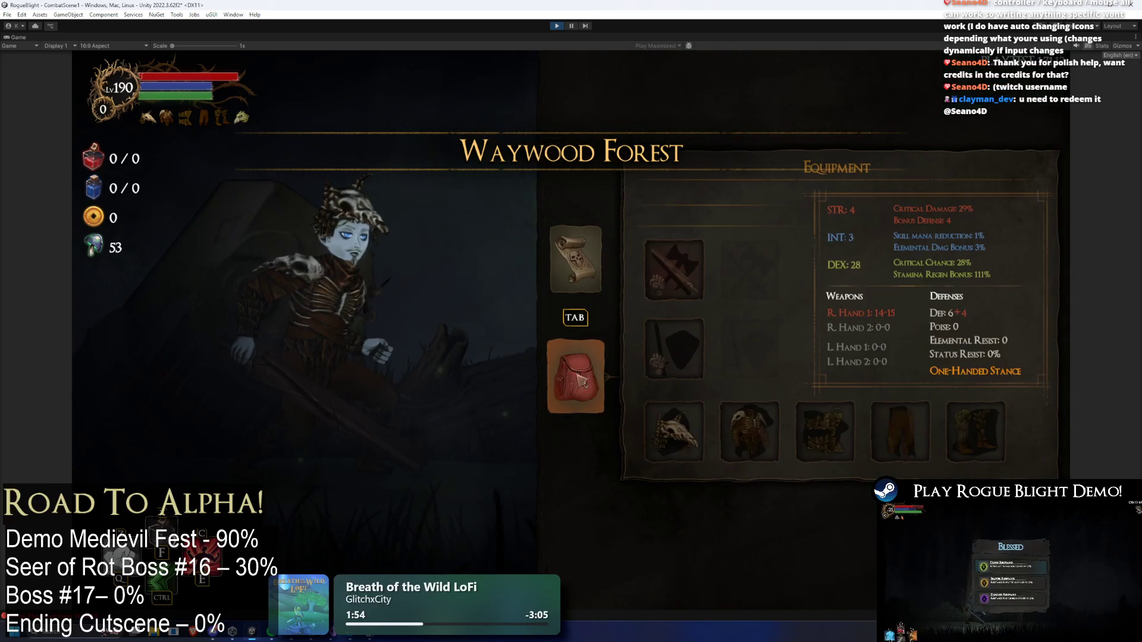
left_click(554, 26)
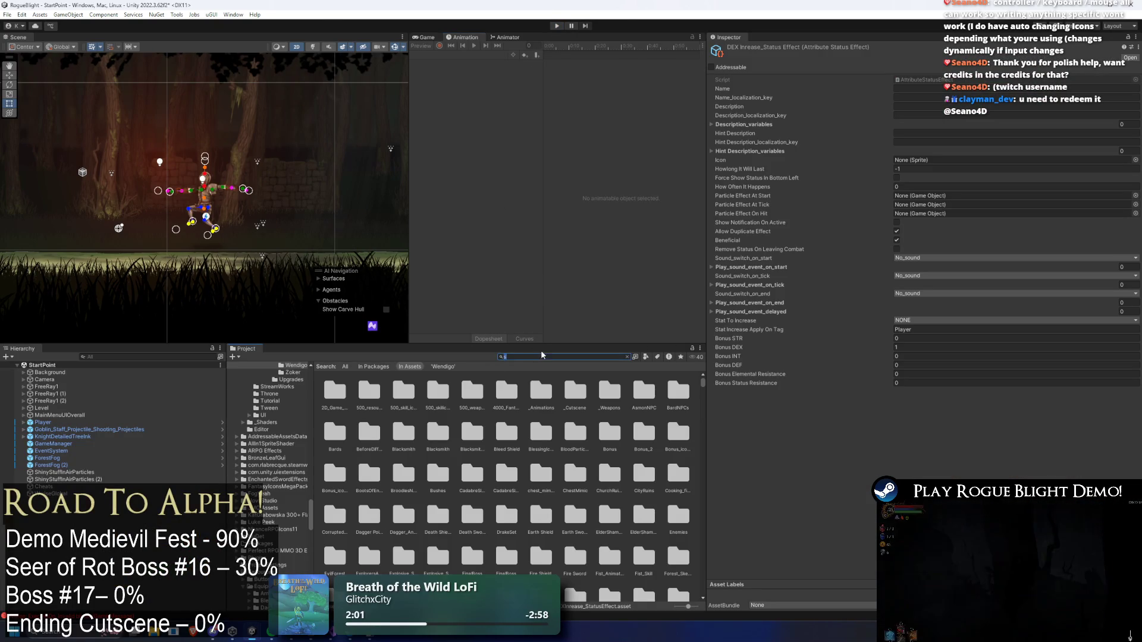
- Navigate to UNIQUE_SETS/WENDIGO/WendigoArmor and inspect the Wendigo Armor and Leggings prefabs
key("BackSpace")
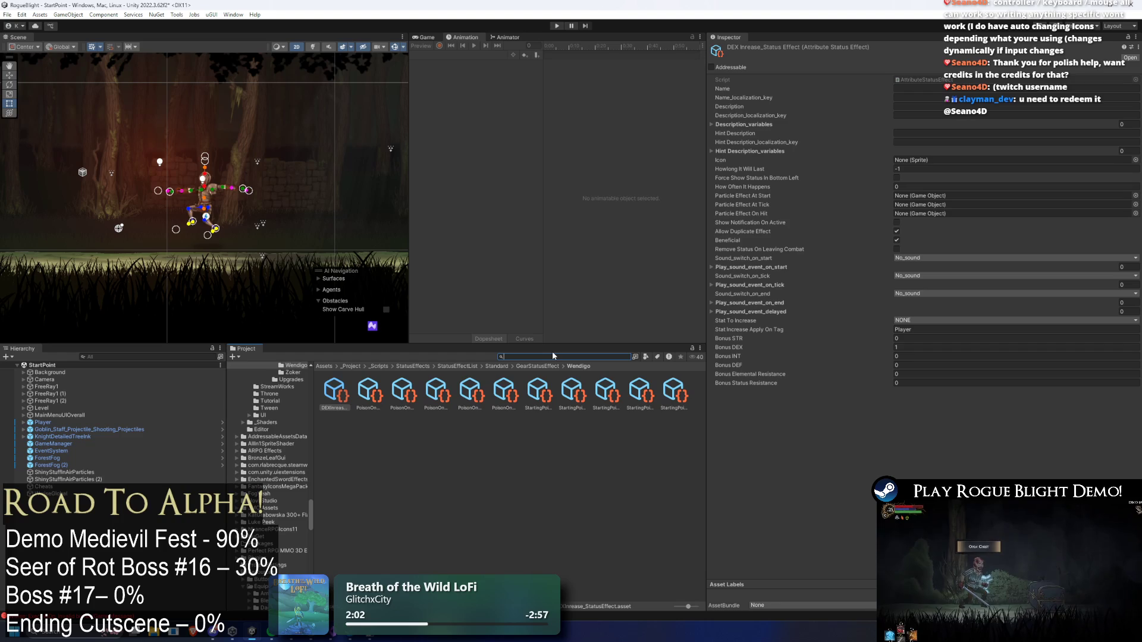
type("unique")
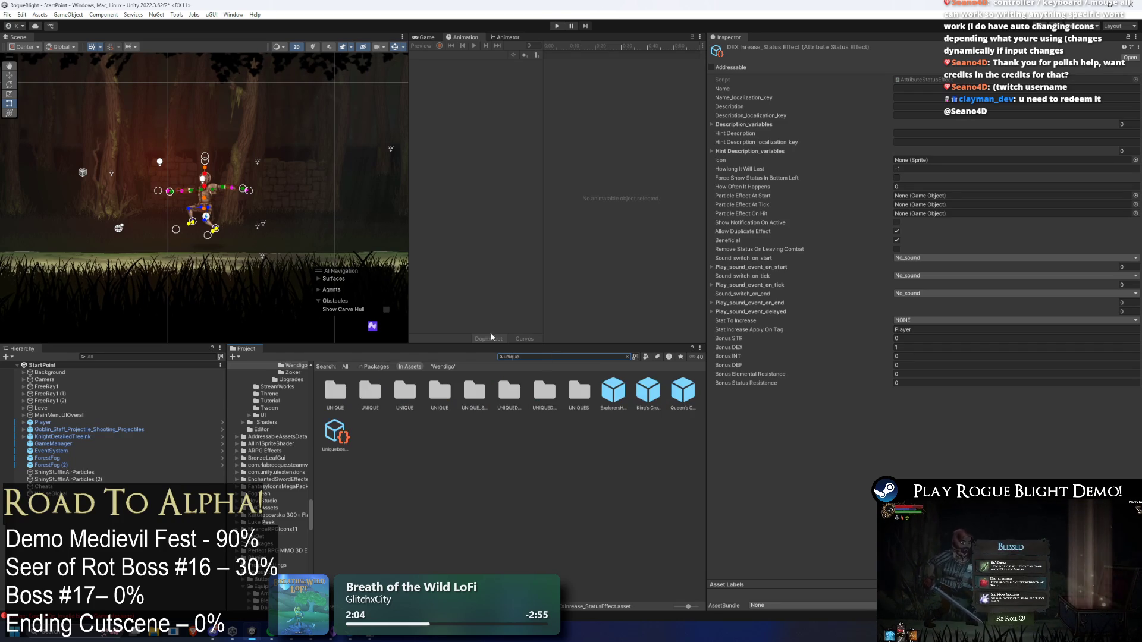
double_click(331, 388)
left_click(485, 366)
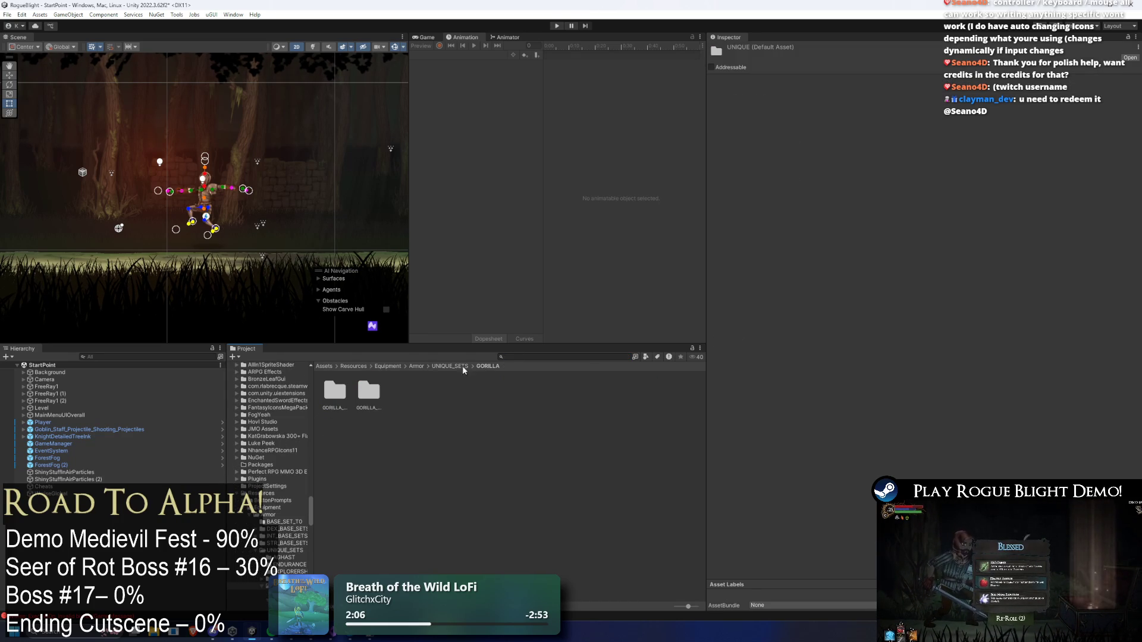
left_click(452, 366)
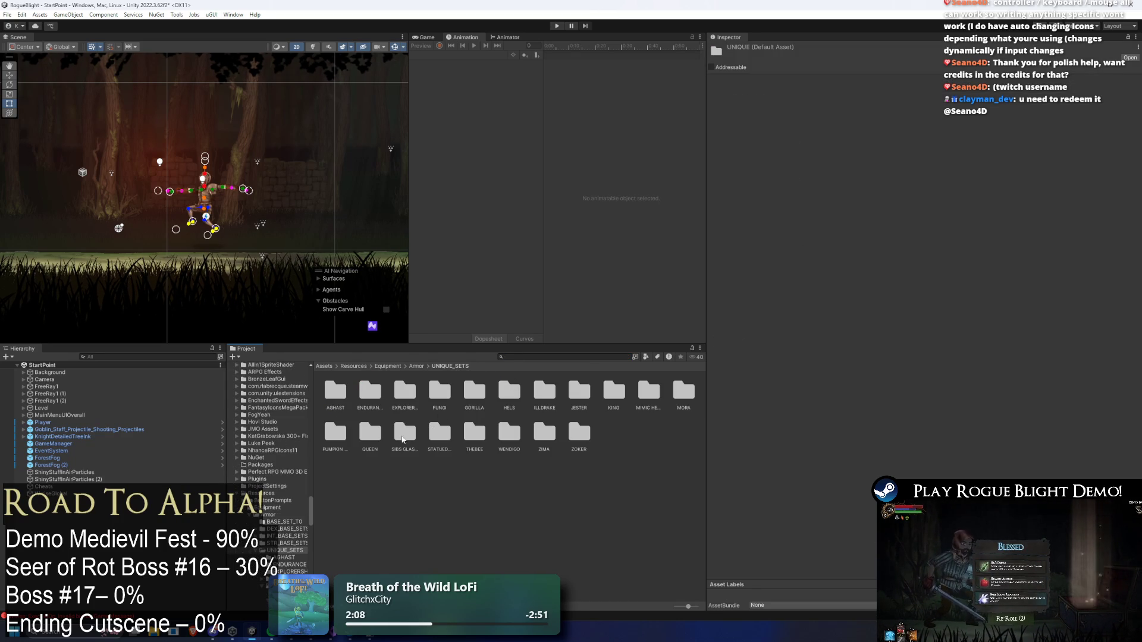
double_click(509, 433)
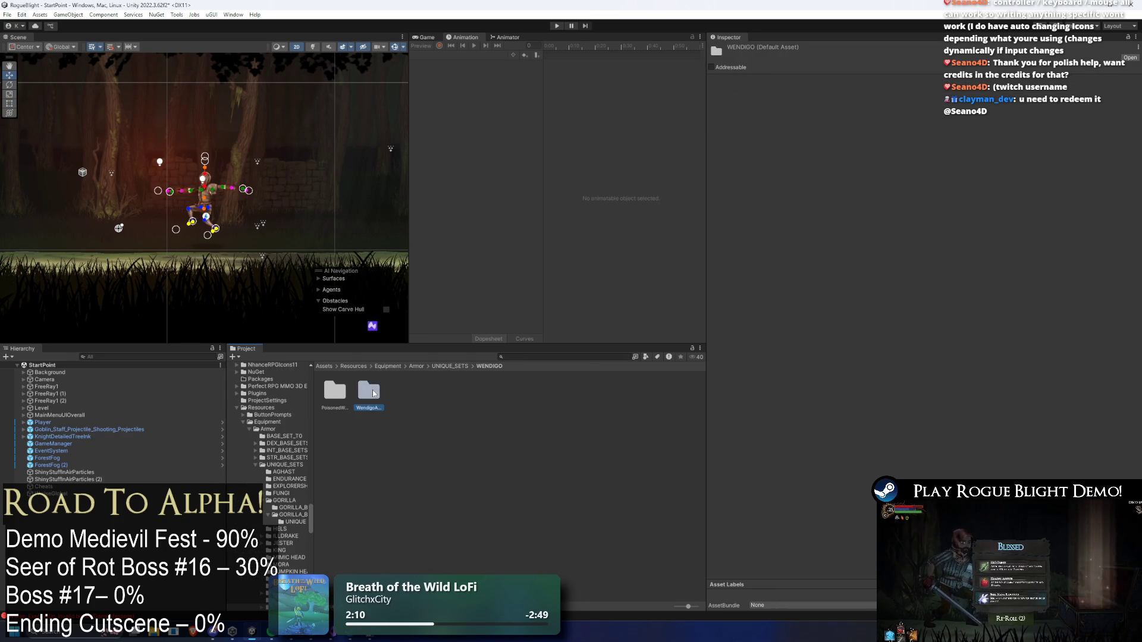
double_click(369, 391)
left_click(333, 390)
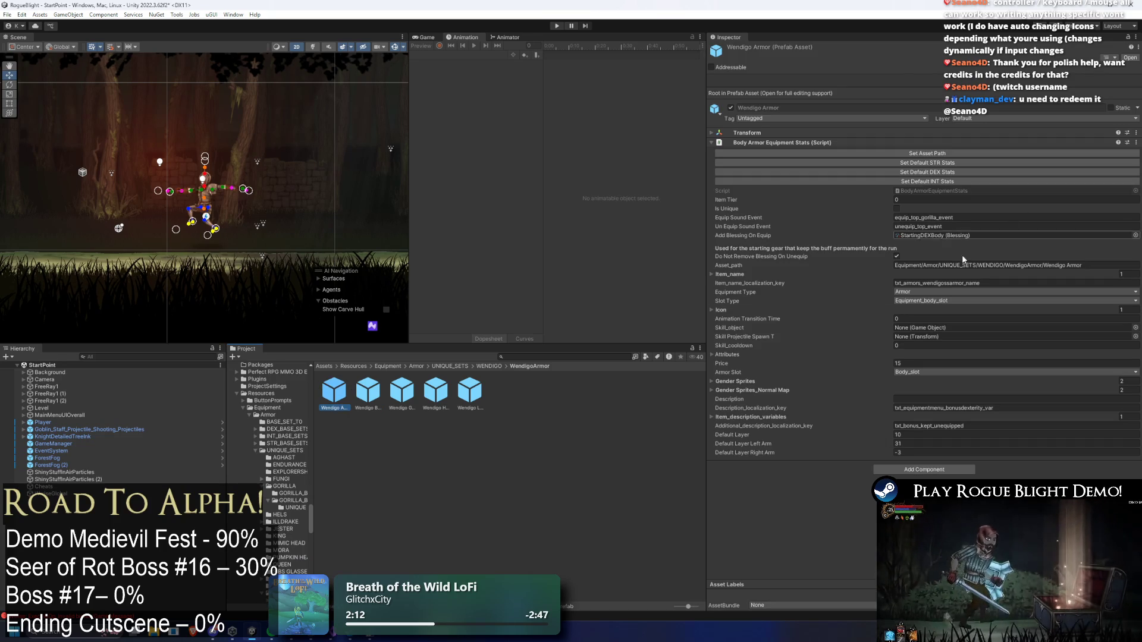
key("Right")
key("Right")
key("Right")
- Review the Hands, Legs, Head, Feet and Body starting DEX blessings, then enter play mode
left_click(954, 235)
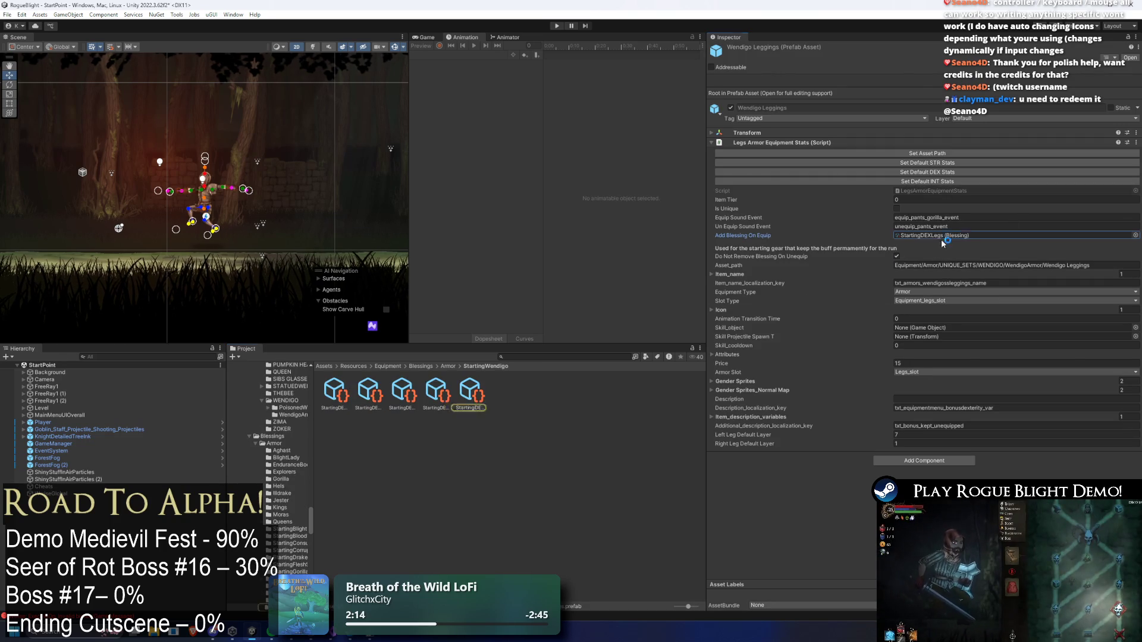
left_click(402, 393)
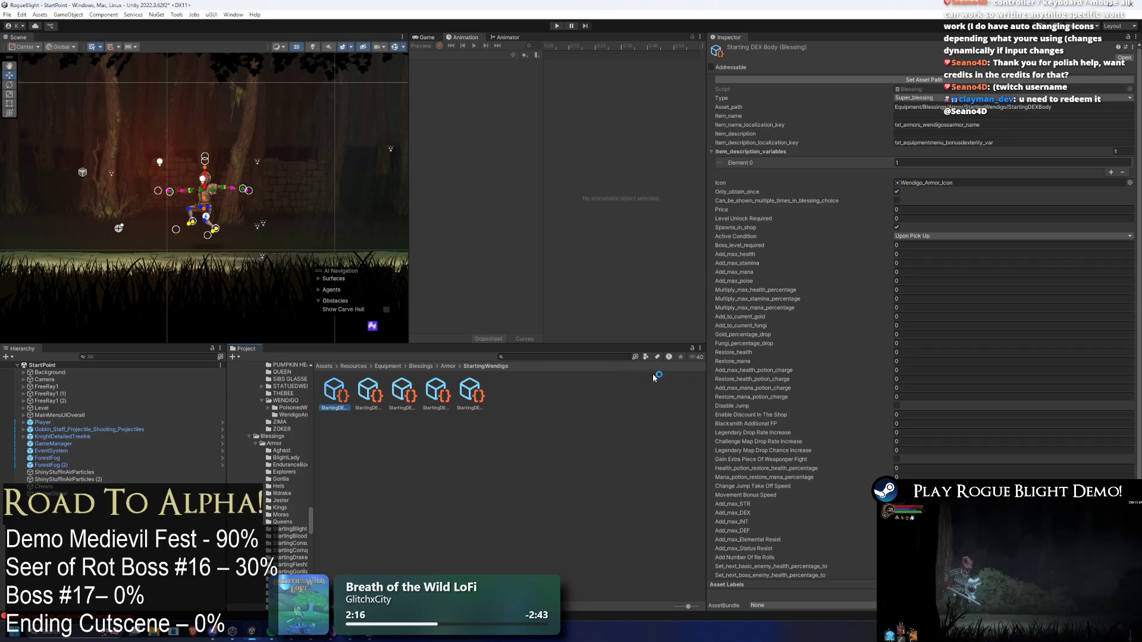
key("Right")
key("Right")
key("Left")
left_click(402, 392)
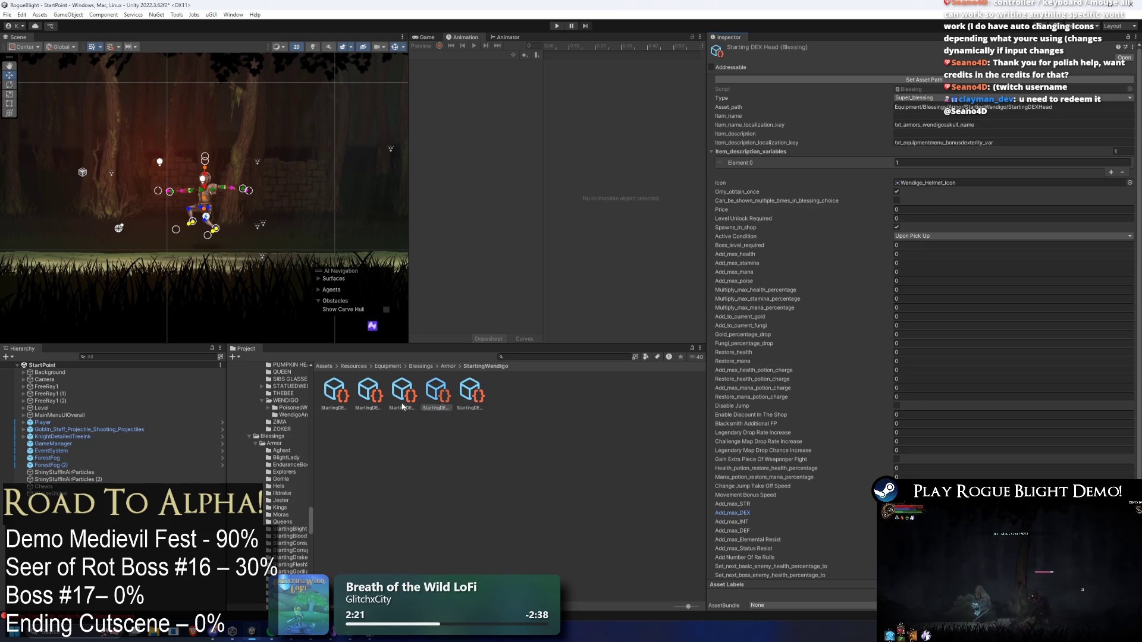
left_click(368, 393)
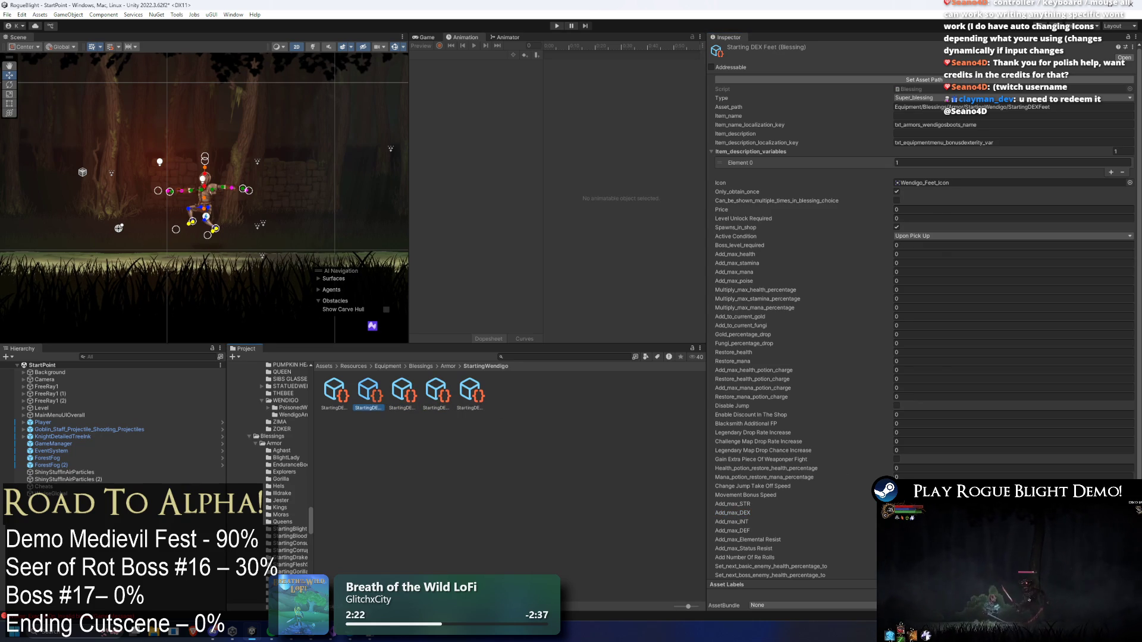
left_click(334, 392)
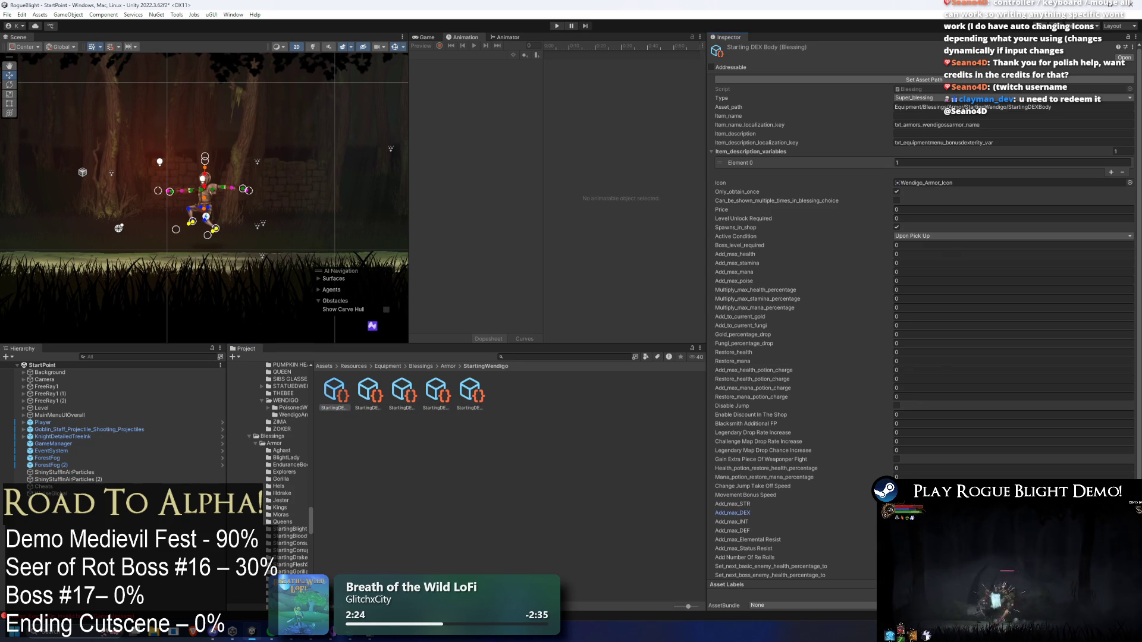
left_click(402, 392)
scroll(895, 293, "down", 3)
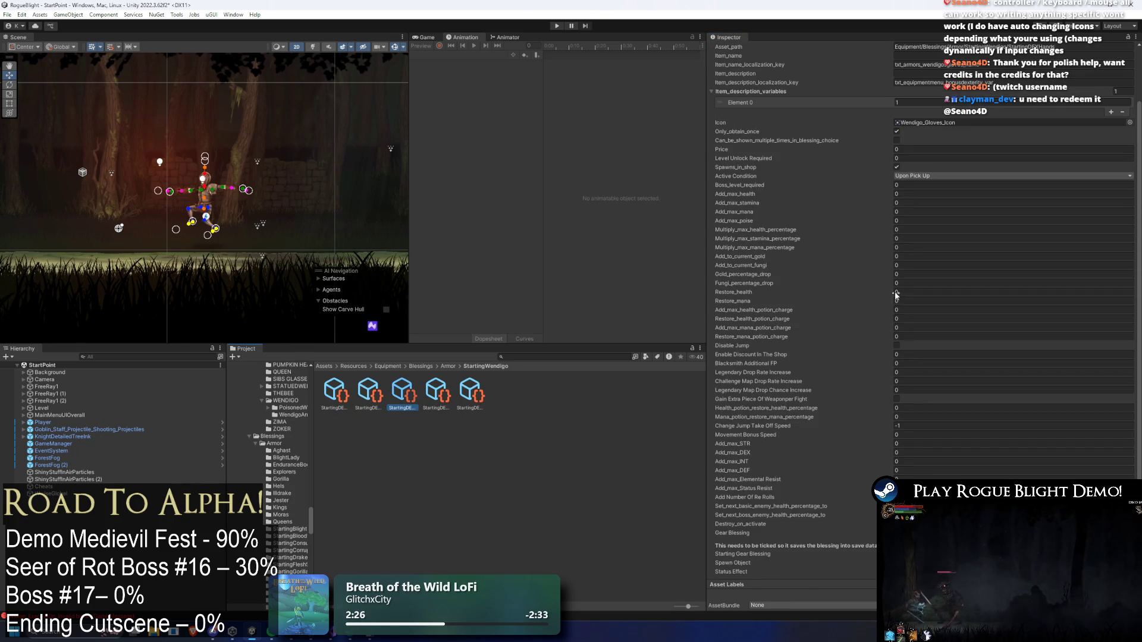
left_click(470, 392)
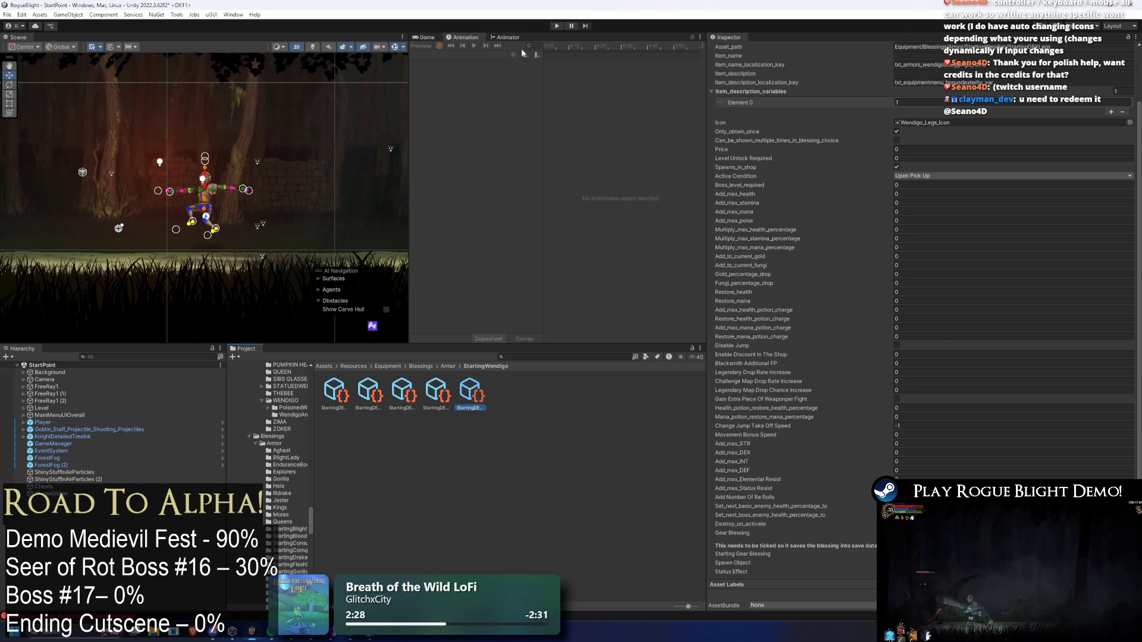
left_click(553, 26)
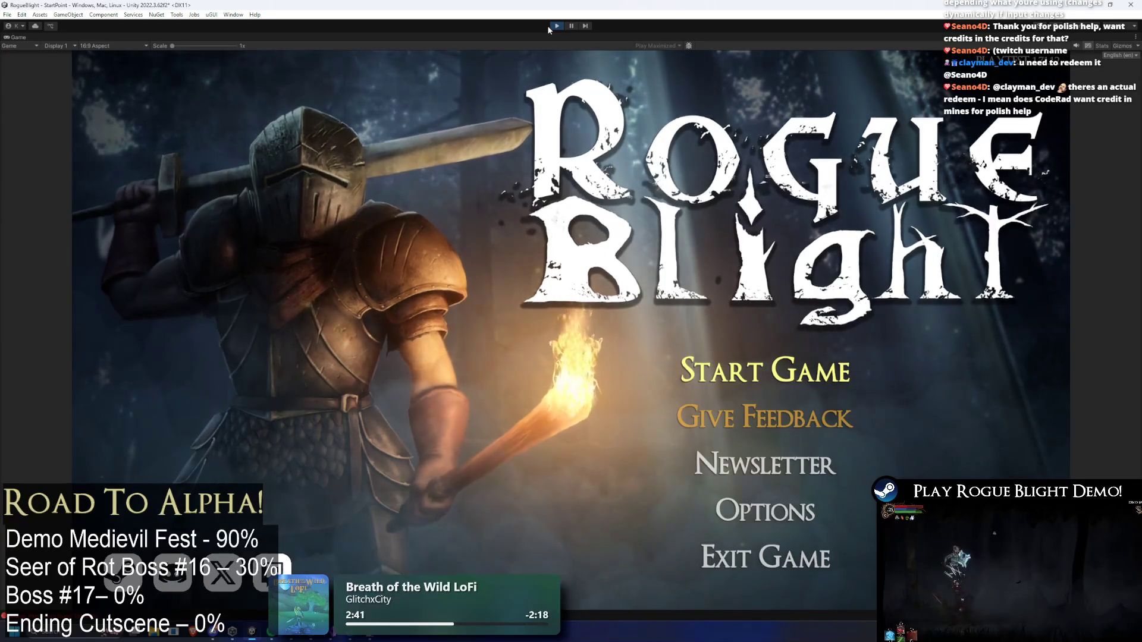
- Load the existing save slot, check the equipment page, then abandon the current run
left_click(739, 359)
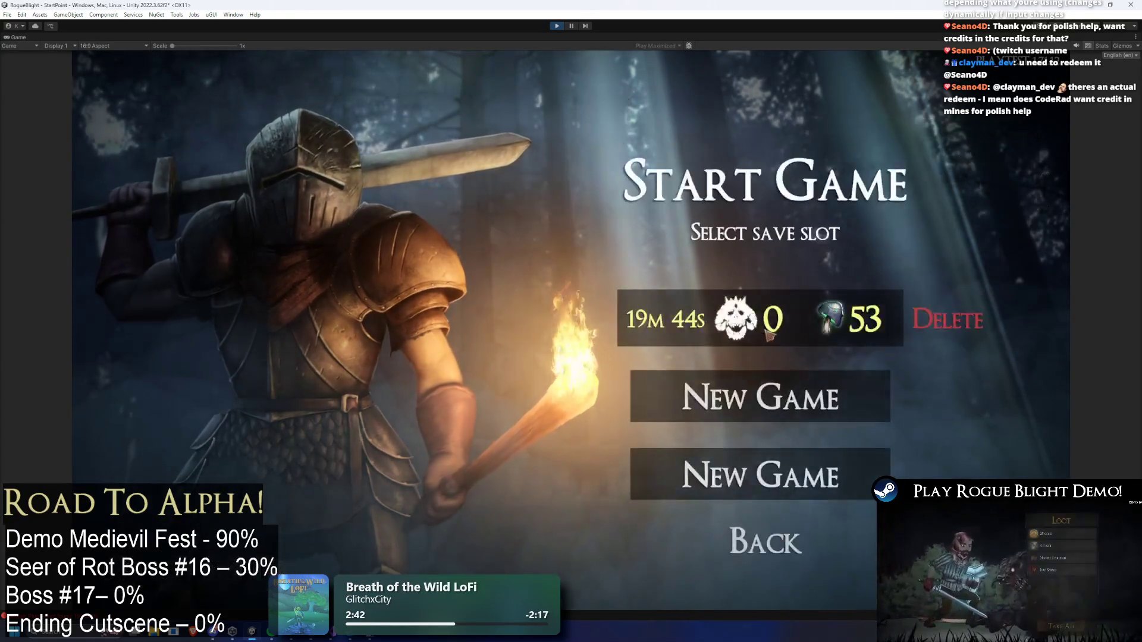
left_click(785, 327)
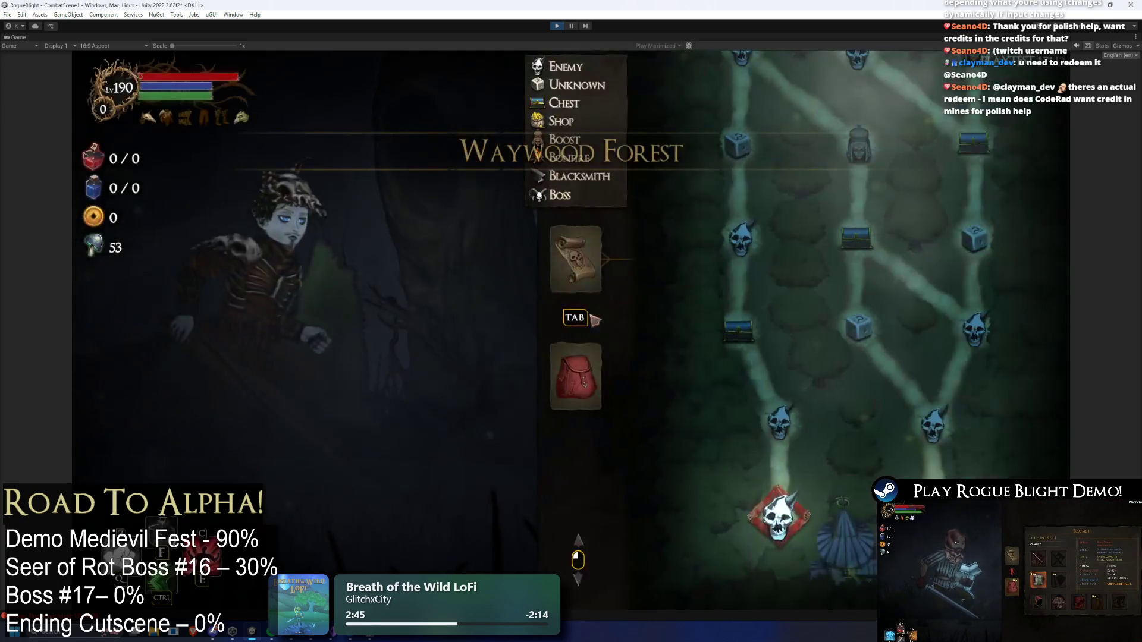
left_click(591, 376)
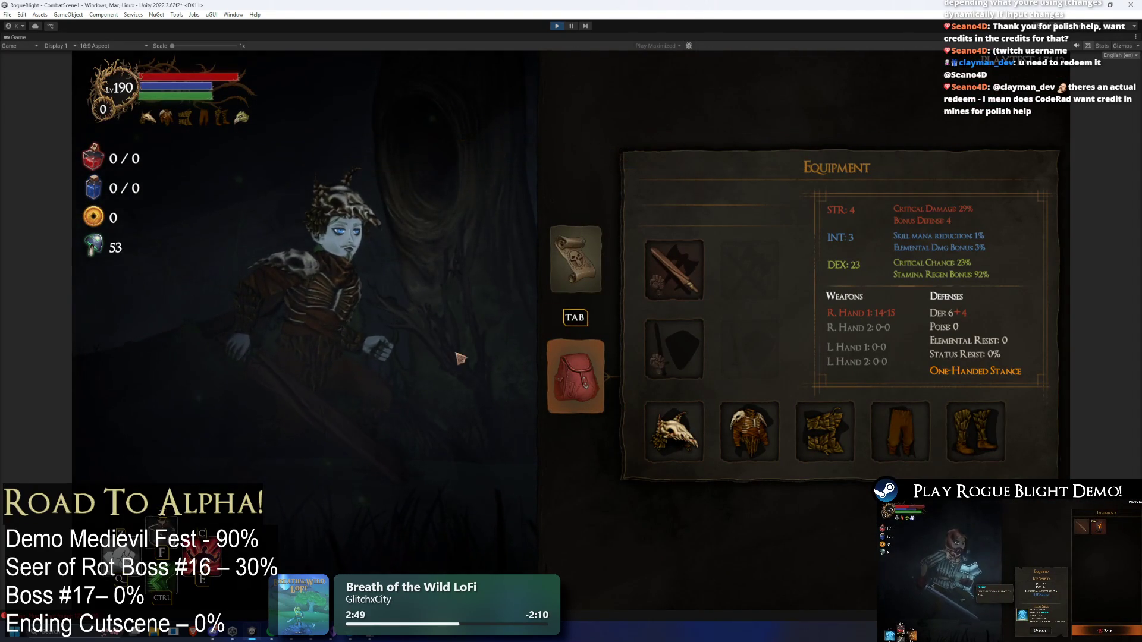
key("Escape")
left_click(523, 340)
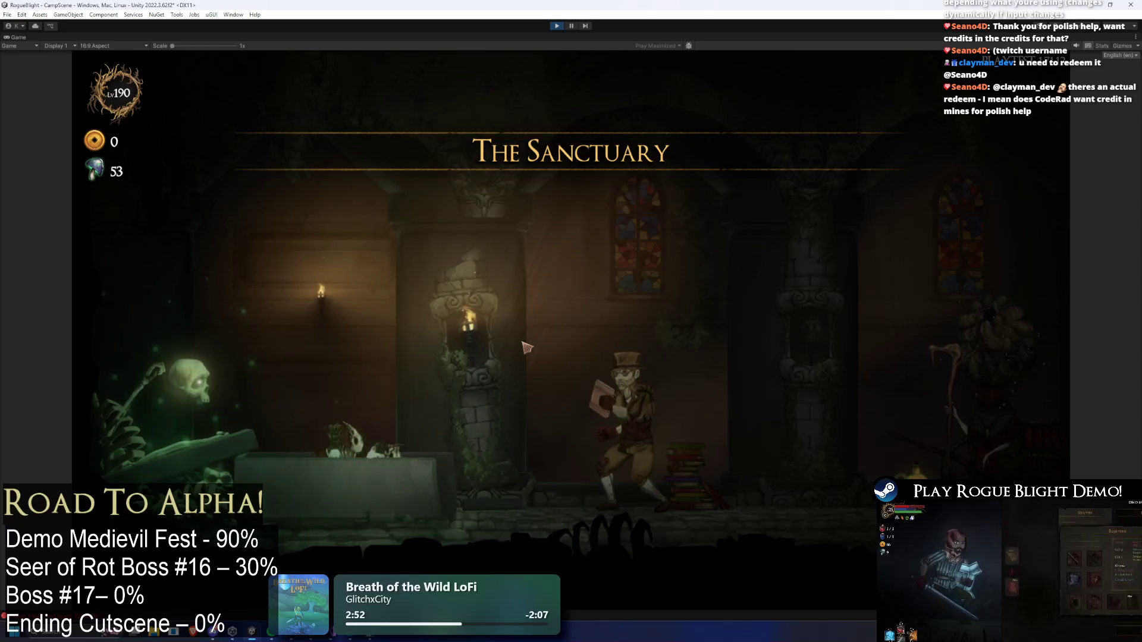
- Start a Story Mode run with the Wooden Sword and Swift blessing, then view the equipment stats
key("d")
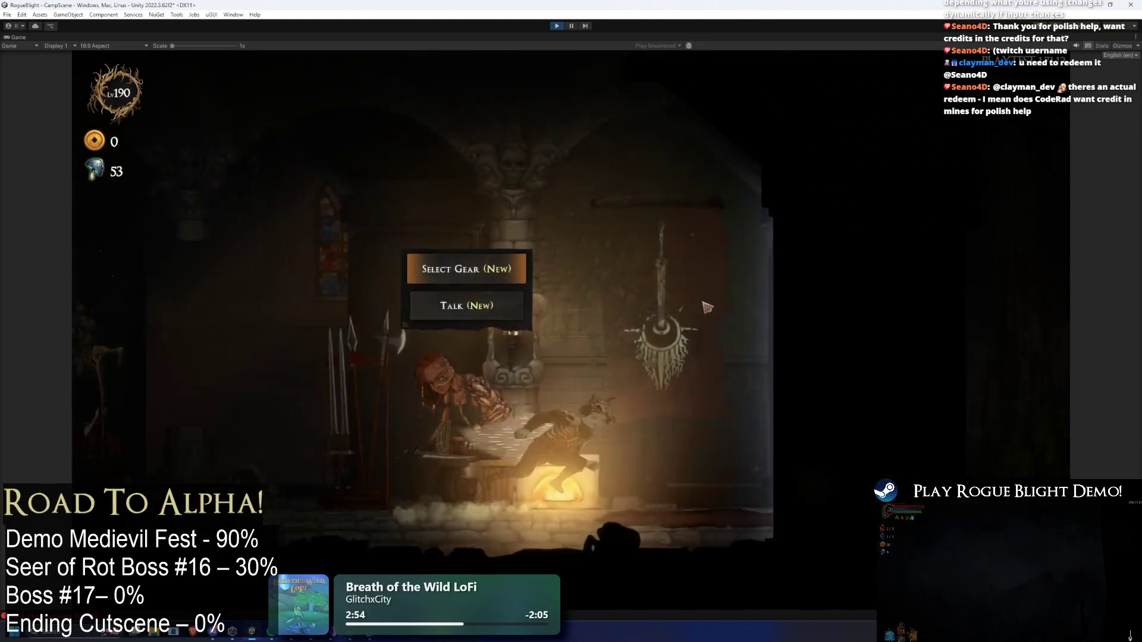
key("a")
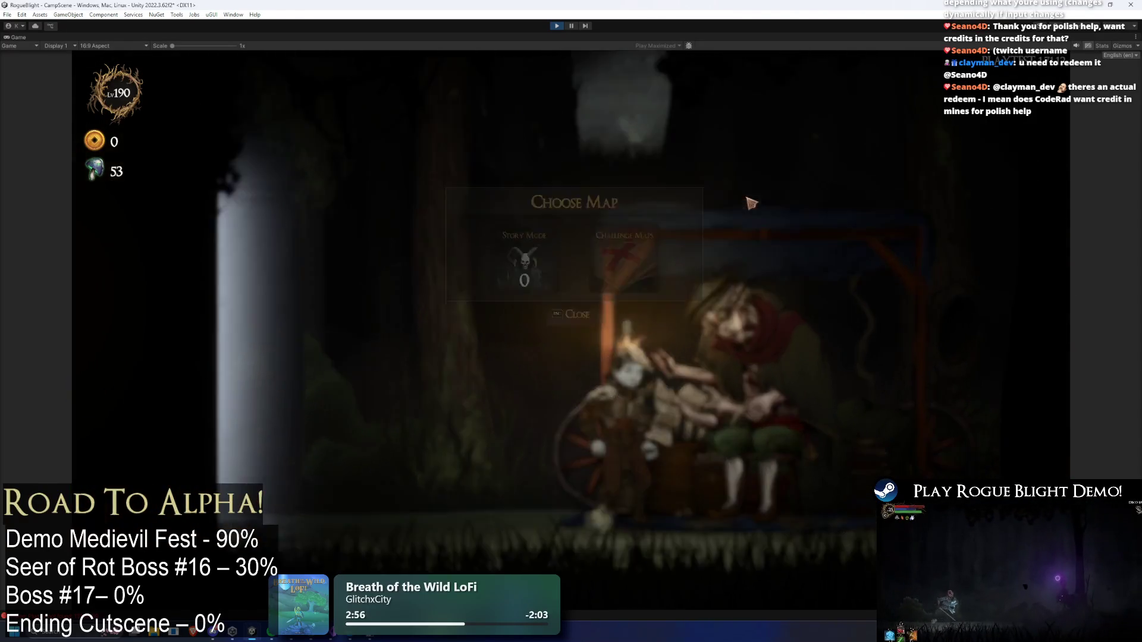
key("e")
left_click(731, 317)
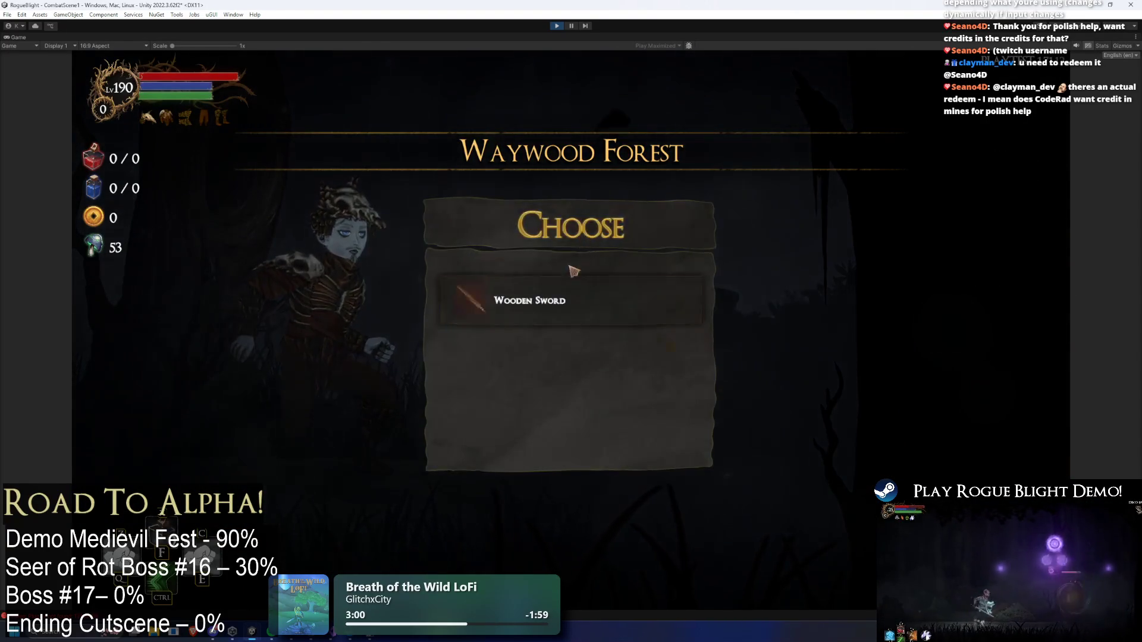
left_click(613, 304)
left_click(613, 303)
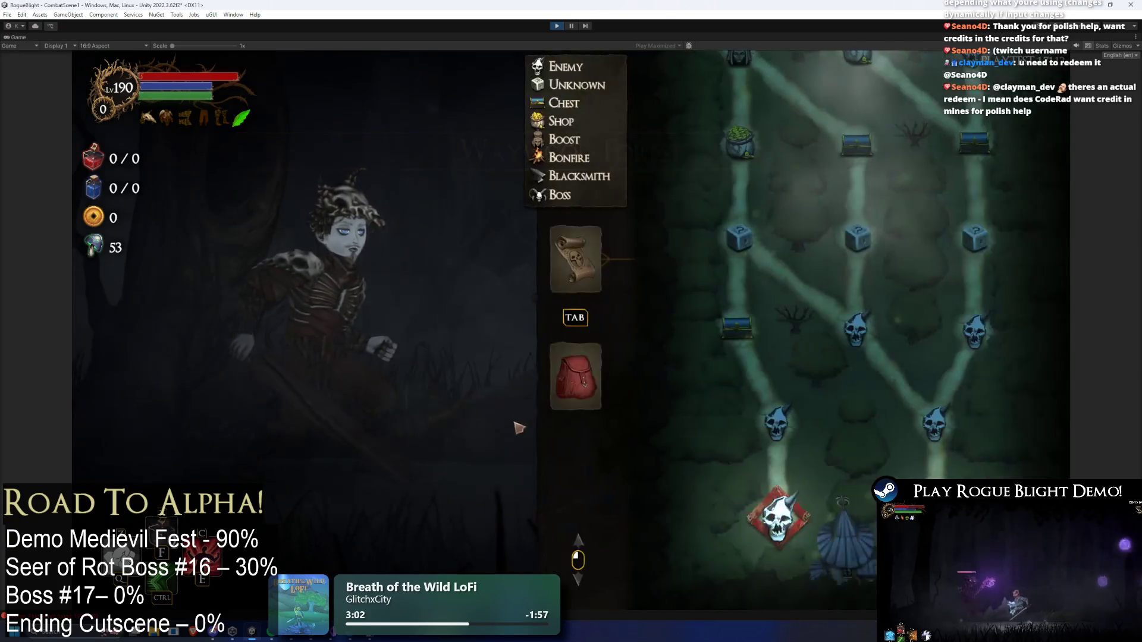
left_click(572, 387)
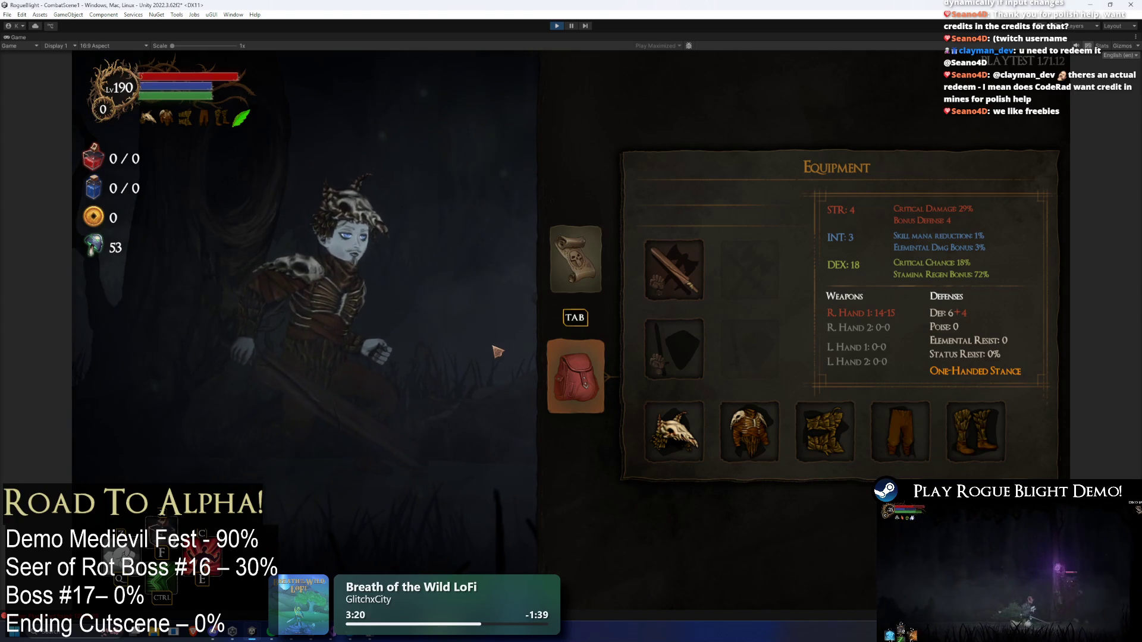
- Save and quit the run, reload it, and check the equipment and map pages
key("Escape")
left_click(564, 395)
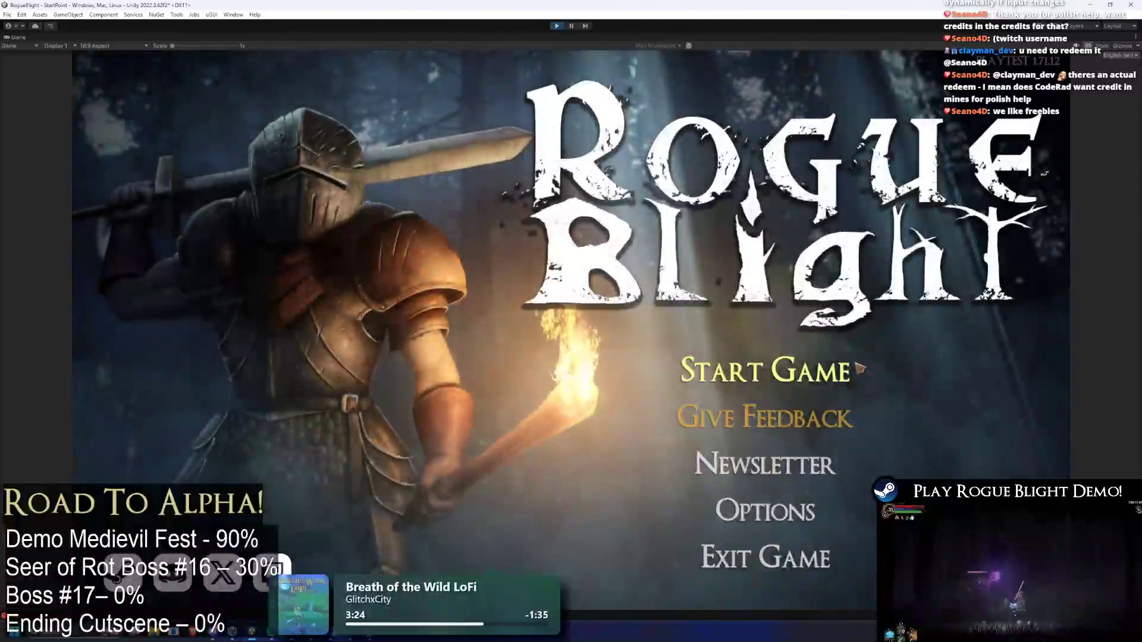
key("Return")
left_click(817, 324)
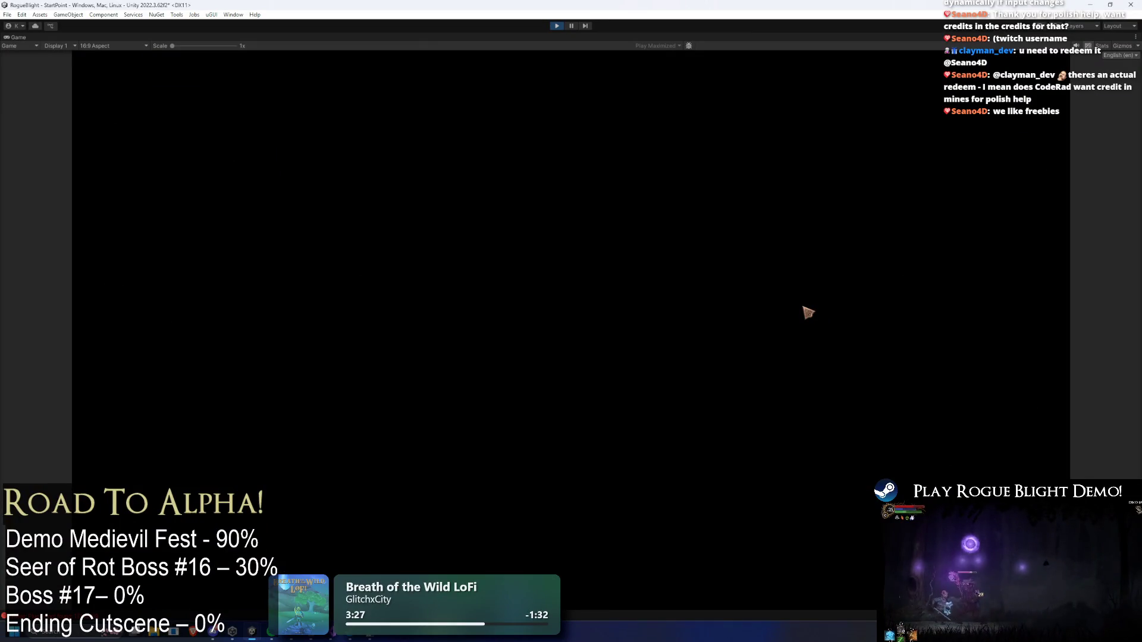
key("Tab")
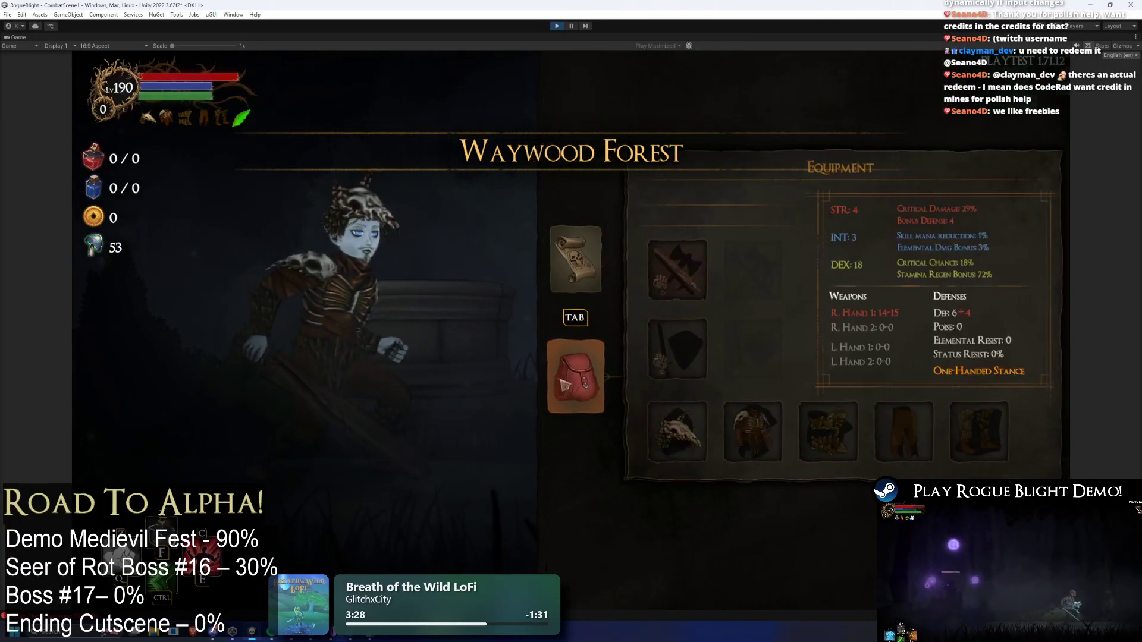
key("Tab")
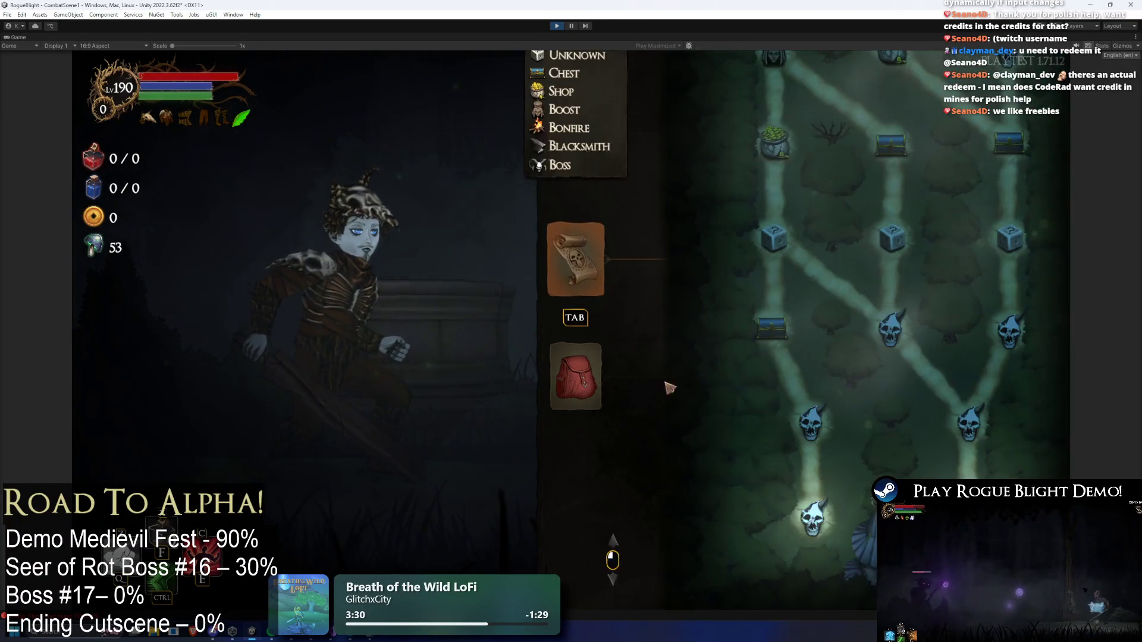
key("Escape")
- Enable cheats with enemy health at 1, kill the enemy, and collect the loot
key("F1")
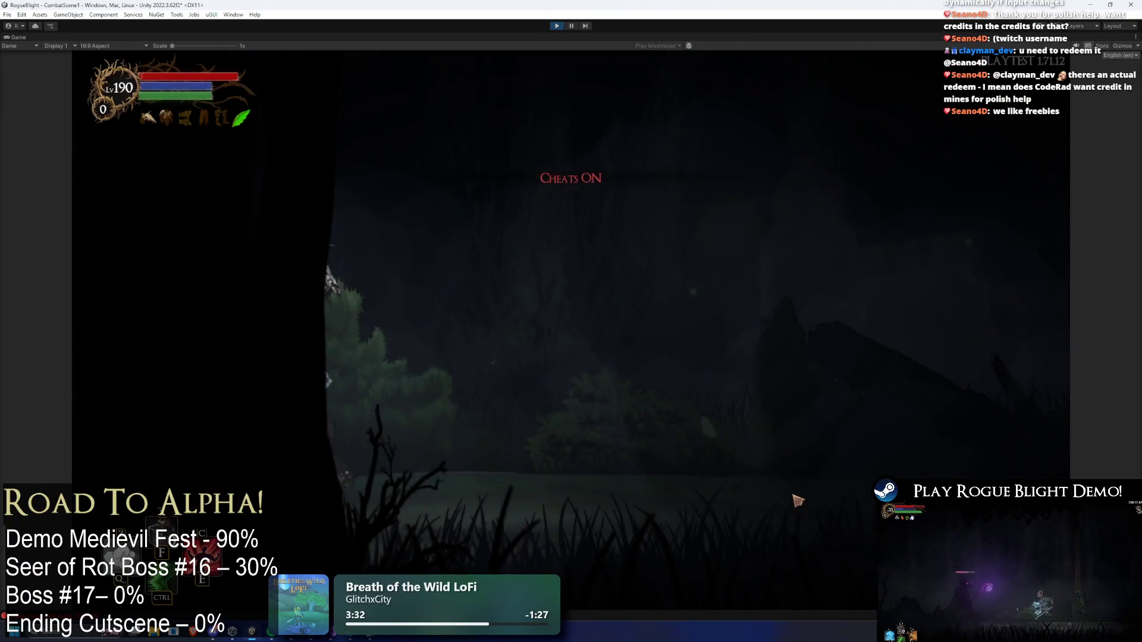
key("F2")
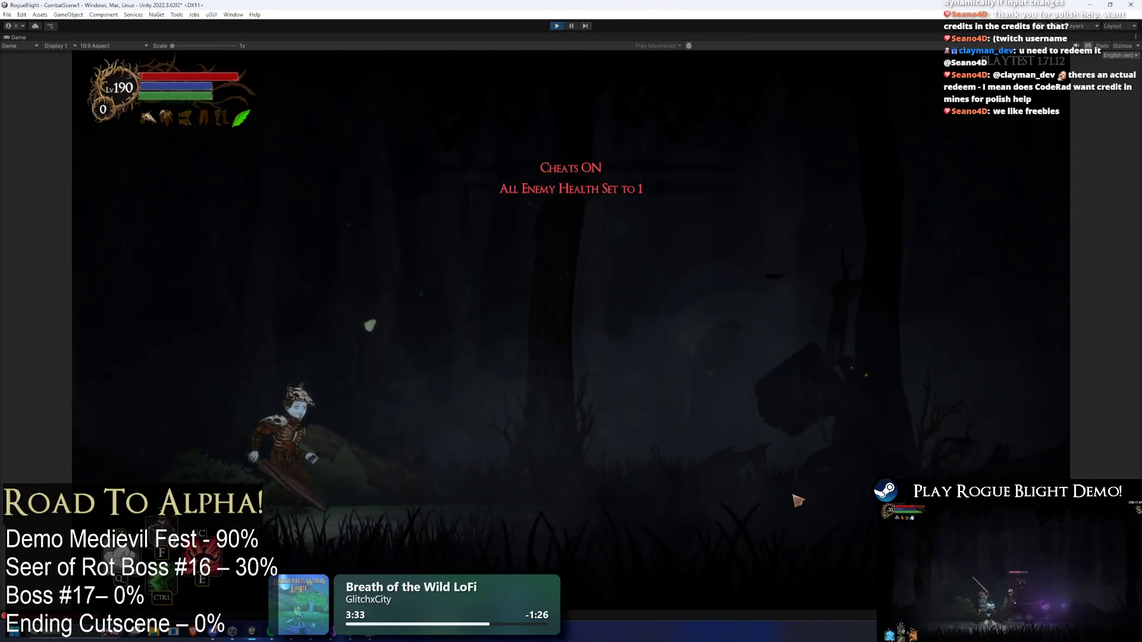
key("d")
left_click(636, 411)
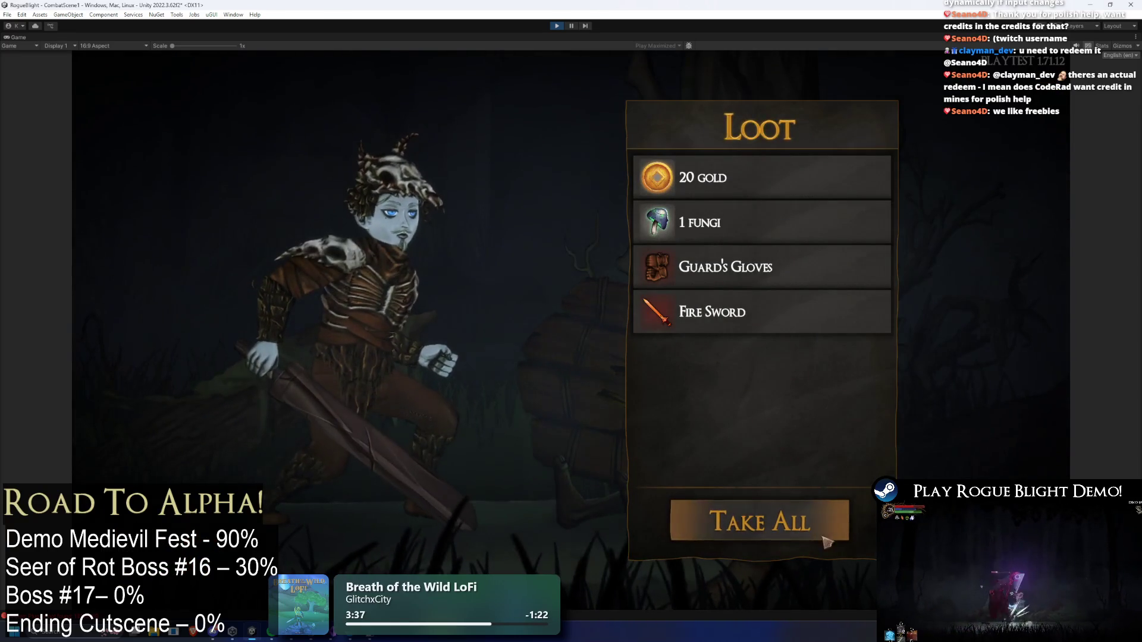
left_click(820, 528)
- Unequip the chest armor and the helmet on the equipment page
key("Tab")
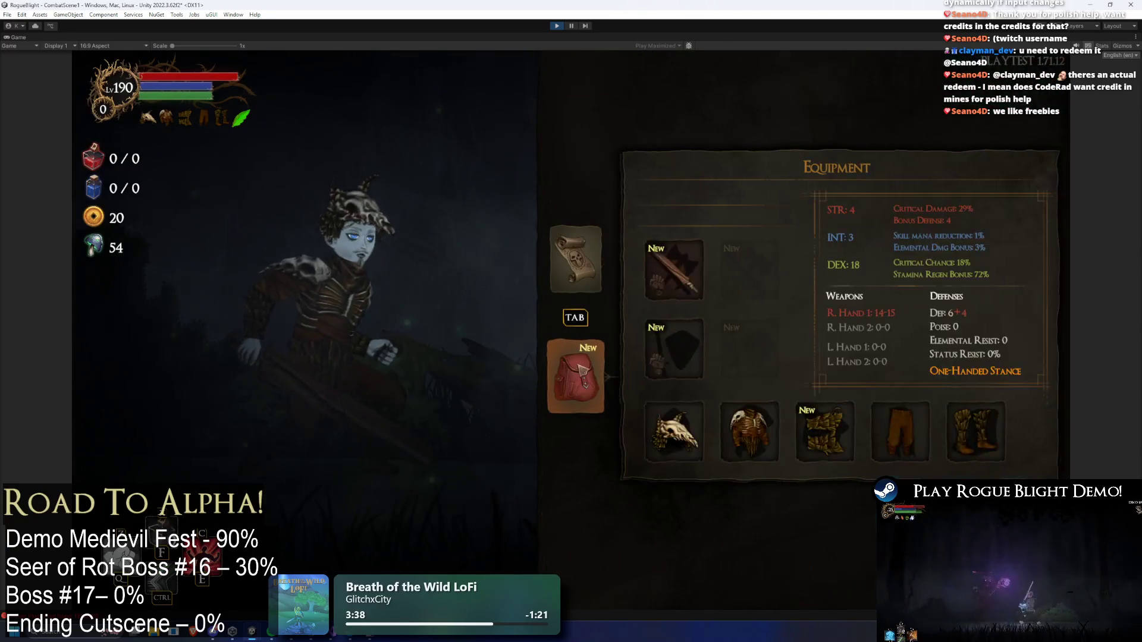
left_click(743, 437)
left_click(676, 536)
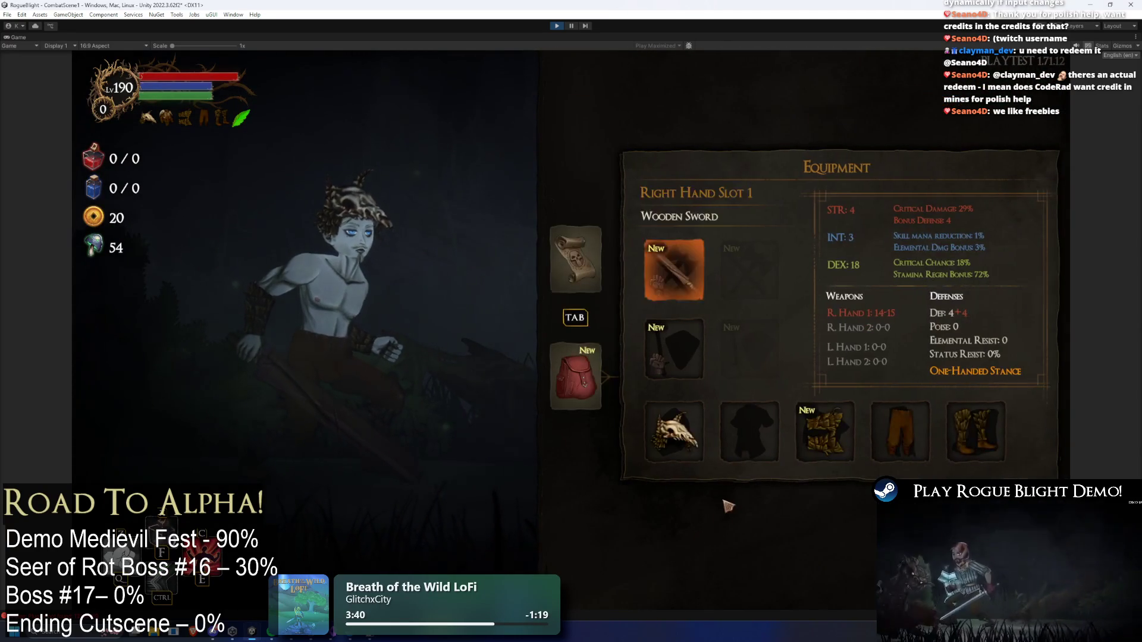
left_click(674, 447)
left_click(678, 535)
key("Tab")
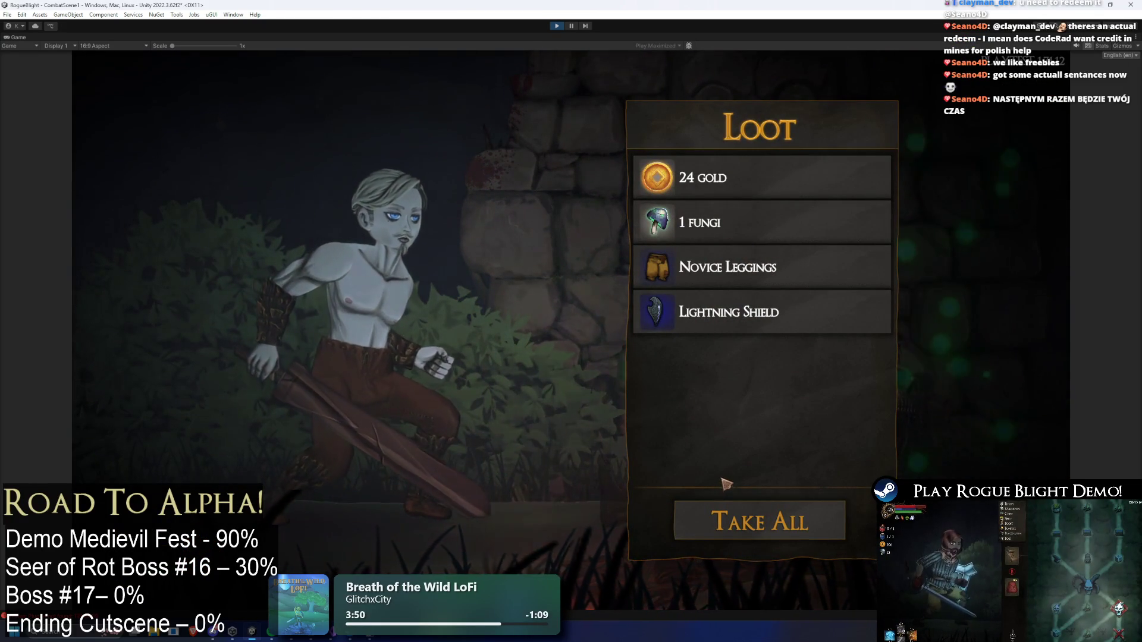
- Collect the loot, re-equip the Wendigo armor, and restore the full editor layout
left_click(742, 523)
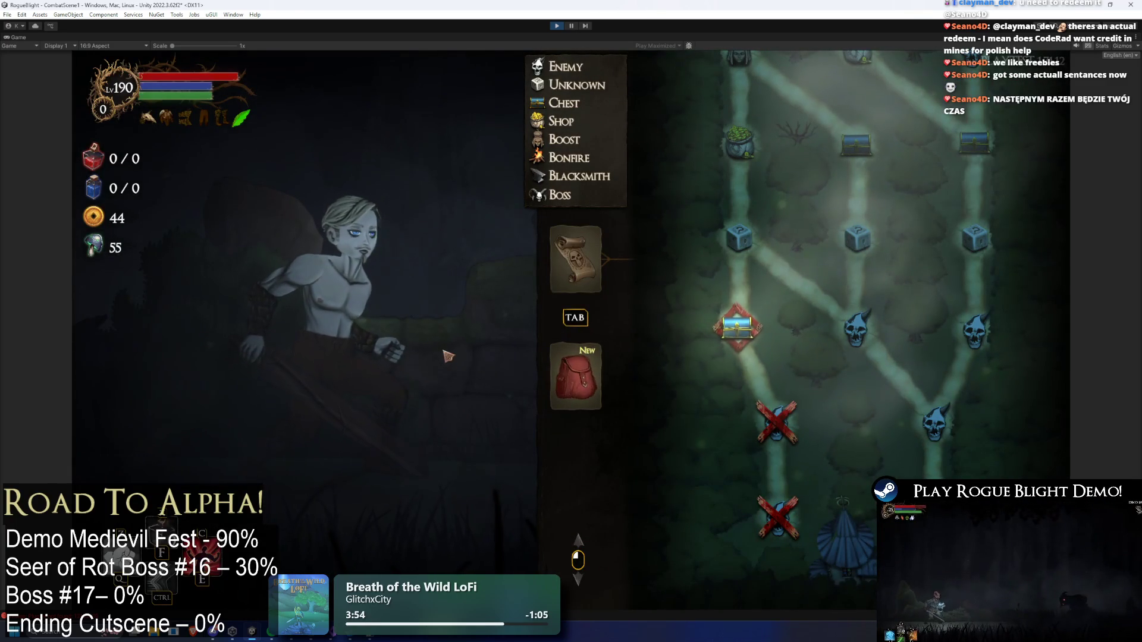
left_click(602, 378)
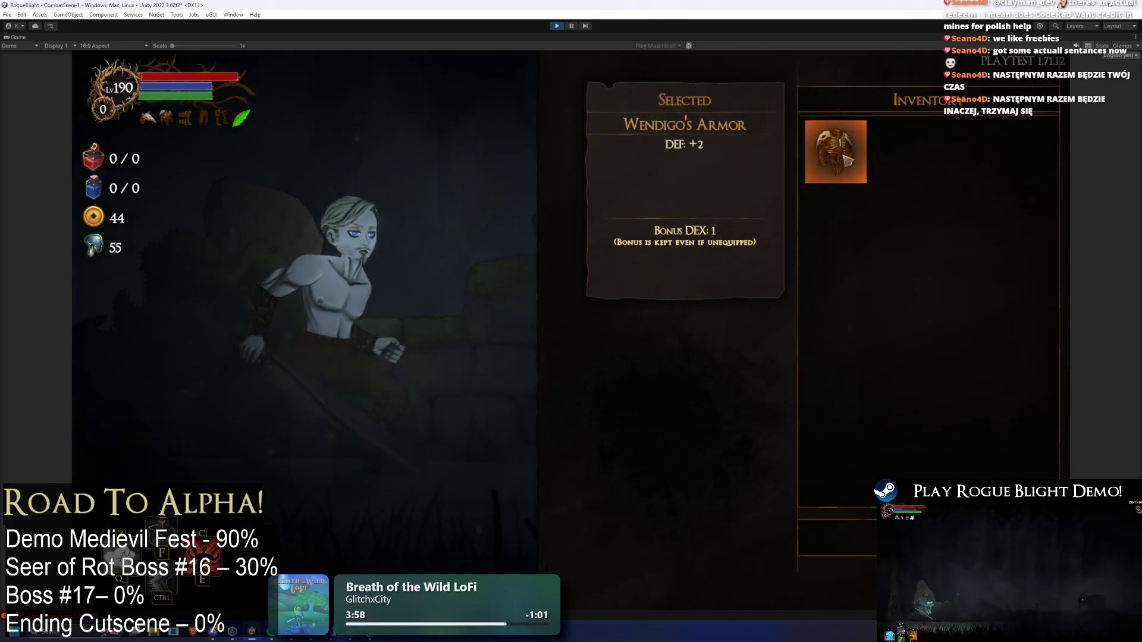
key("Return")
key("Return")
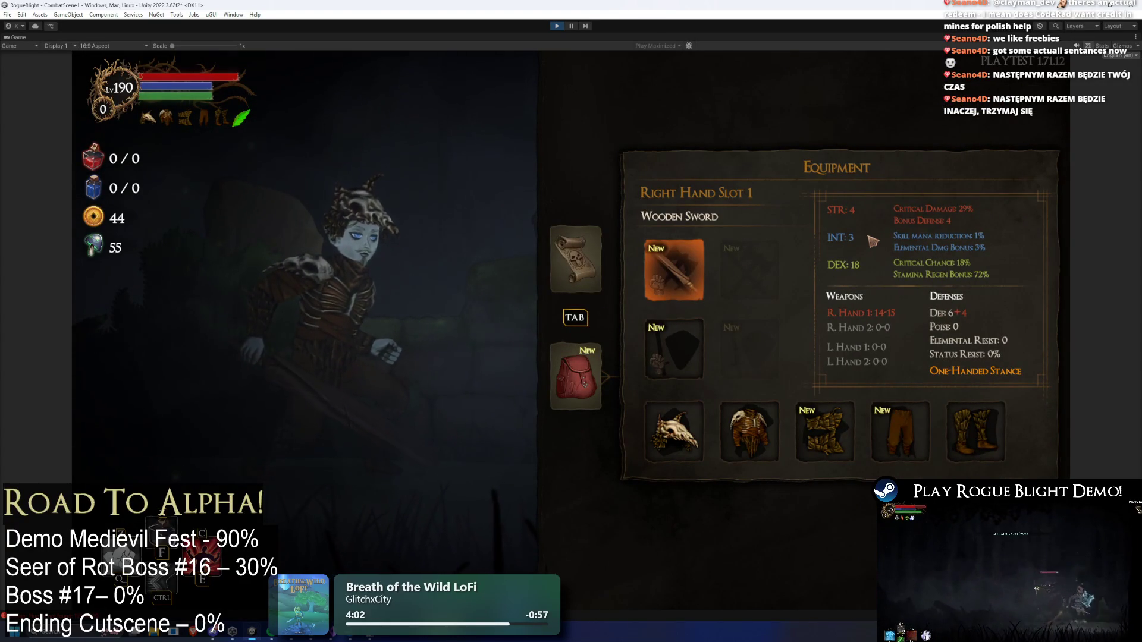
left_click(877, 229)
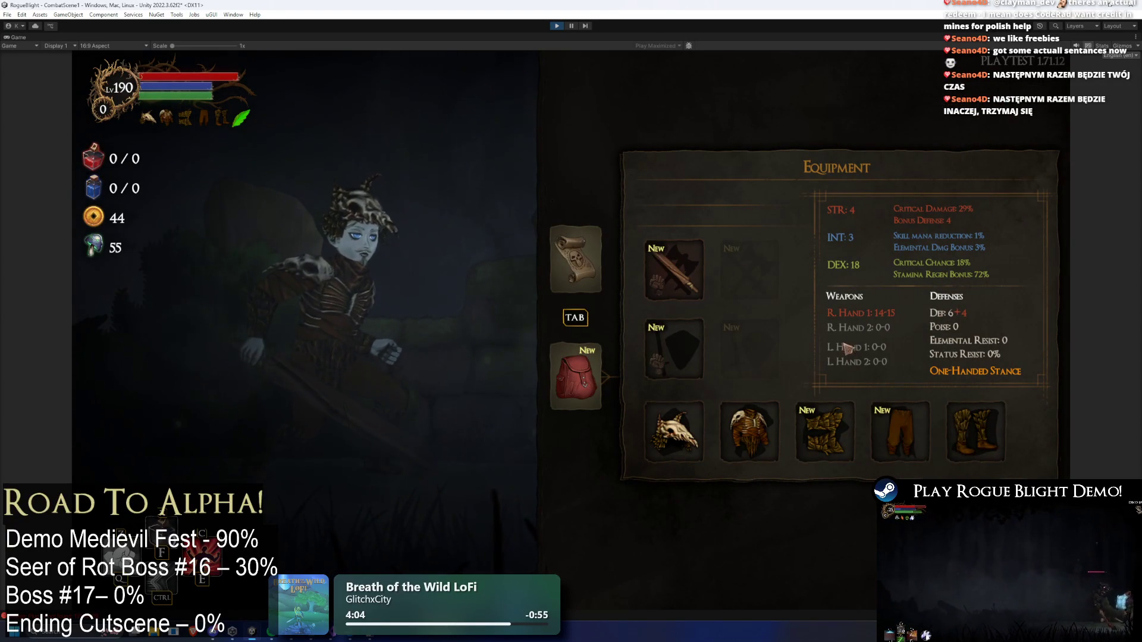
key("shift+space")
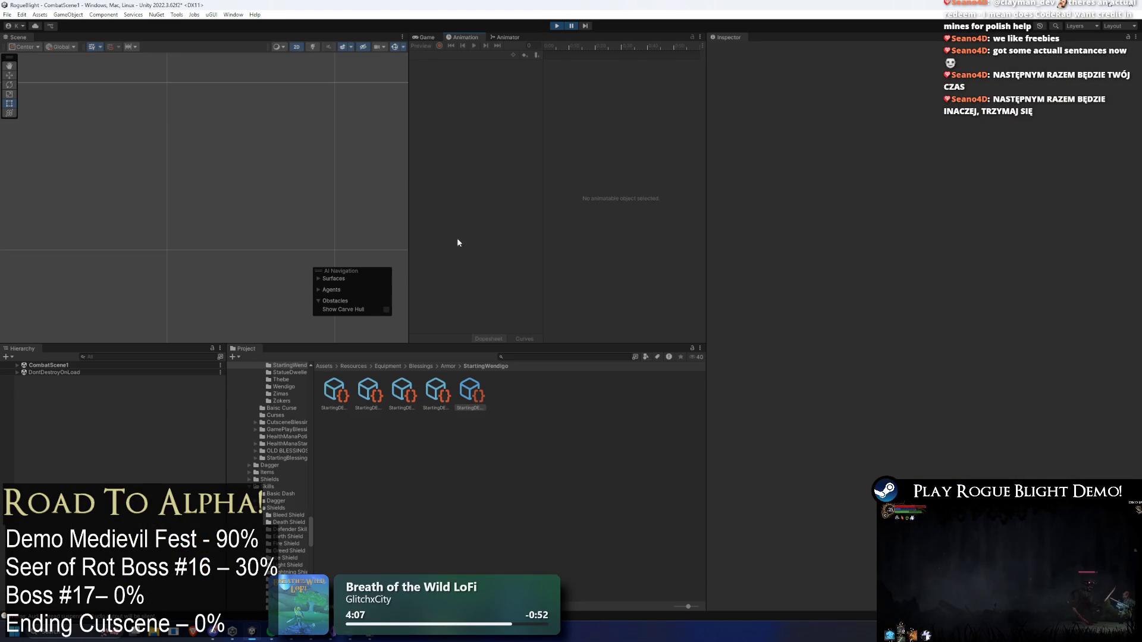
- Step through the StartingDEX blessings and inspect the DEXIncrease status effect they apply
scroll(851, 357, "down", 3)
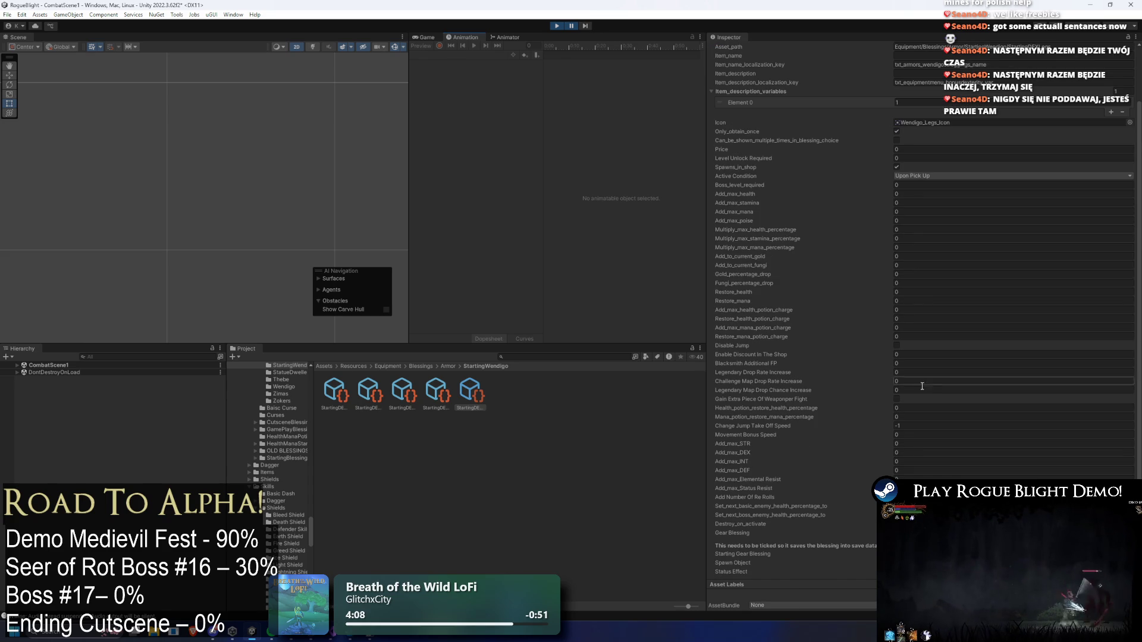
key("Left")
key("Left")
key("Left")
key("Right")
key("Right")
key("Right")
left_click(951, 571)
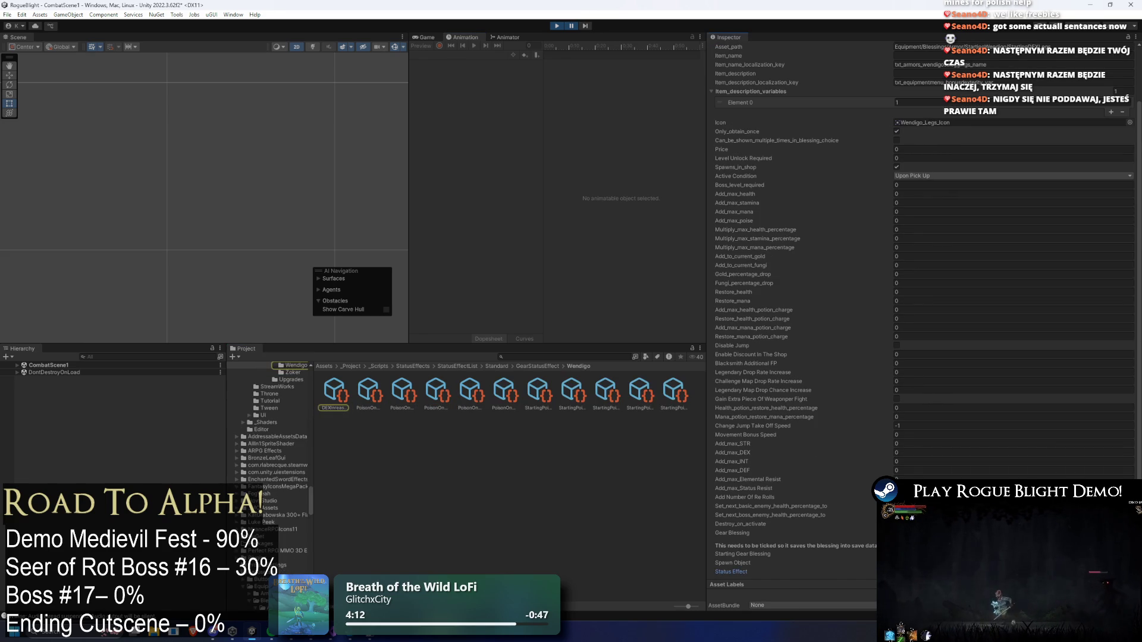
left_click(345, 398)
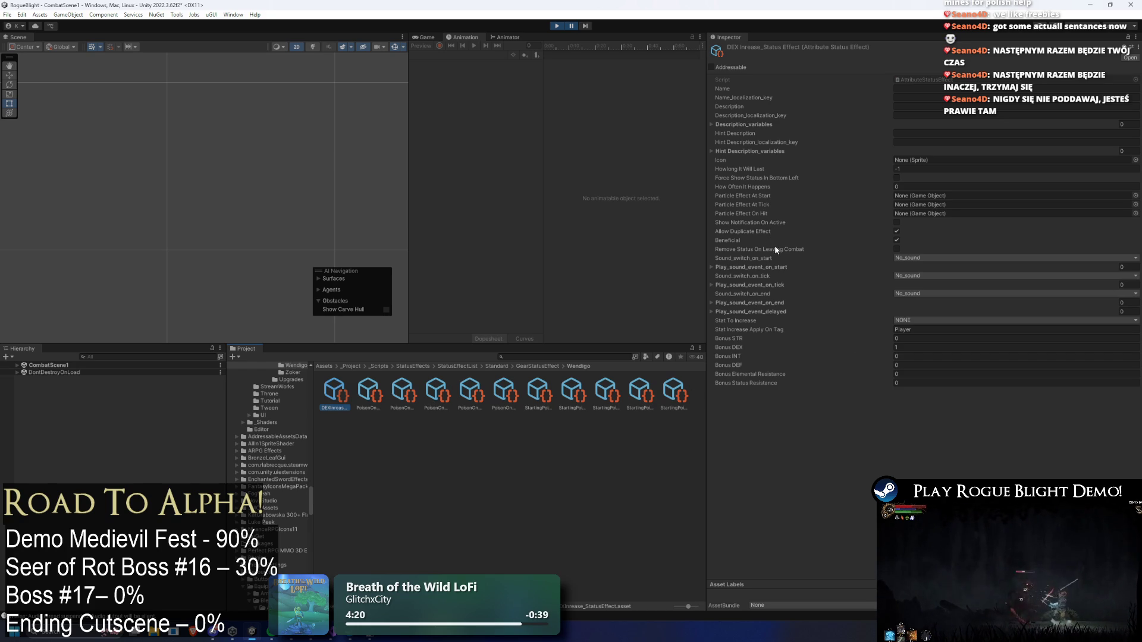
left_click(529, 357)
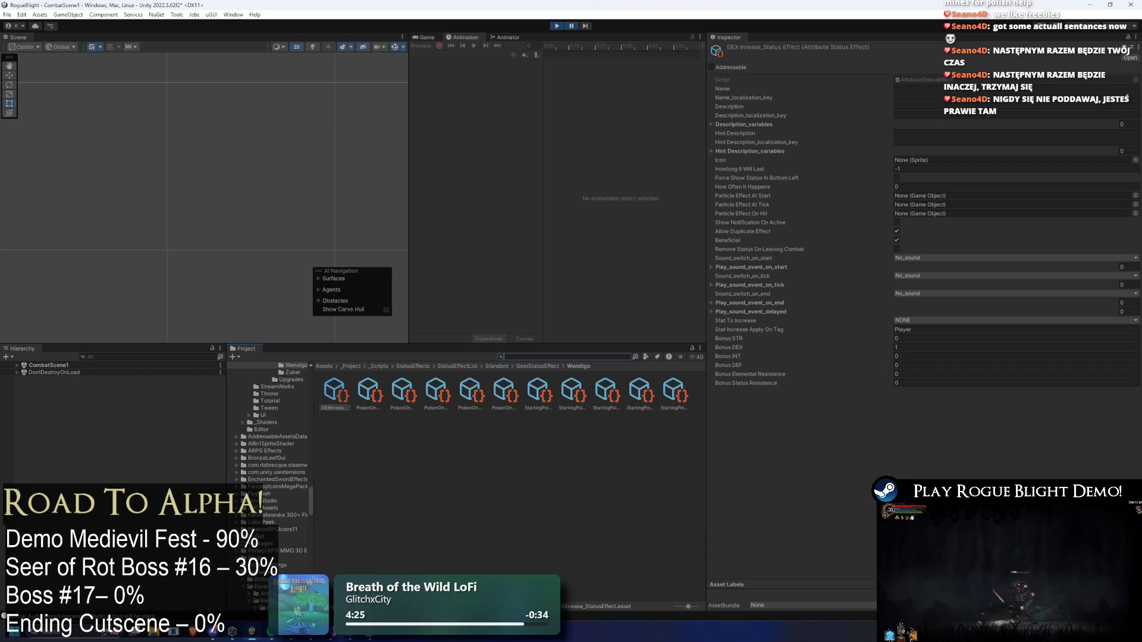
mouse_move(336, 638)
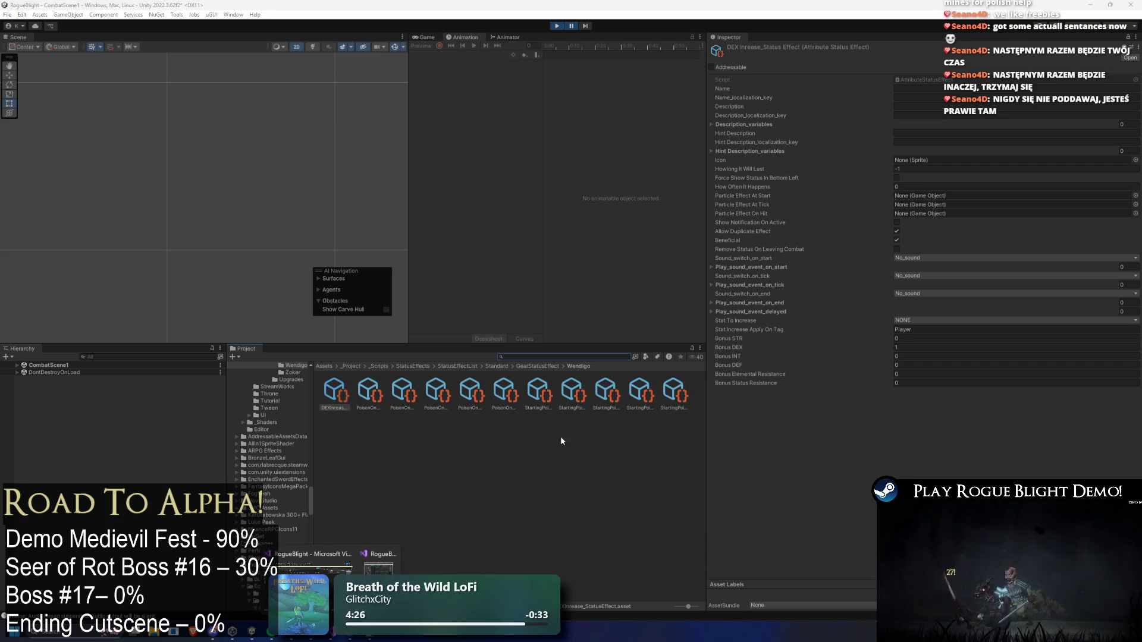
left_click(543, 452)
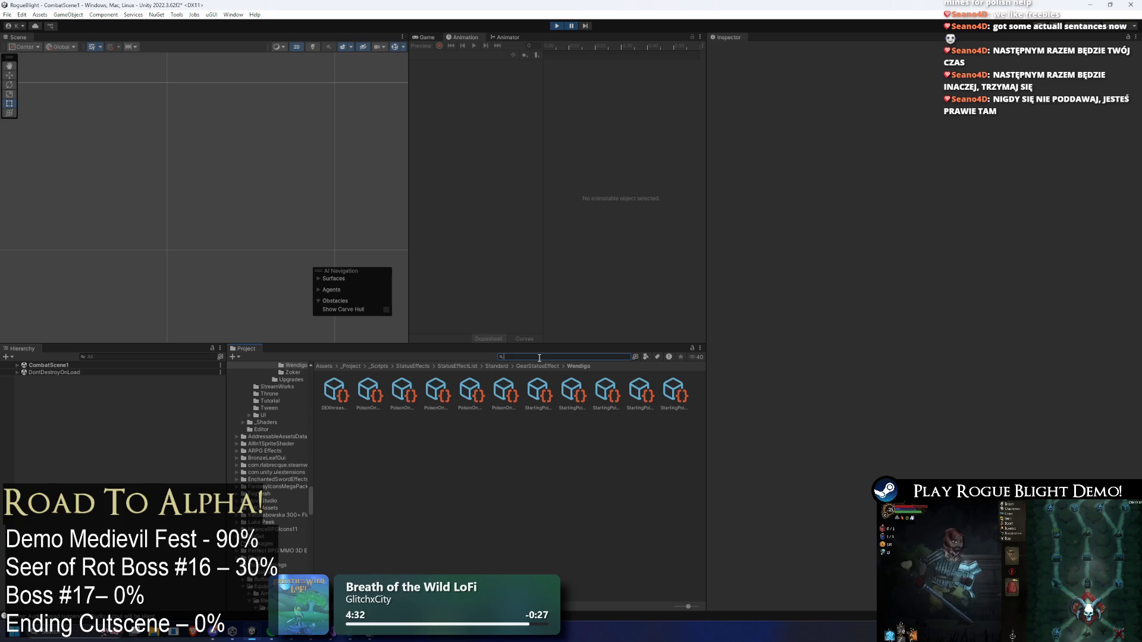
- Search the Project and open the B_Gorilla Armor prefab in Prefab Mode, ignoring the warning
type("wend")
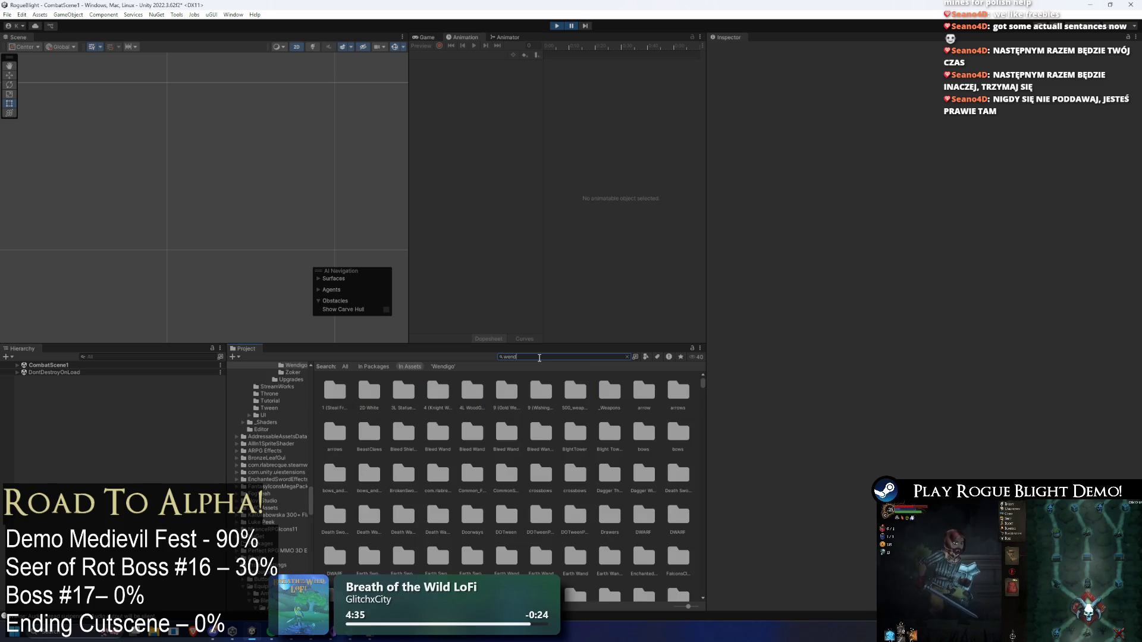
key("BackSpace")
key("BackSpace")
key("BackSpace")
type("start")
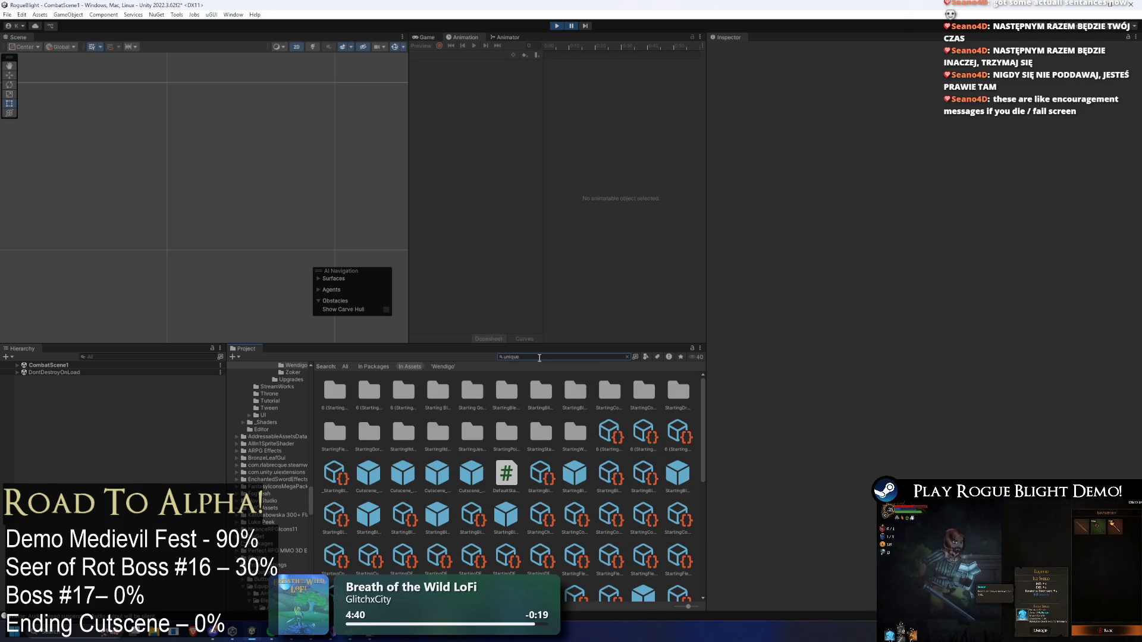
double_click(335, 391)
double_click(337, 392)
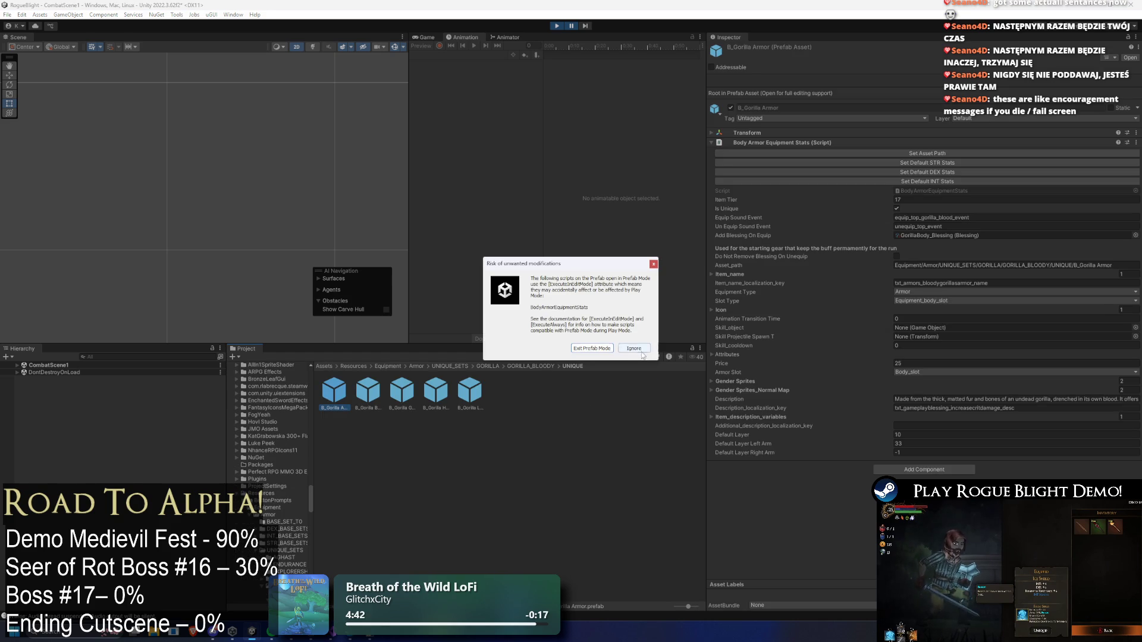
left_click(637, 350)
- Inspect B_Gorilla Armor and its Bloody Gorilla starting body blessing's activation condition
left_click(509, 366)
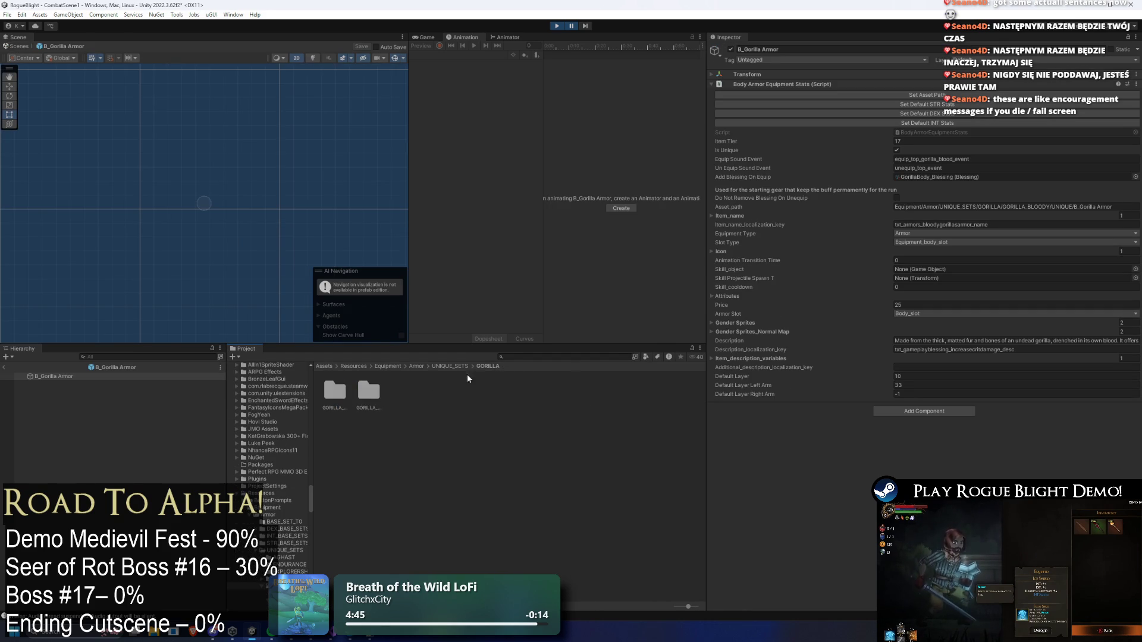
left_click(393, 391)
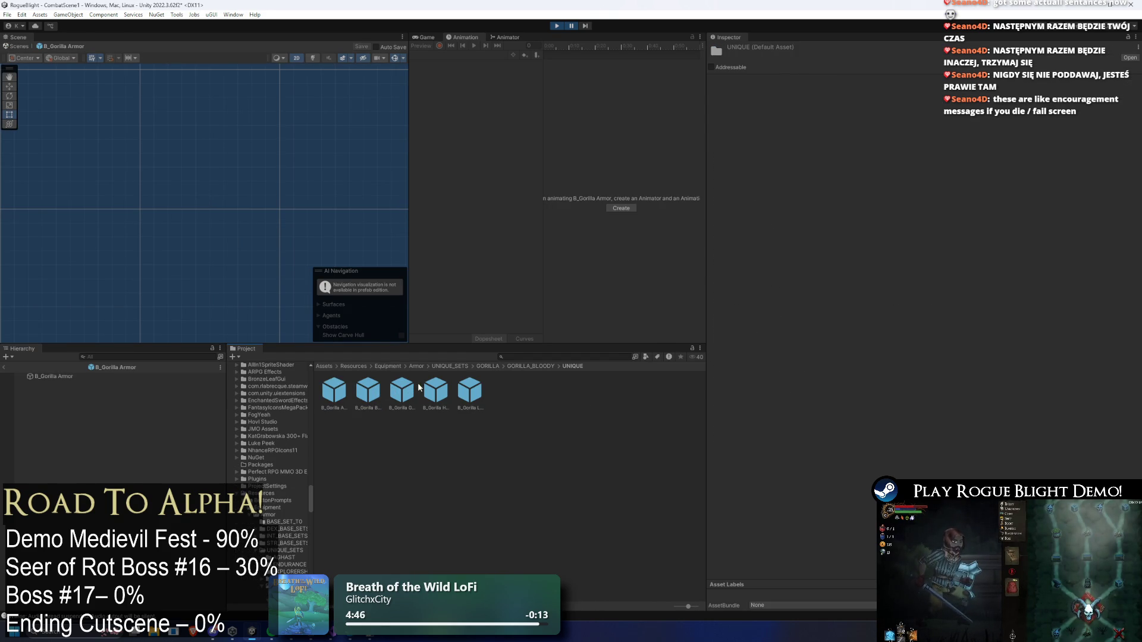
left_click(368, 391)
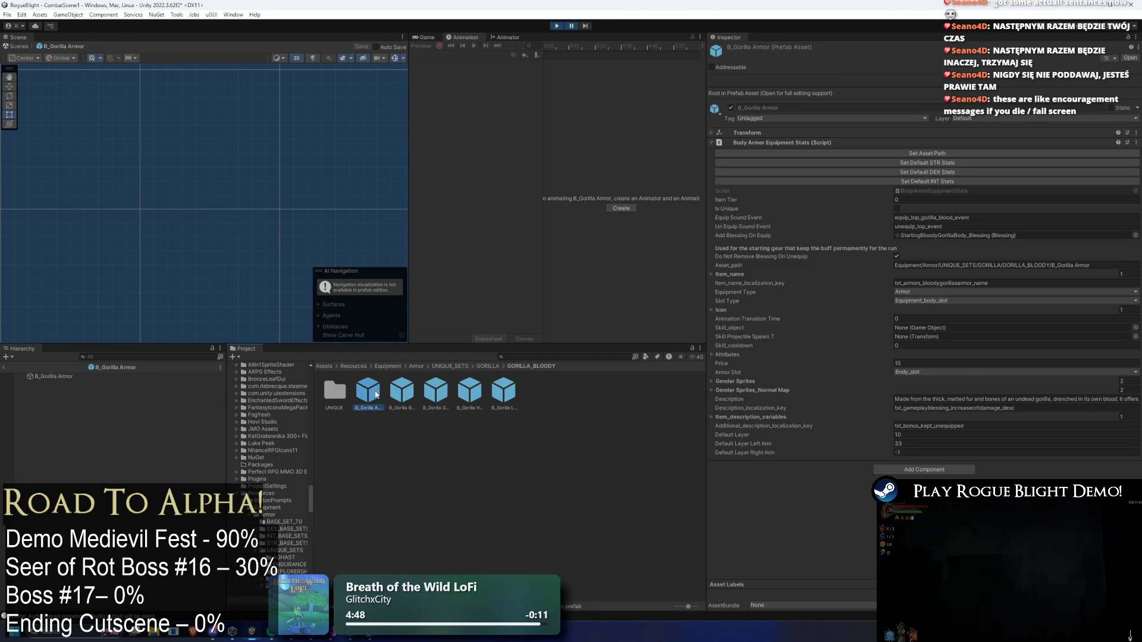
left_click(981, 235)
left_click(339, 392)
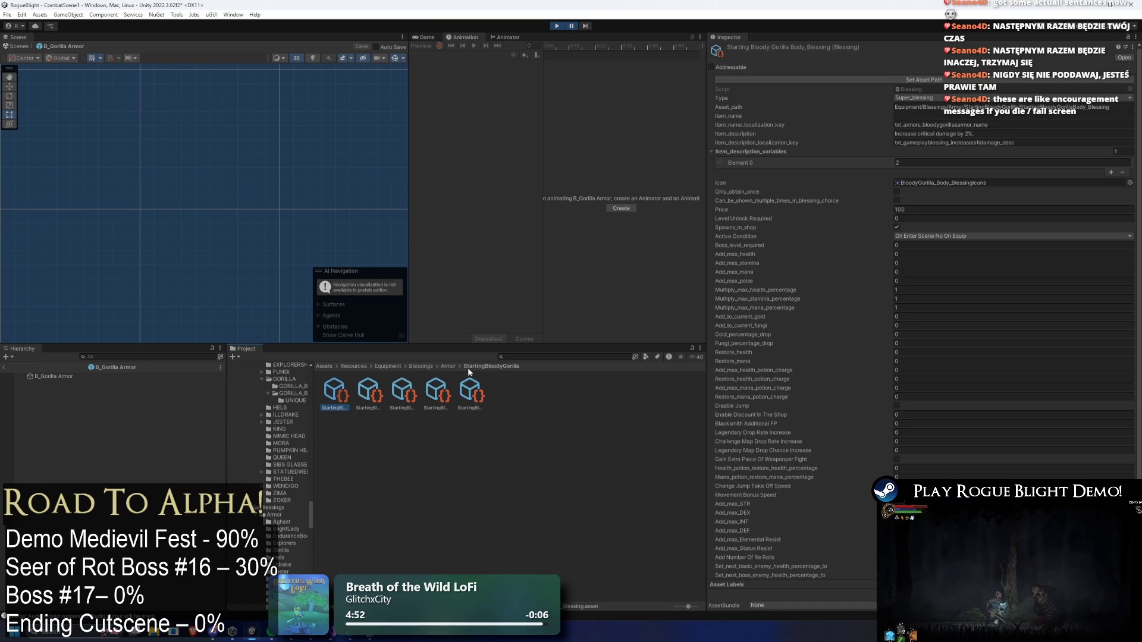
- Compare the Wendigo body and boots blessings' activation conditions in the Wendigo blessings folder
left_click(447, 366)
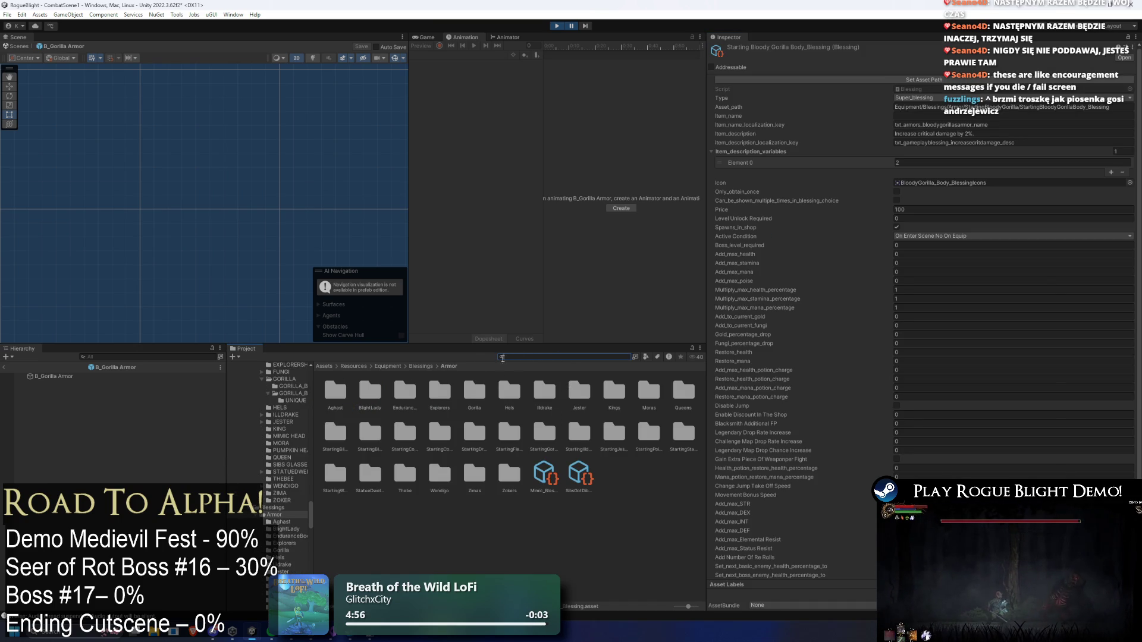
double_click(440, 474)
left_click(336, 391)
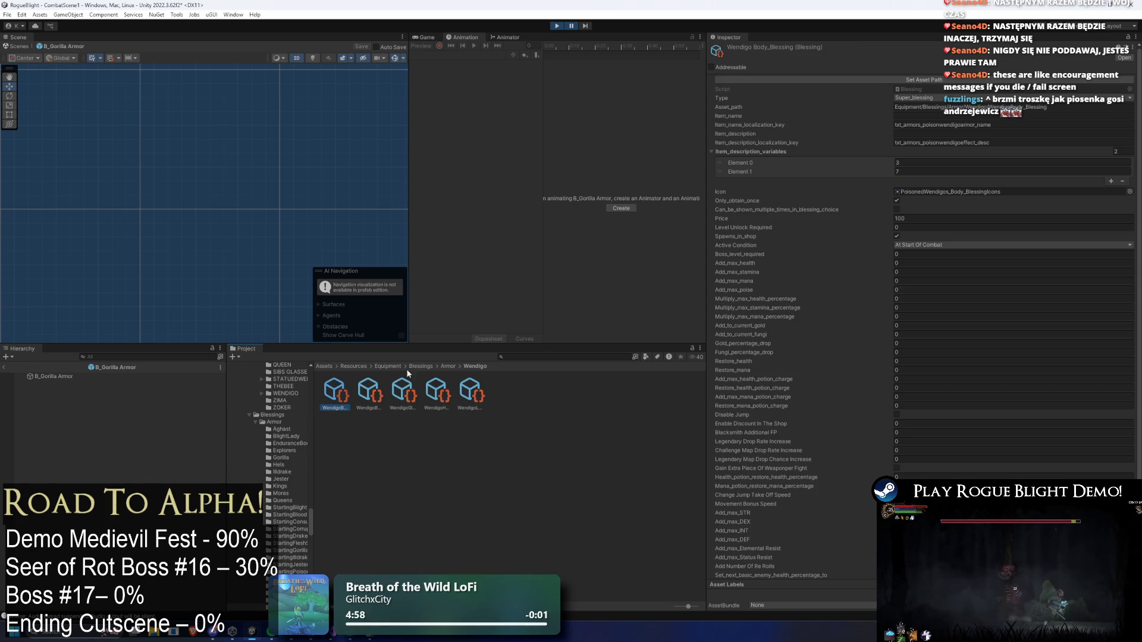
left_click(918, 246)
left_click(369, 394)
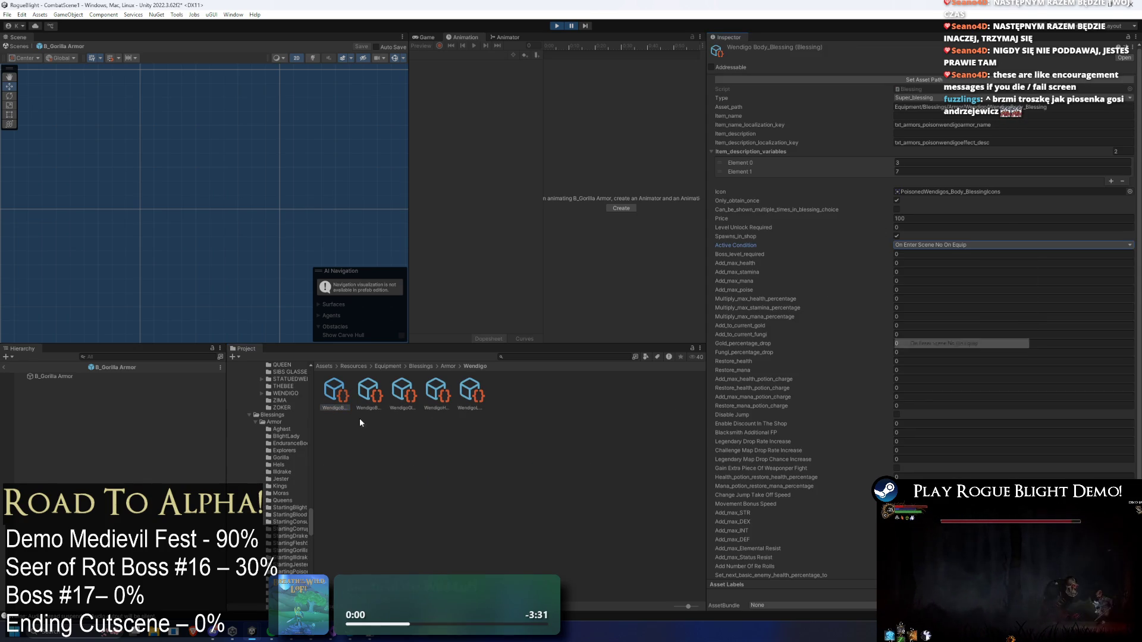
scroll(981, 245, "down", 3)
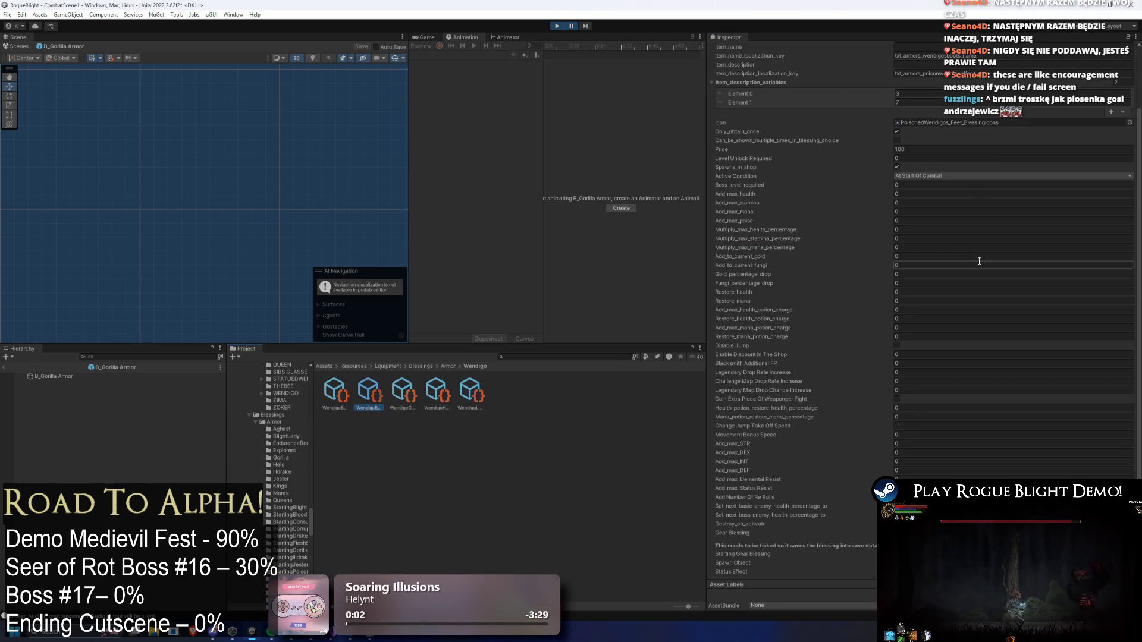
scroll(869, 281, "up", 3)
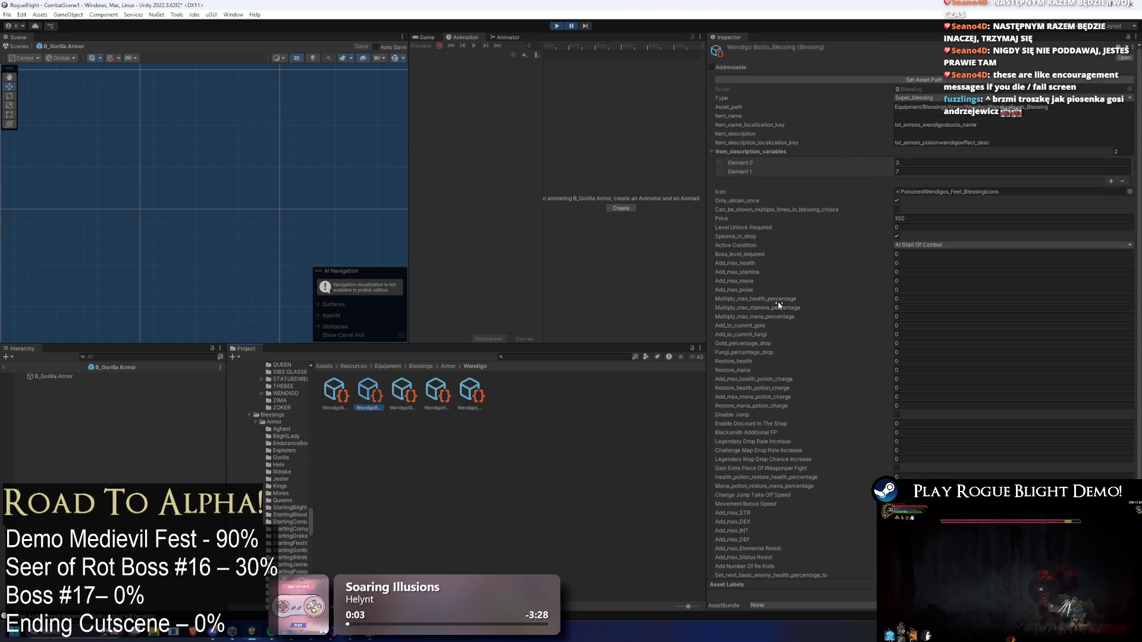
left_click(343, 390)
left_click(369, 390)
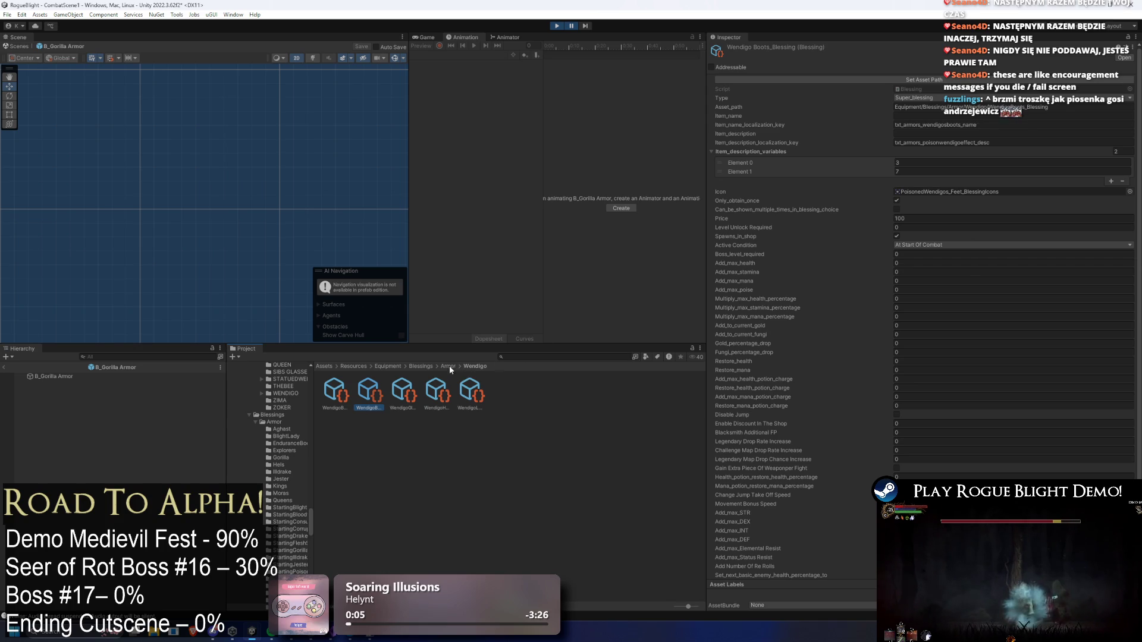
left_click(537, 356)
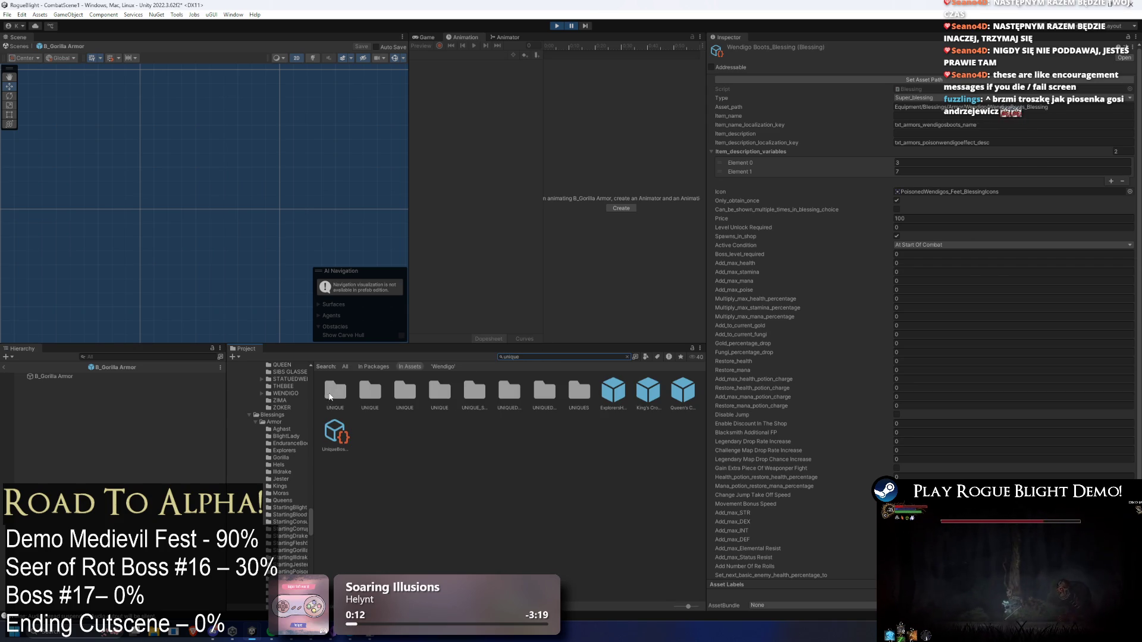
- Navigate to the WendigoArmor prefab and ping its Starting DEX Body blessing
double_click(334, 391)
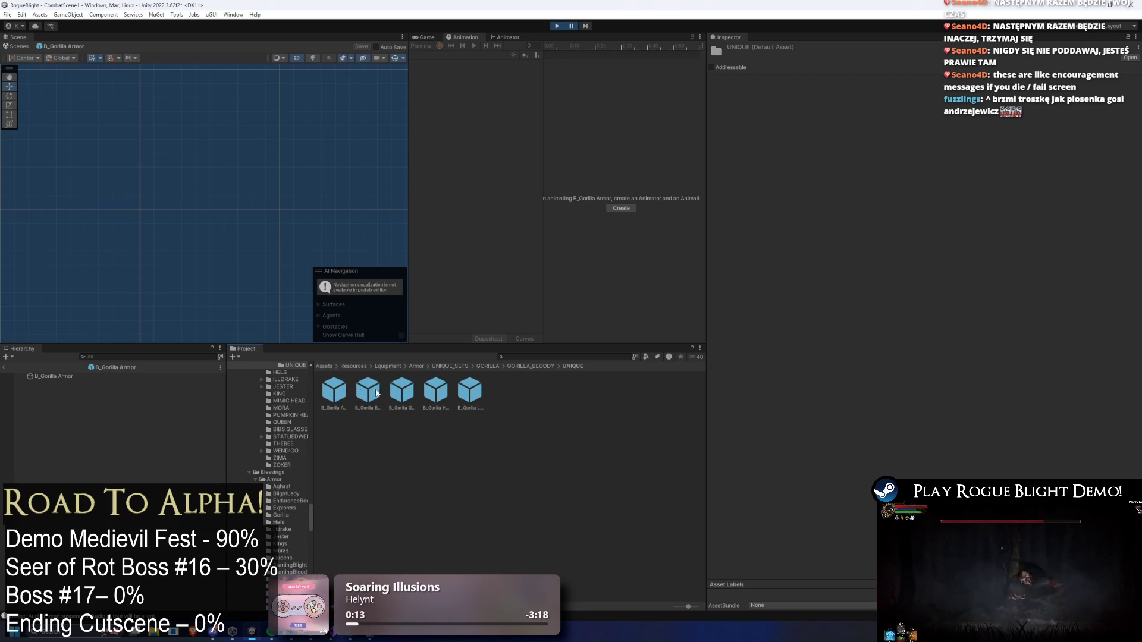
left_click(487, 366)
left_click(455, 365)
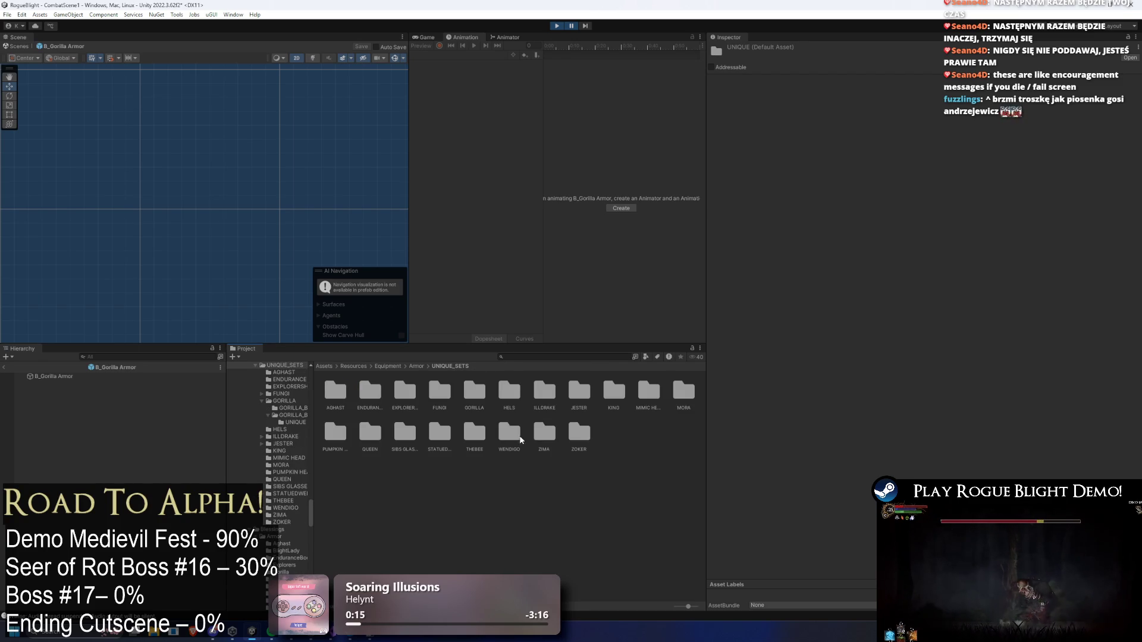
double_click(506, 433)
double_click(369, 391)
left_click(334, 391)
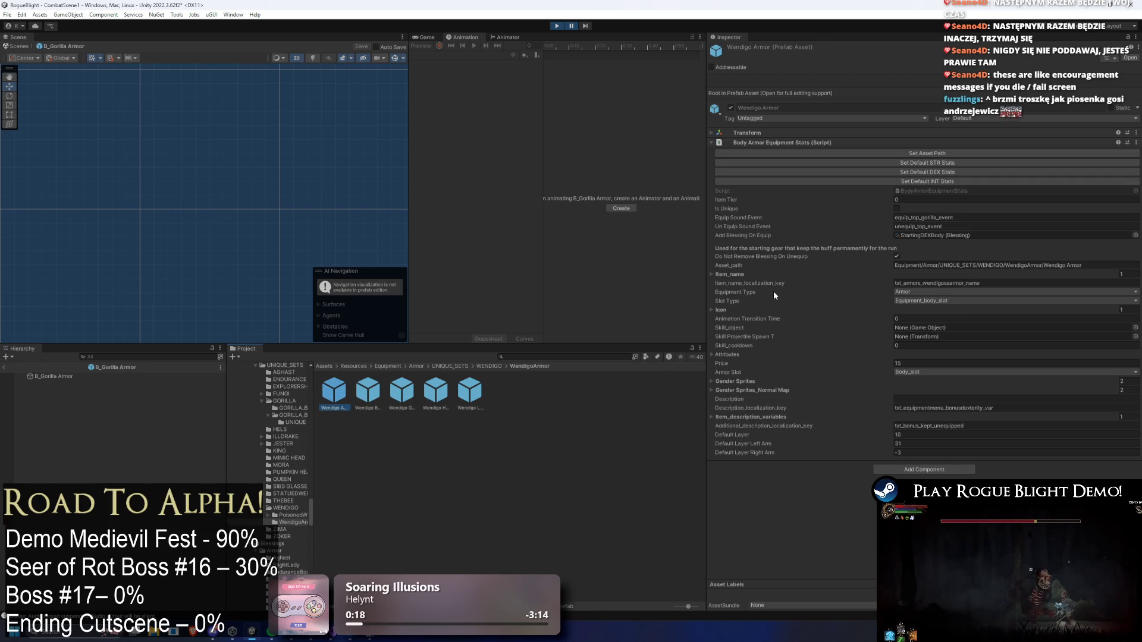
left_click(960, 236)
double_click(960, 236)
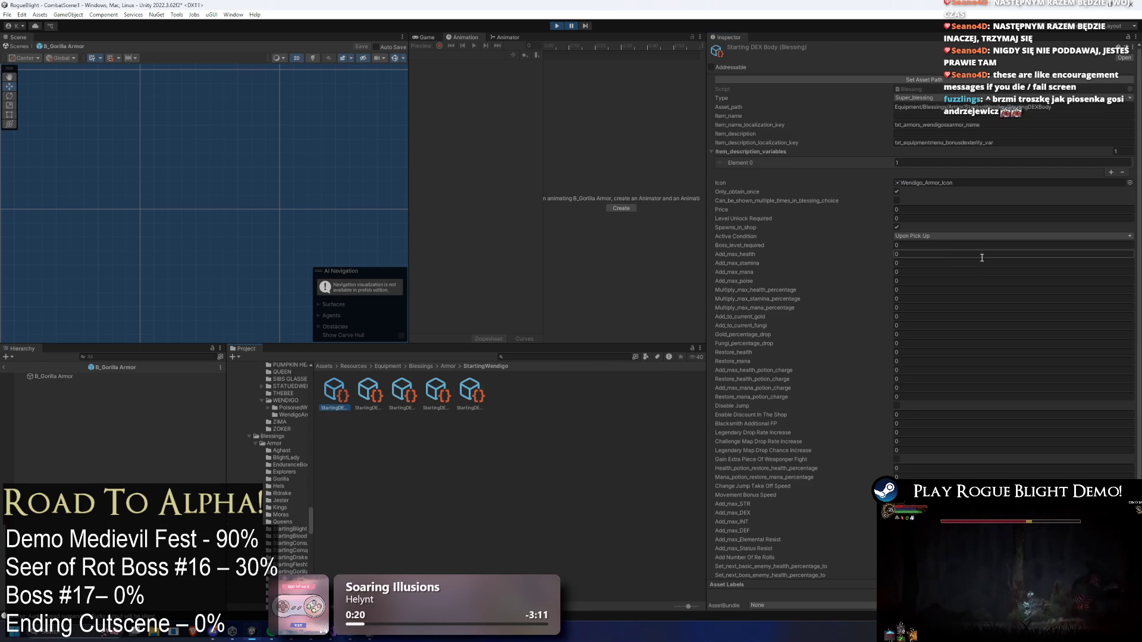
- Set the Body, Feet and Hands DEX blessings to On Enter Scene No On Equip
left_click(915, 236)
left_click(952, 316)
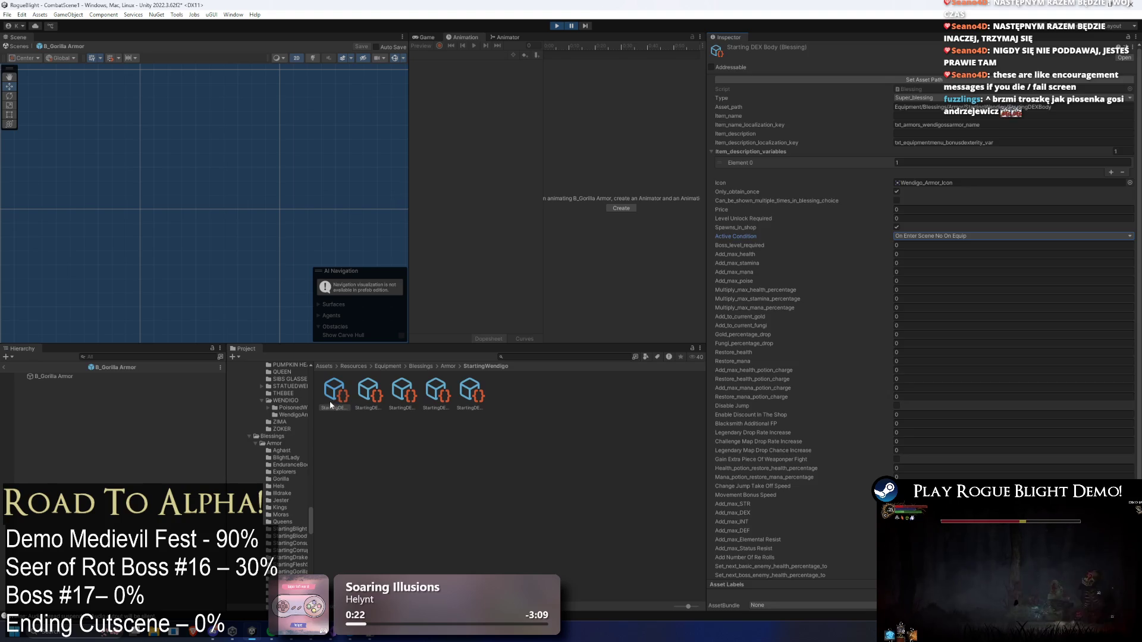
left_click(381, 391)
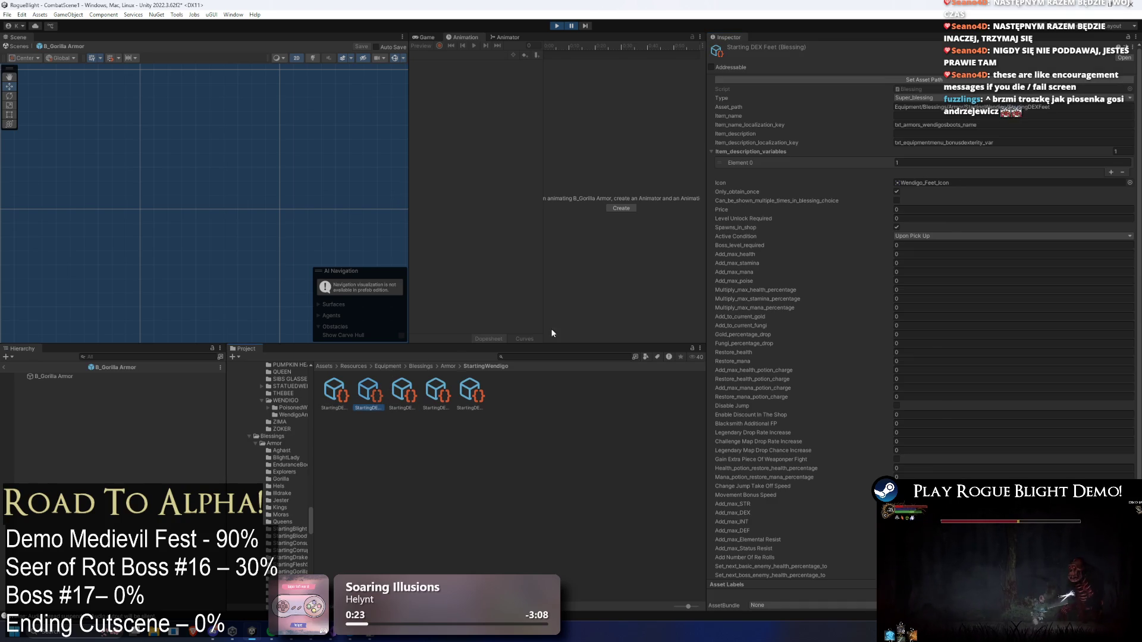
left_click(953, 236)
left_click(963, 324)
left_click(404, 393)
left_click(904, 237)
left_click(963, 324)
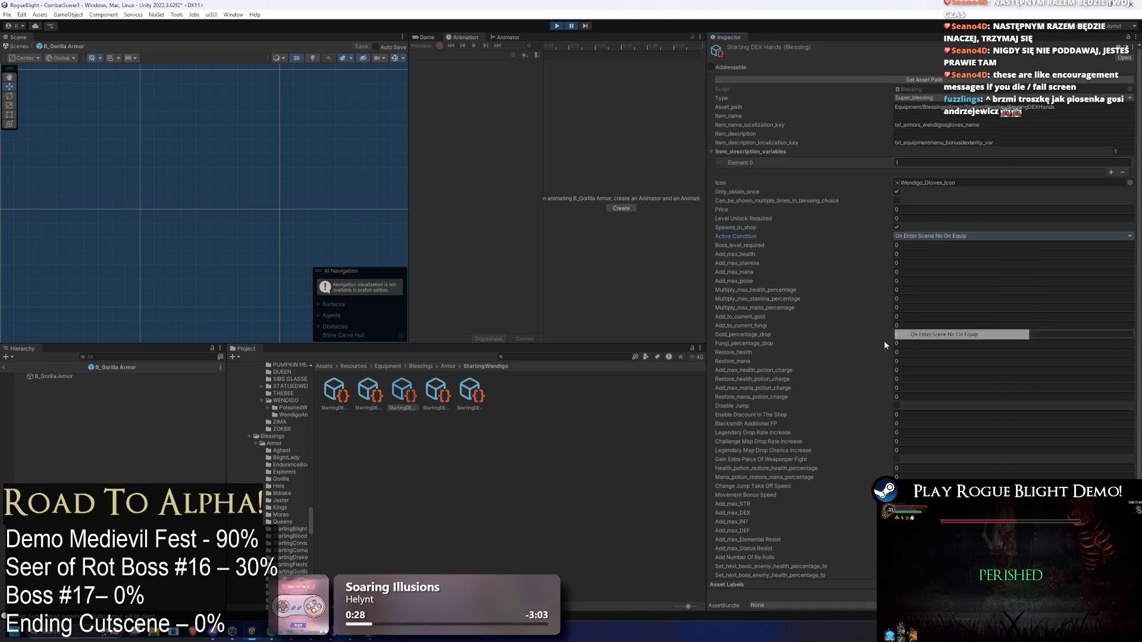
- Set the Head and Legs DEX blessings to On Enter Scene No On Equip, then stop play mode
left_click(437, 393)
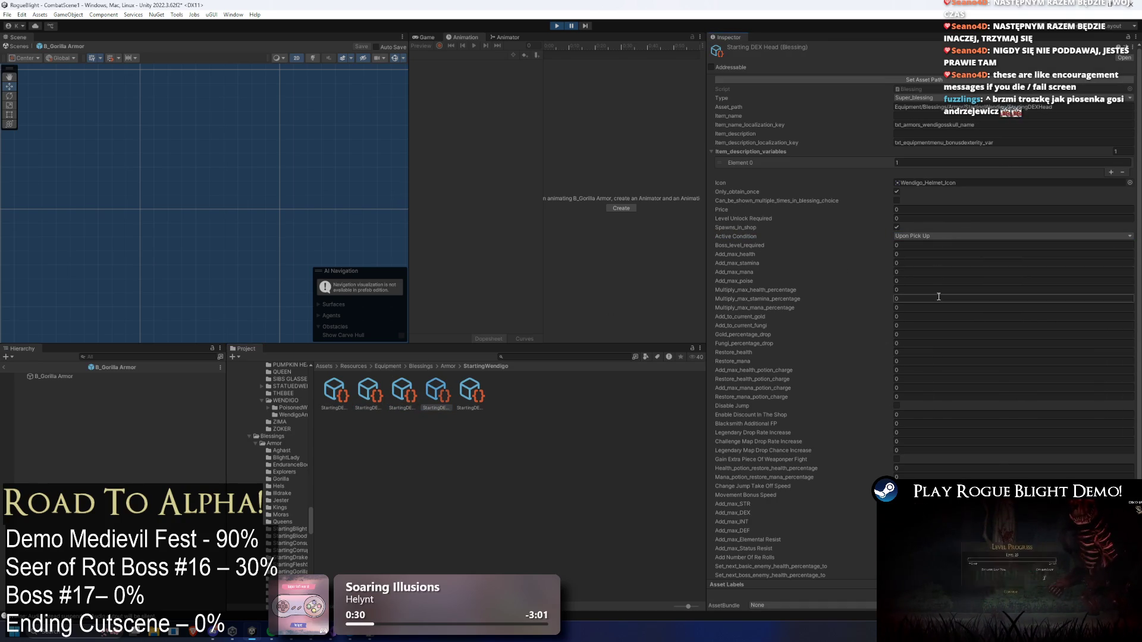
left_click(937, 236)
left_click(932, 325)
left_click(470, 393)
left_click(940, 236)
left_click(943, 335)
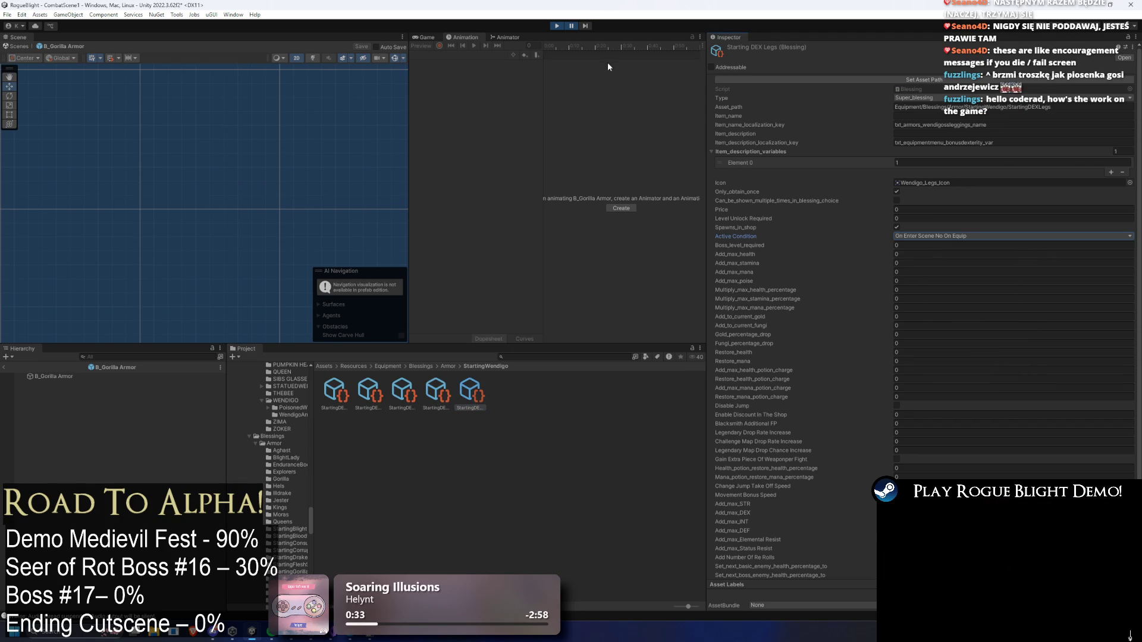
left_click(557, 26)
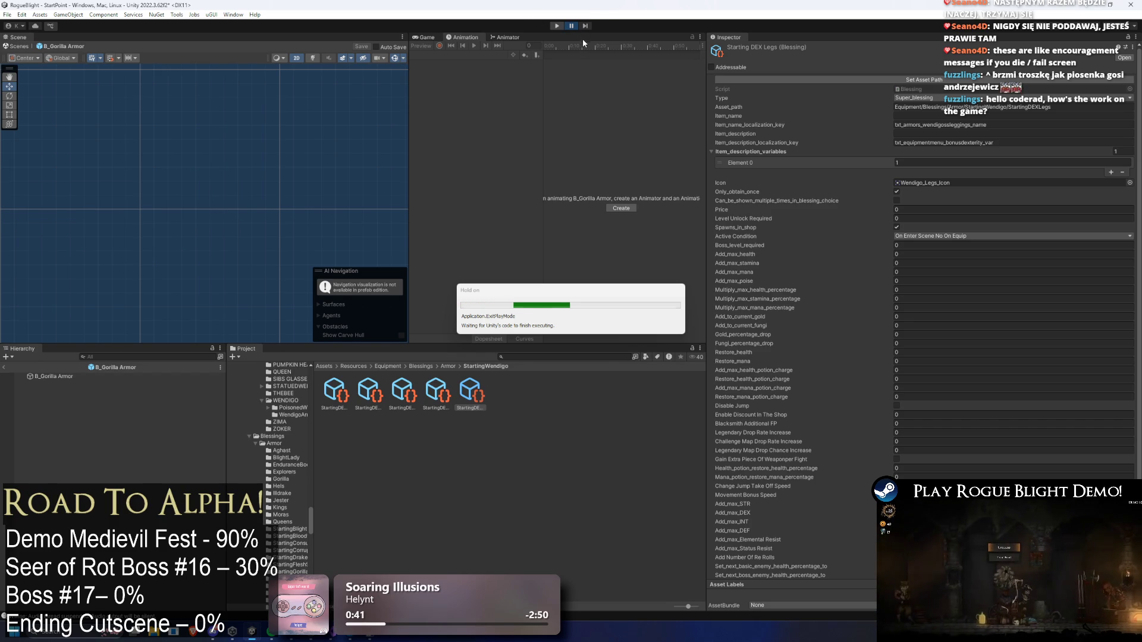
- Enter play mode, load the save slot, and abandon the current run
left_click(560, 28)
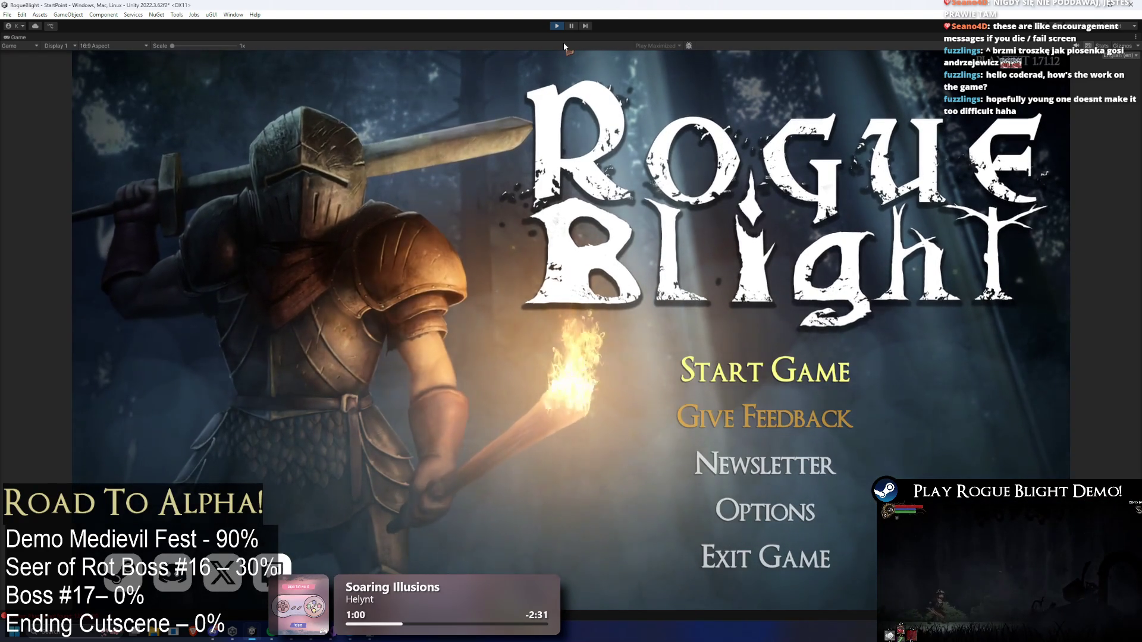
left_click(730, 369)
left_click(781, 294)
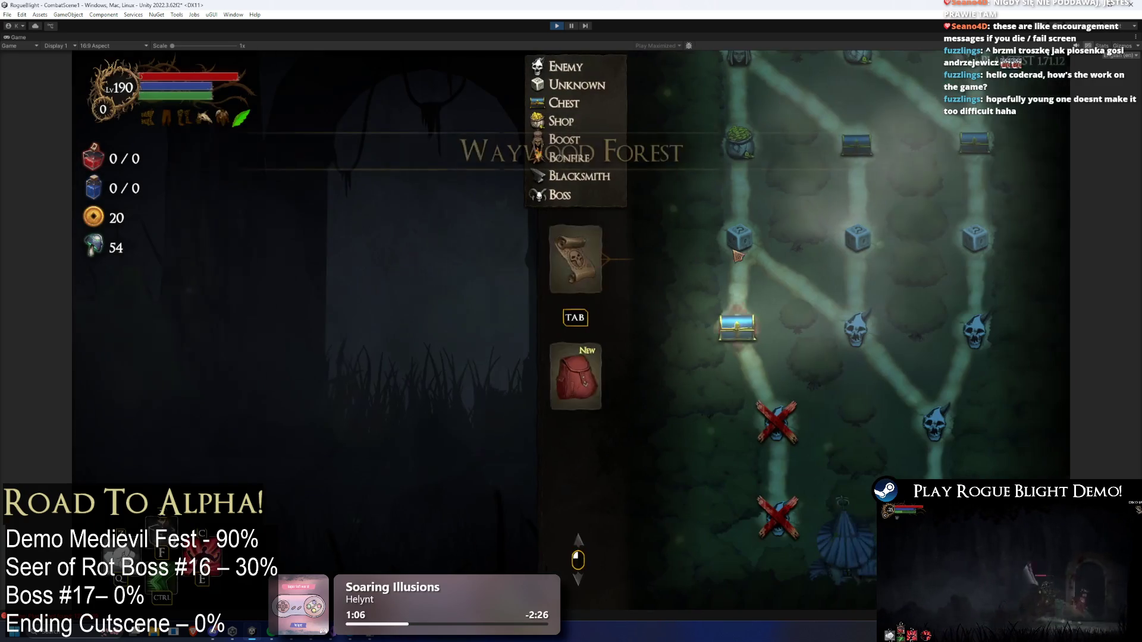
left_click(565, 374)
key("Escape")
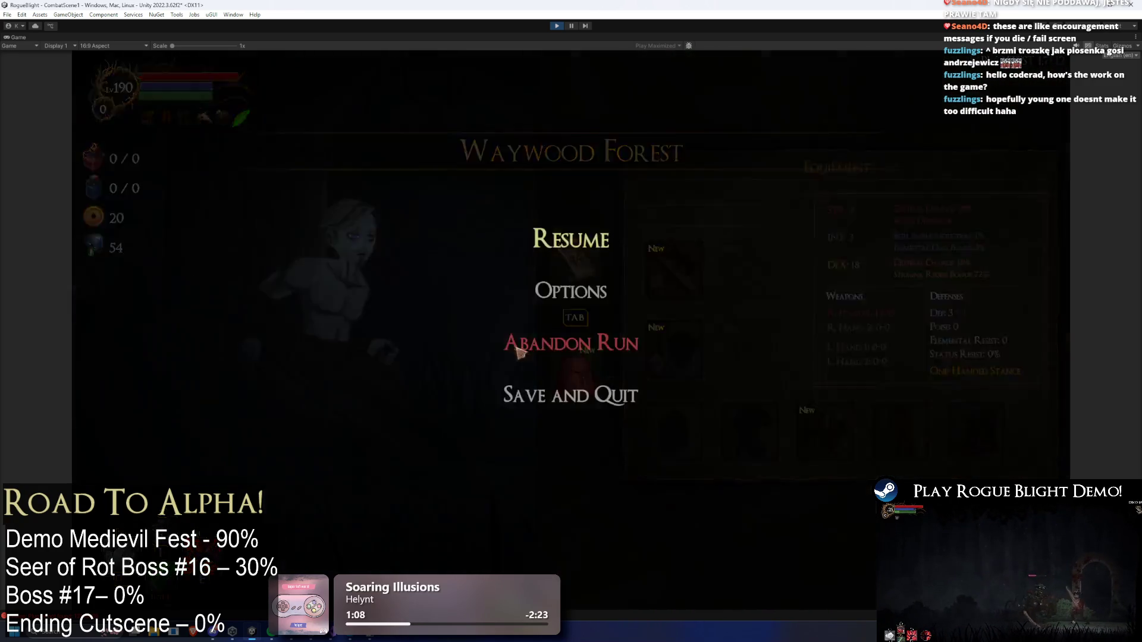
left_click(544, 327)
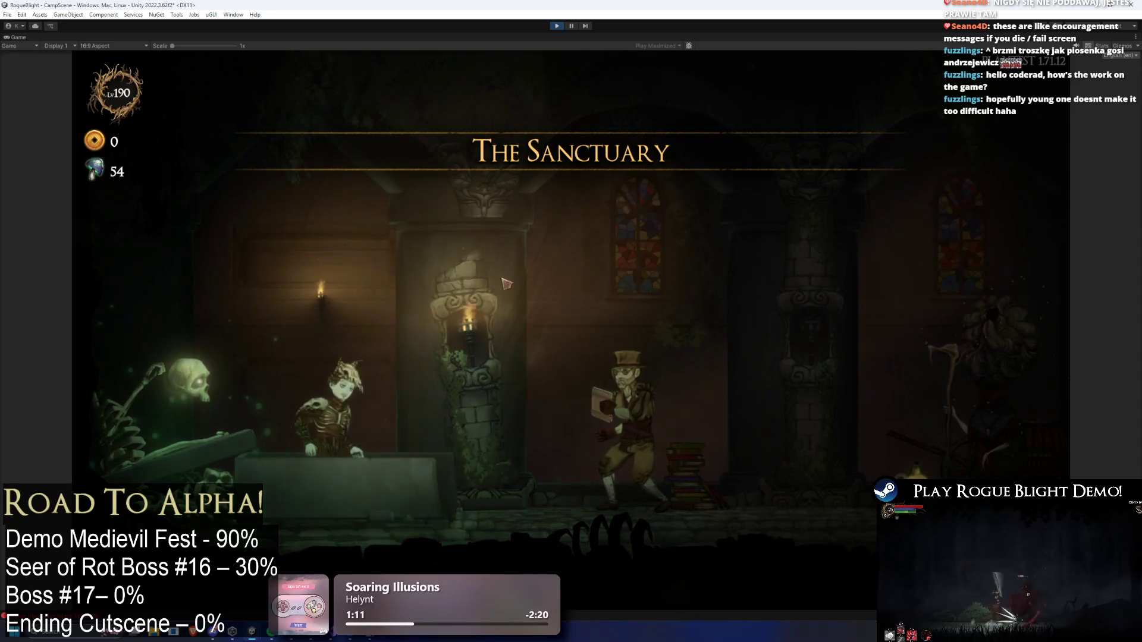
- Walk to the map NPC and start a Story Mode map
key("d")
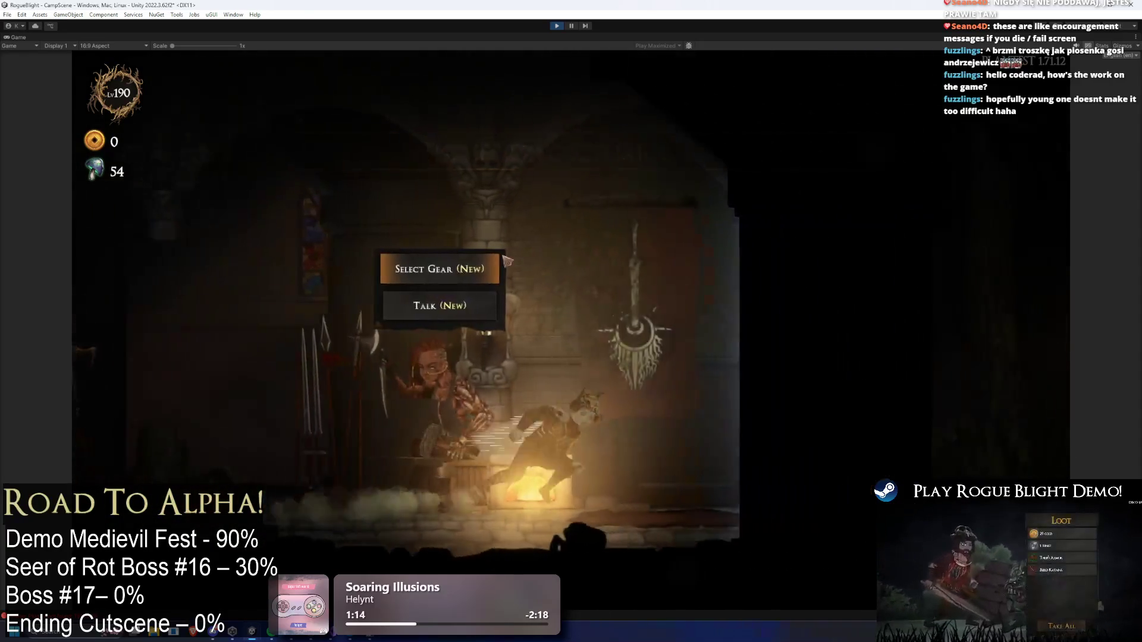
key("d")
key("e")
left_click(487, 256)
left_click(700, 286)
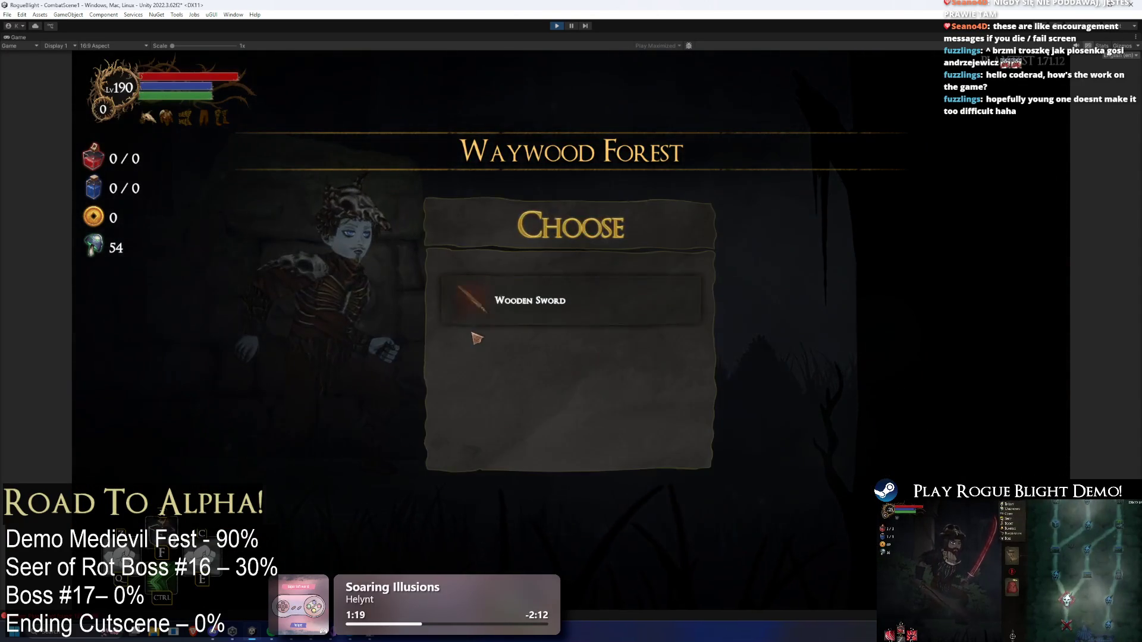
- Take the Wooden Sword and a minor blessing, then confirm DEX 18 on the equipment panel
left_click(479, 318)
left_click(510, 315)
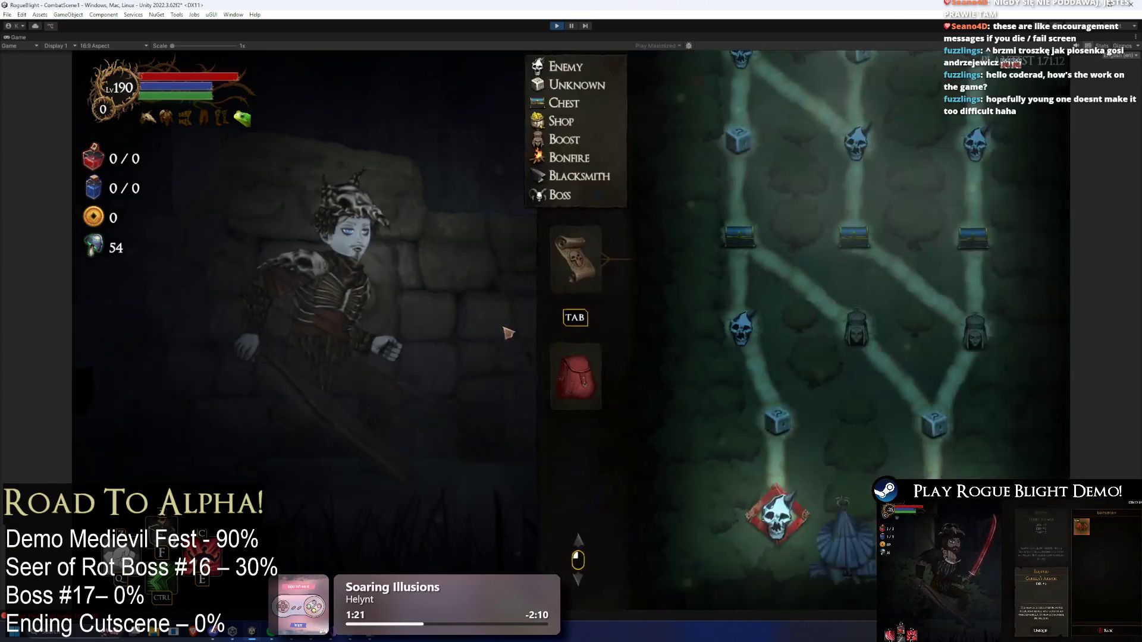
left_click(600, 383)
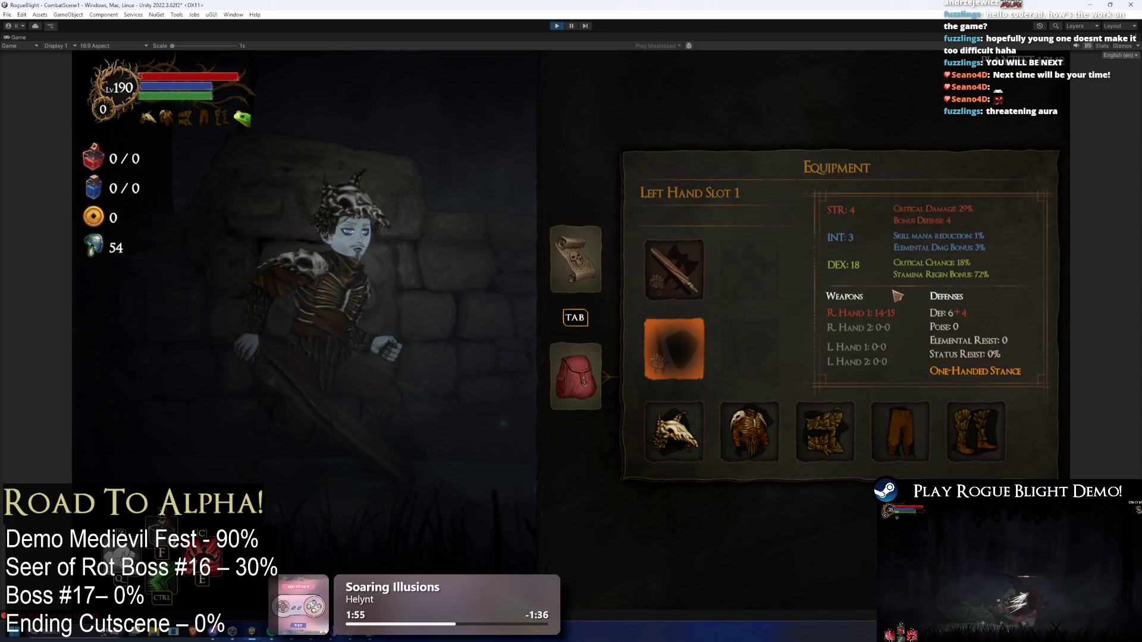
key("Up")
key("Up")
- Abandon the run, walk to the map NPC, and stop play mode
key("Escape")
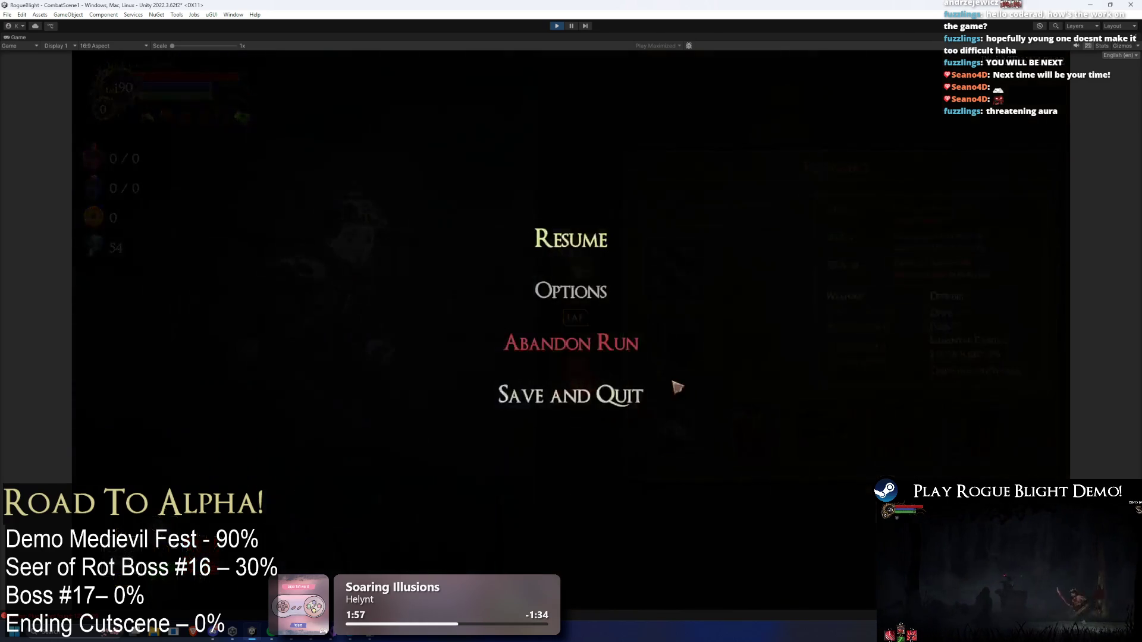
left_click(633, 353)
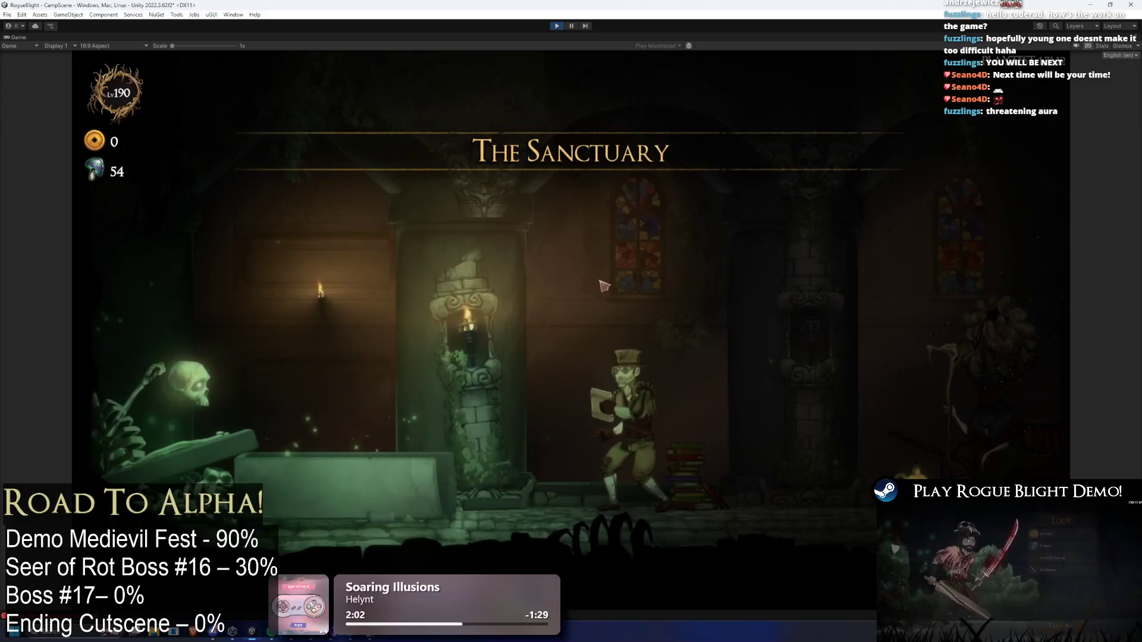
key("Right")
key("e")
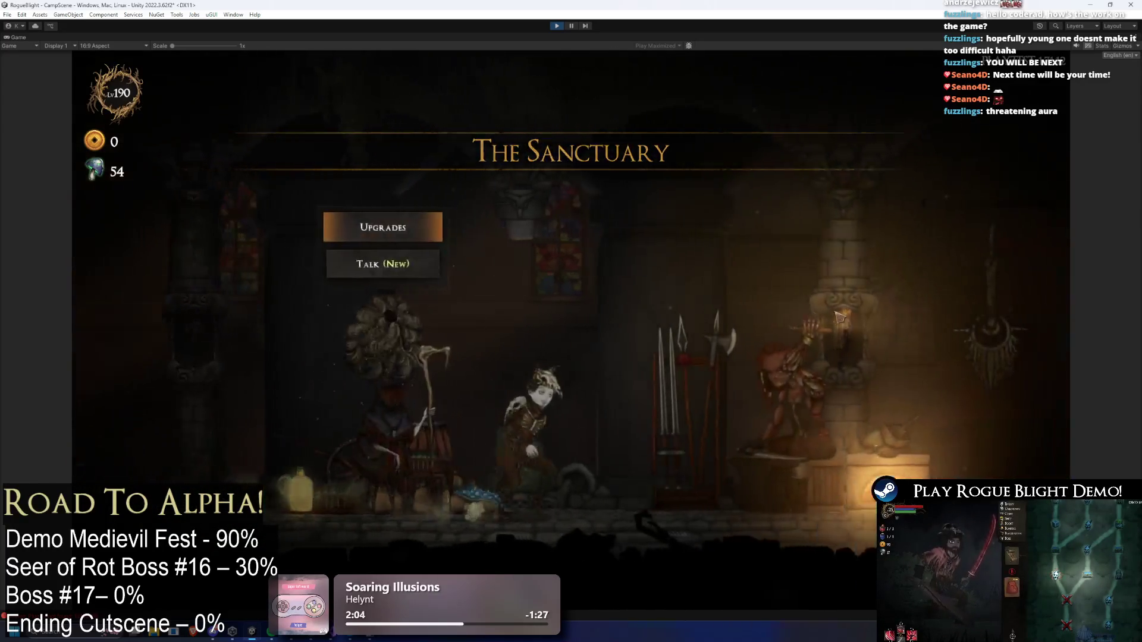
key("Right")
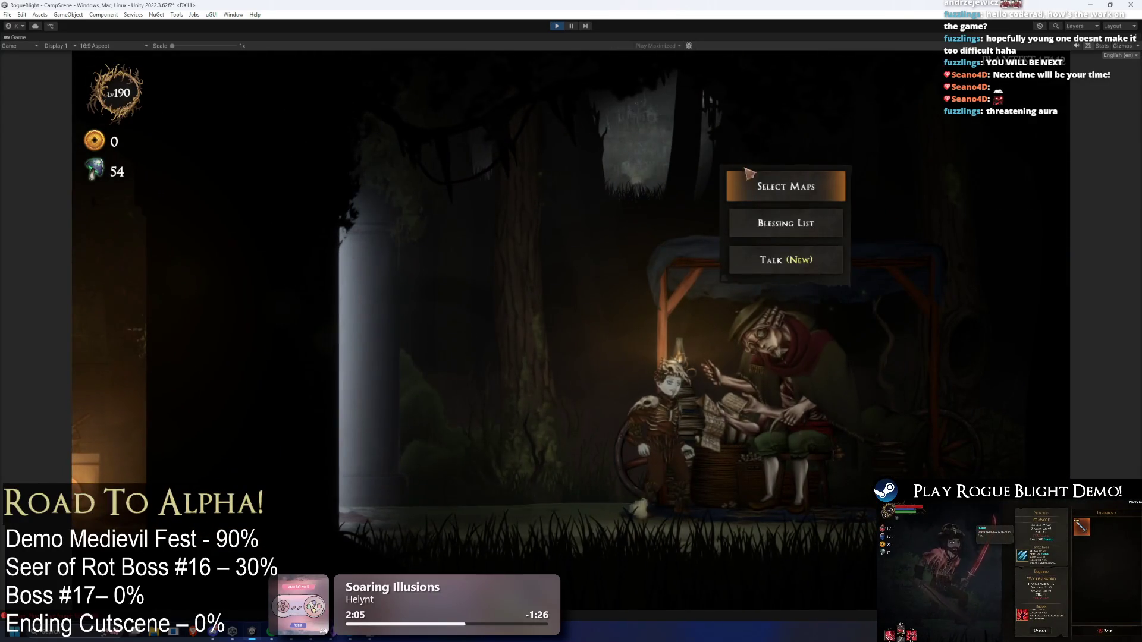
left_click(556, 26)
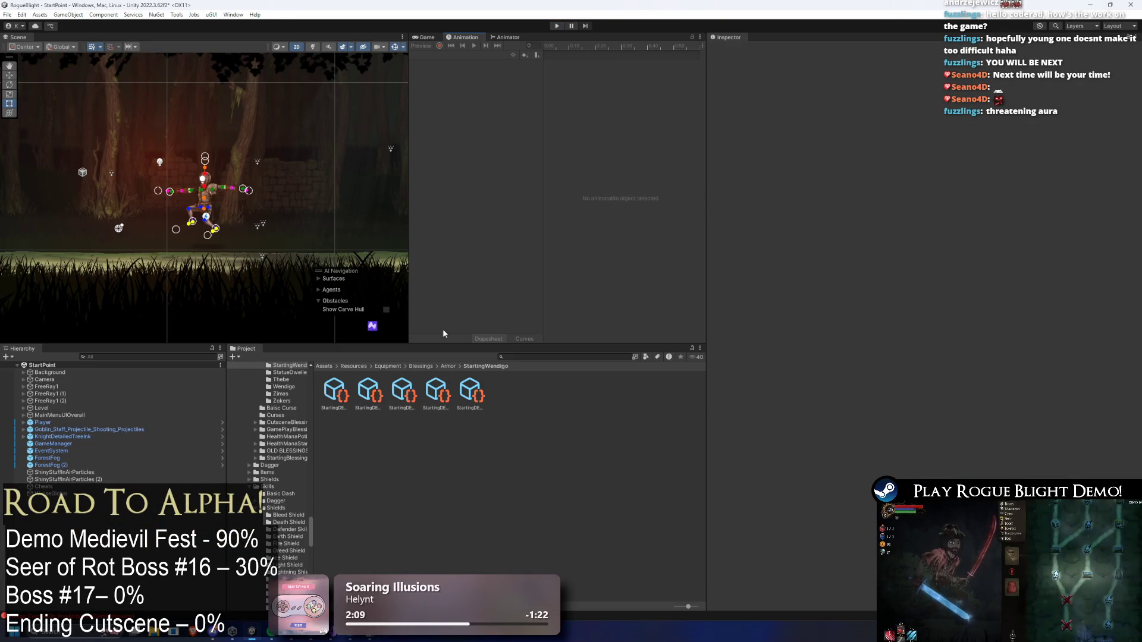
- Review the StartingDEX Hands, Body and Head blessings and open their DEXIncrease status effect
left_click(402, 392)
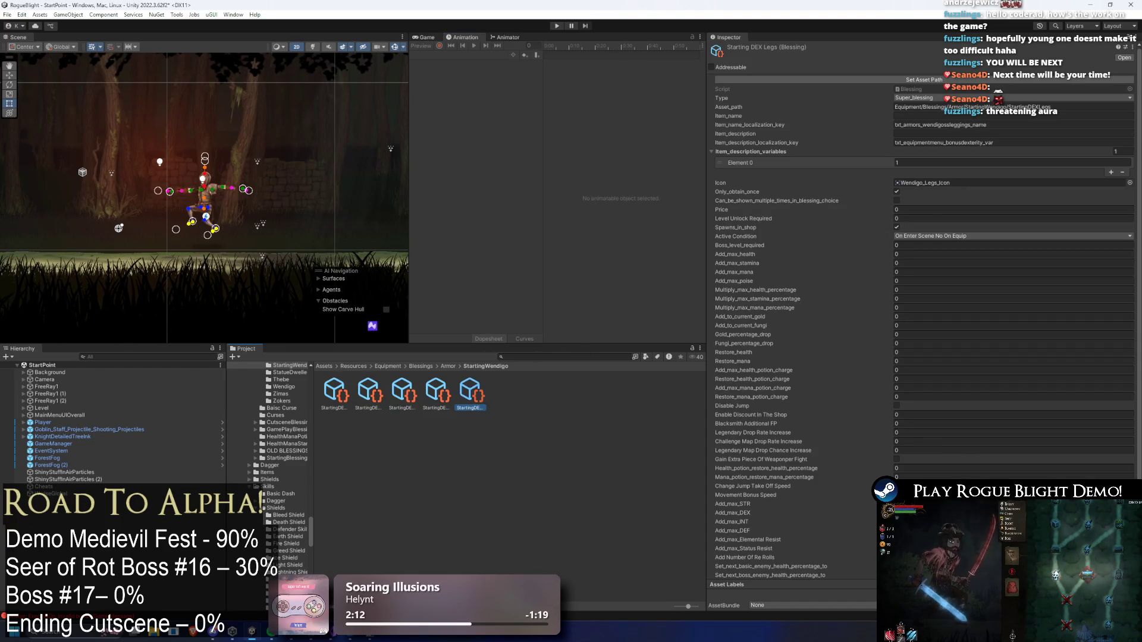
scroll(1064, 315, "down", 3)
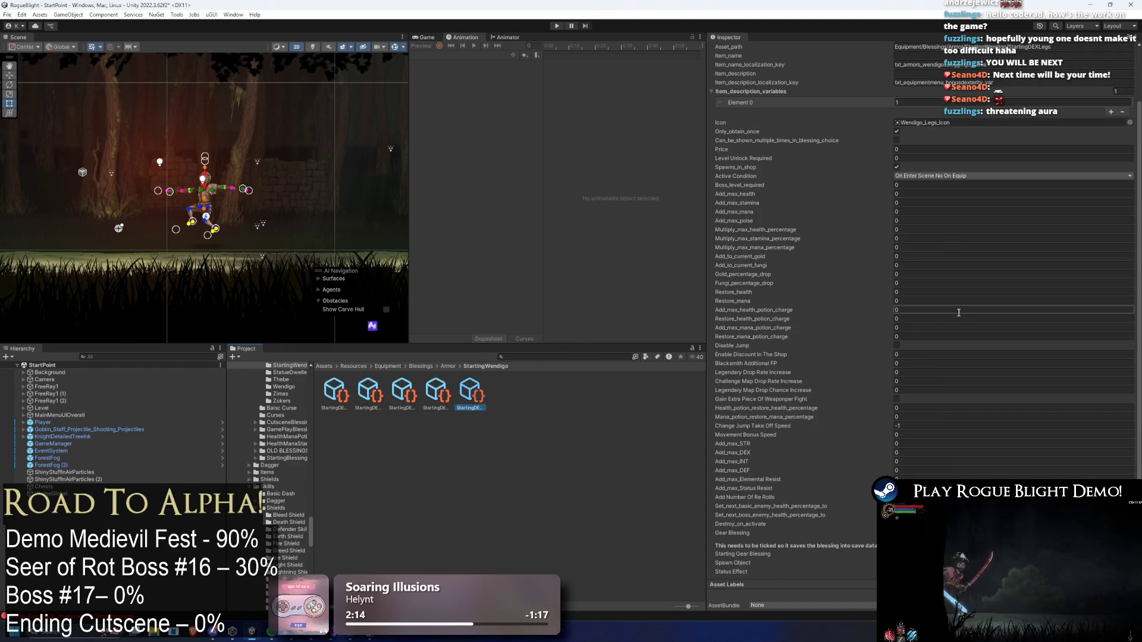
key("Left")
key("Left")
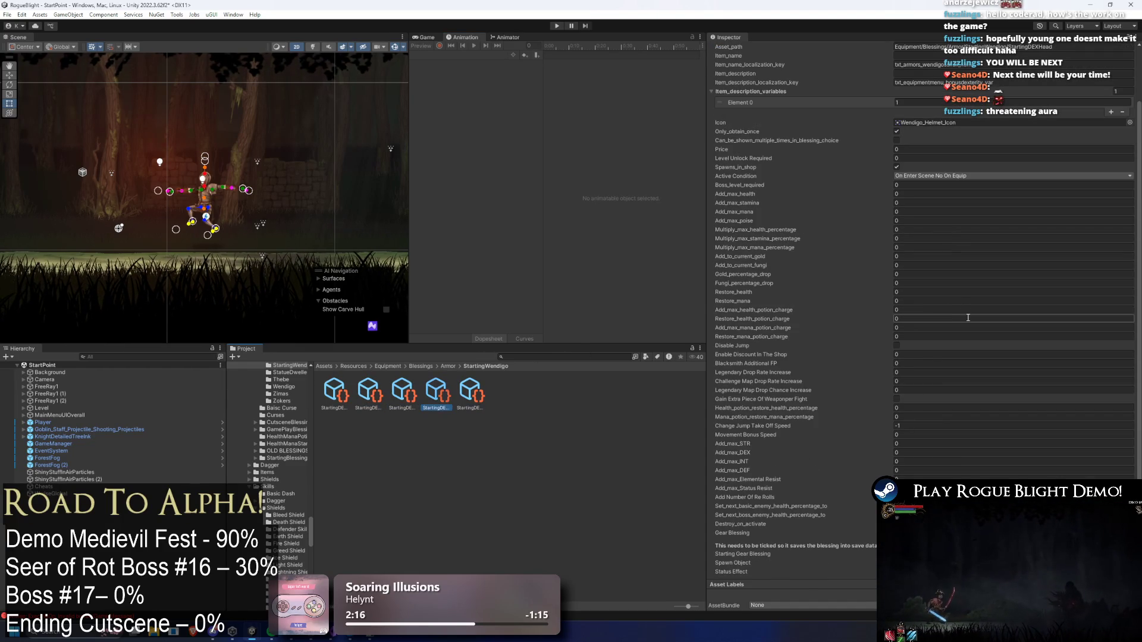
key("Right")
key("Right")
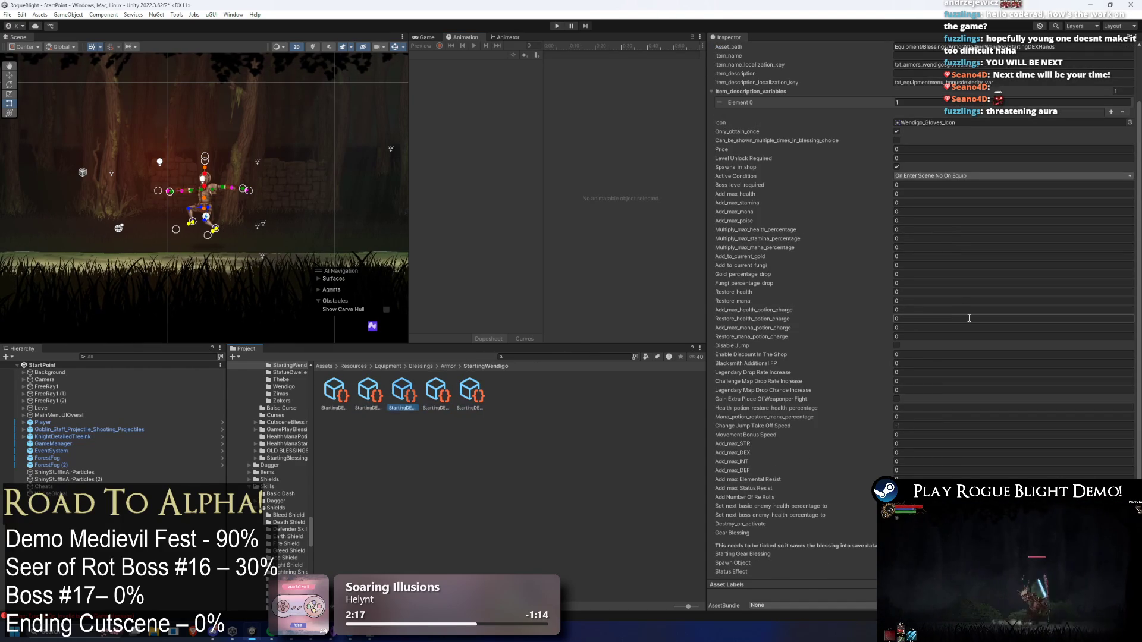
left_click(437, 393)
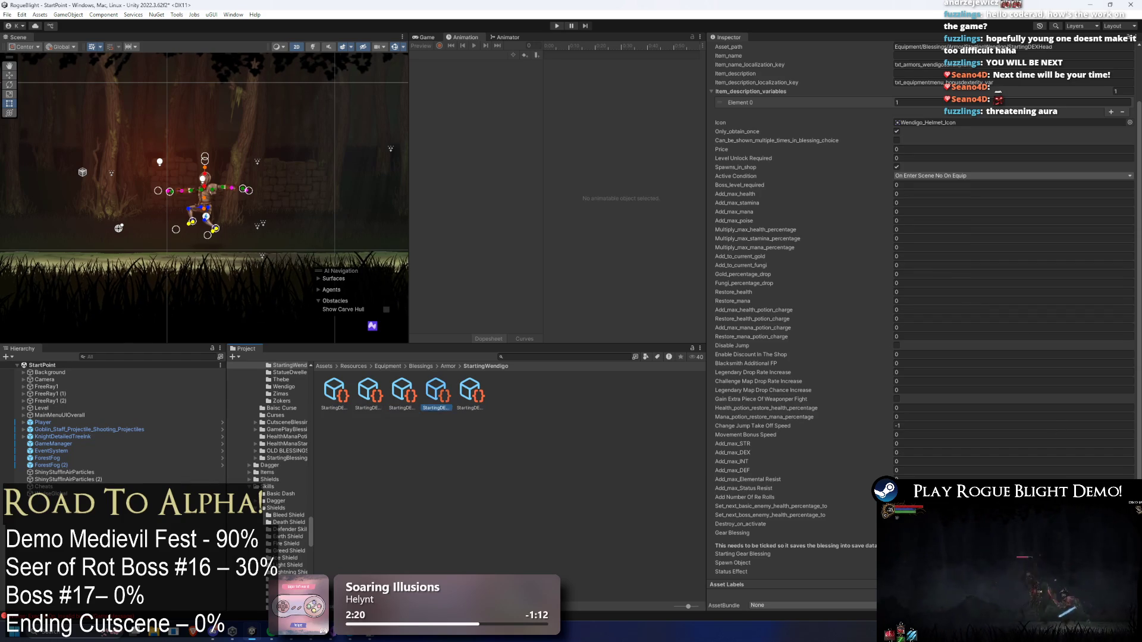
left_click(981, 572)
left_click(343, 406)
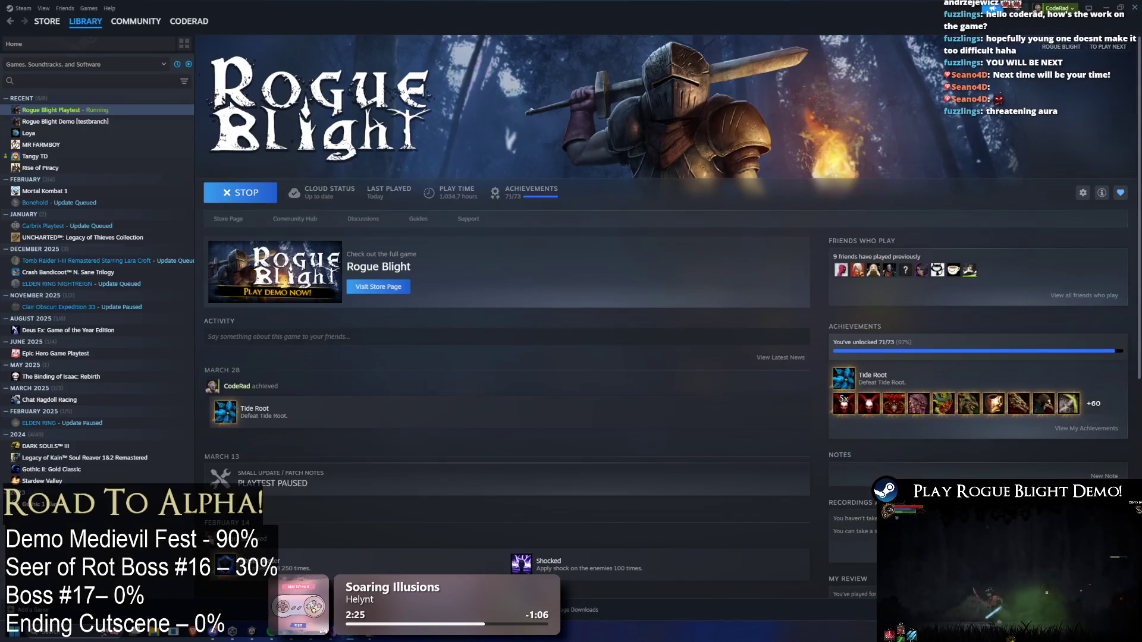
- Show the Rogue Blight Demo library page and briefly open its Properties
left_click(80, 121)
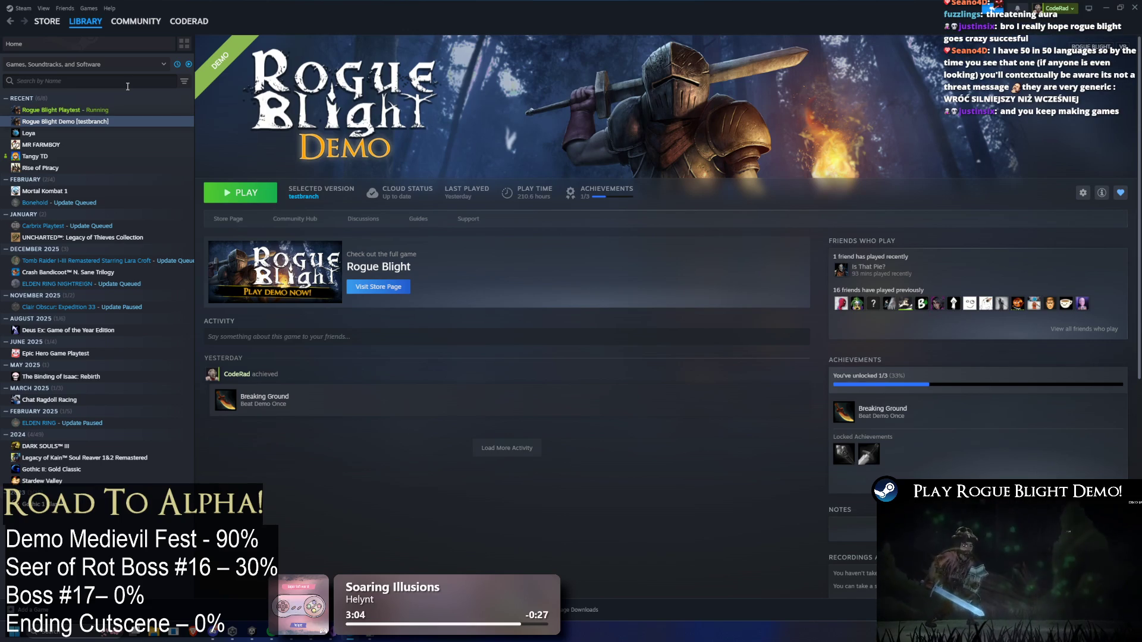
right_click(98, 122)
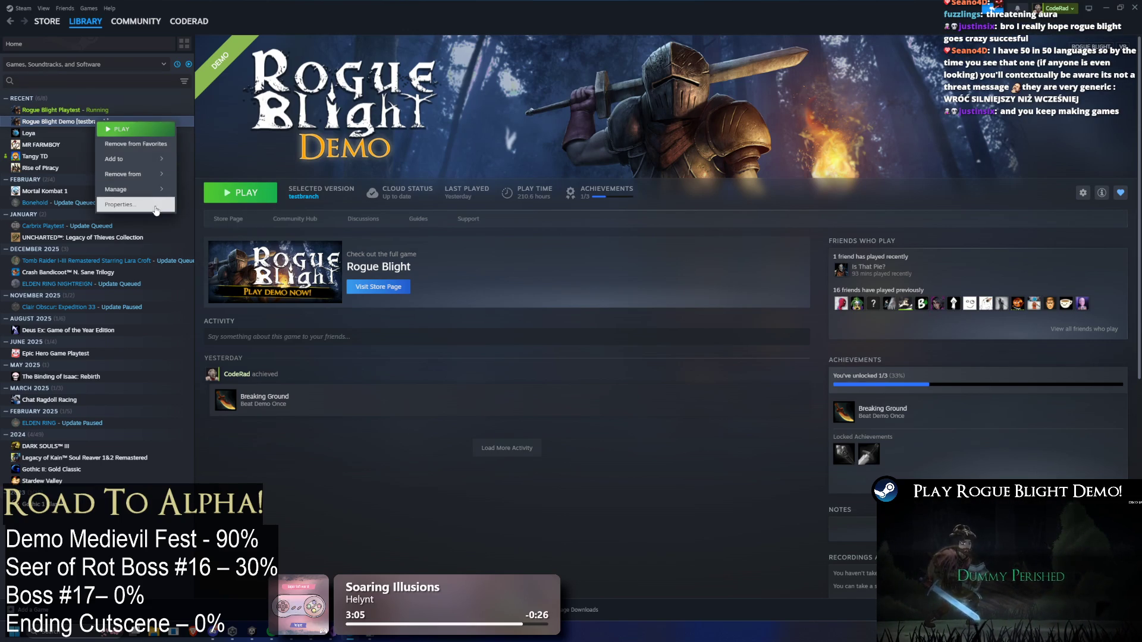
left_click(125, 204)
left_click(751, 184)
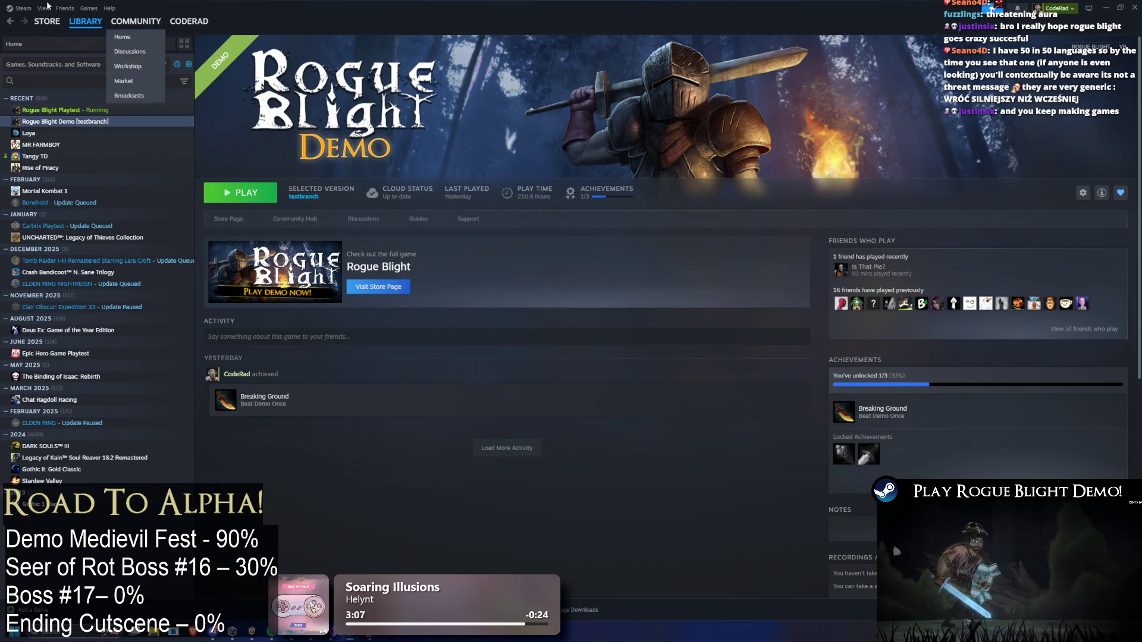
- Go to the Store front page and enter 'Rog' in the store search
left_click(47, 20)
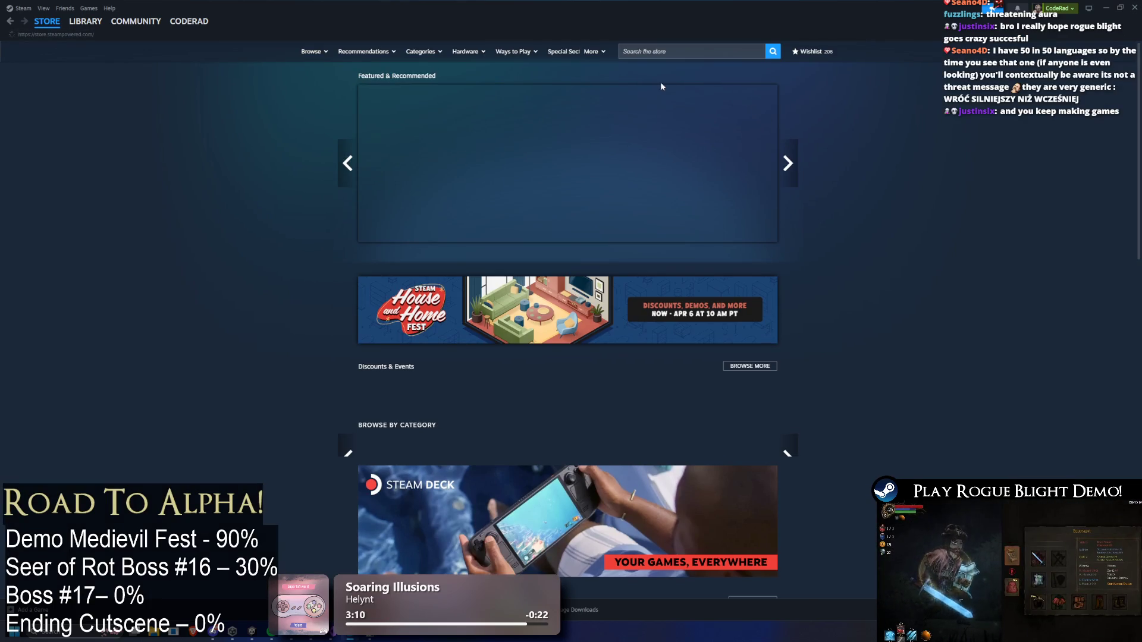
left_click(719, 55)
type("Rog")
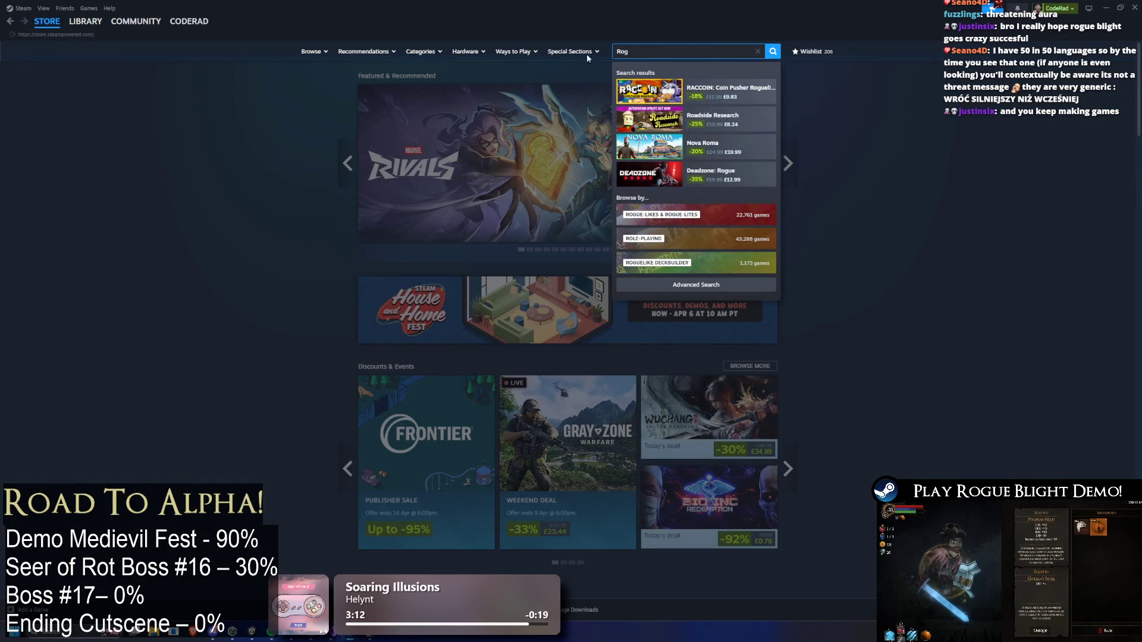
key("Escape")
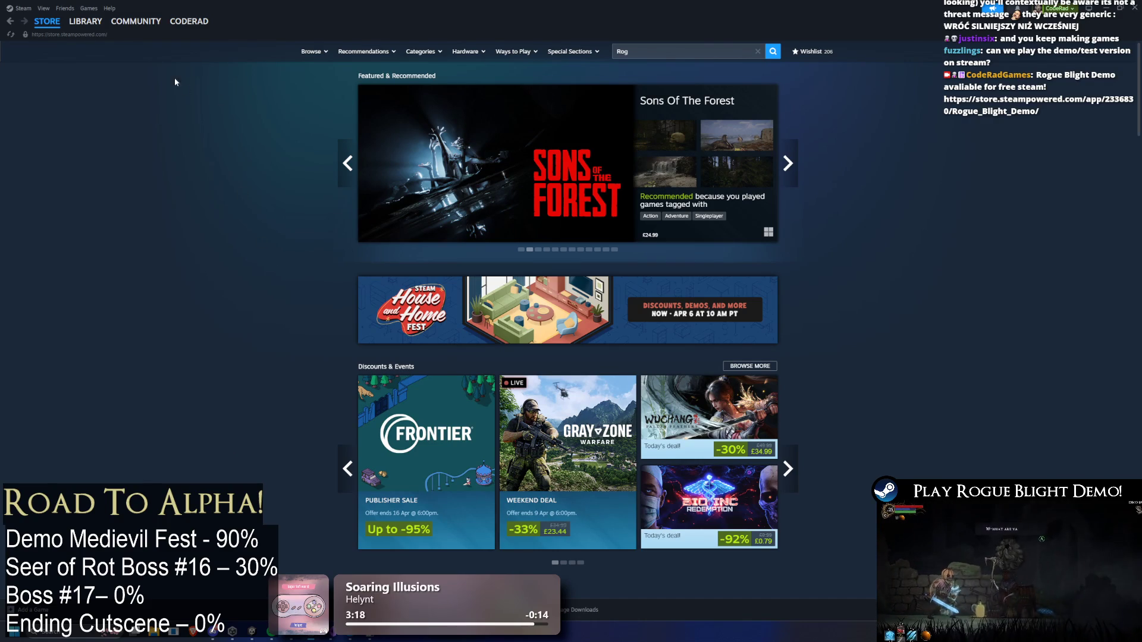
- Open Rogue Blight Demo's Game Versions & Betas properties and enter the private beta access code
left_click(89, 39)
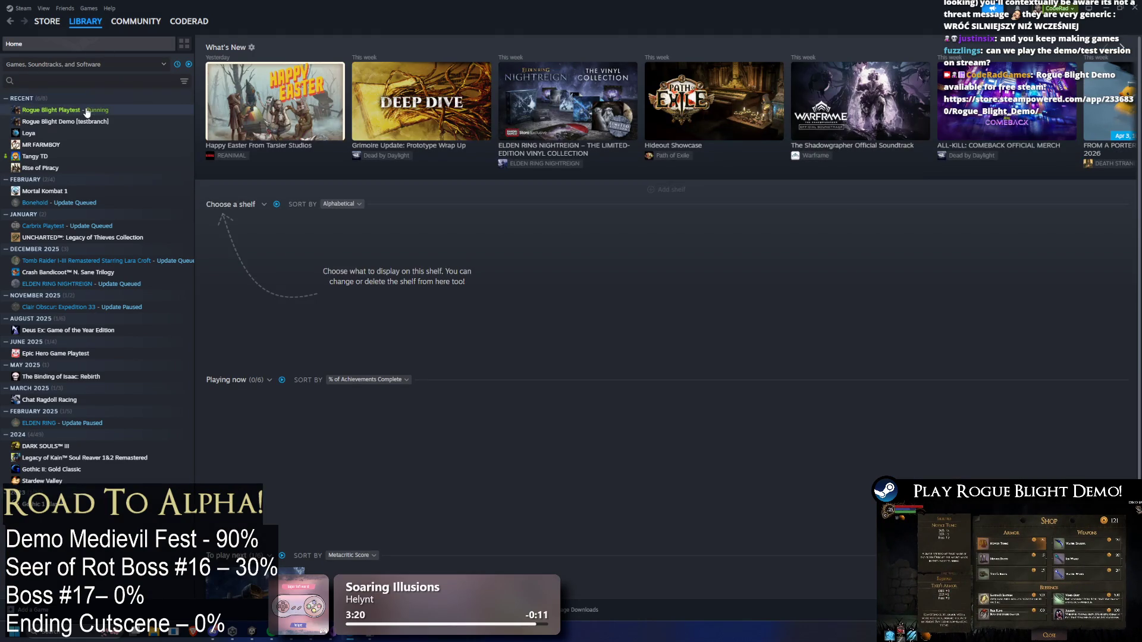
left_click(77, 110)
left_click(76, 122)
right_click(76, 123)
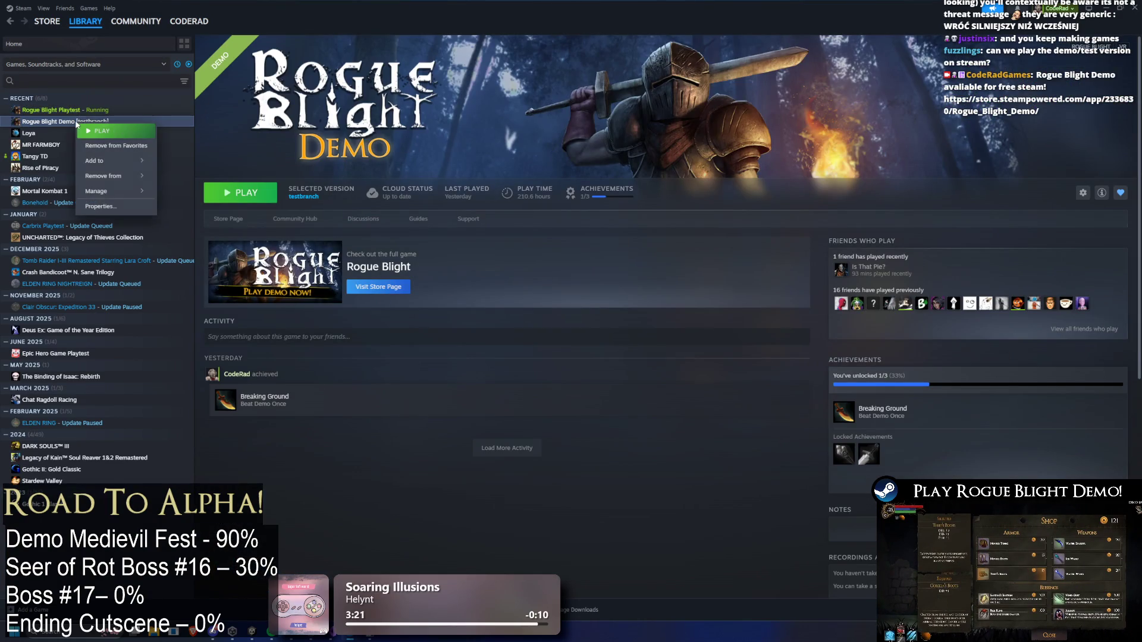
left_click(124, 208)
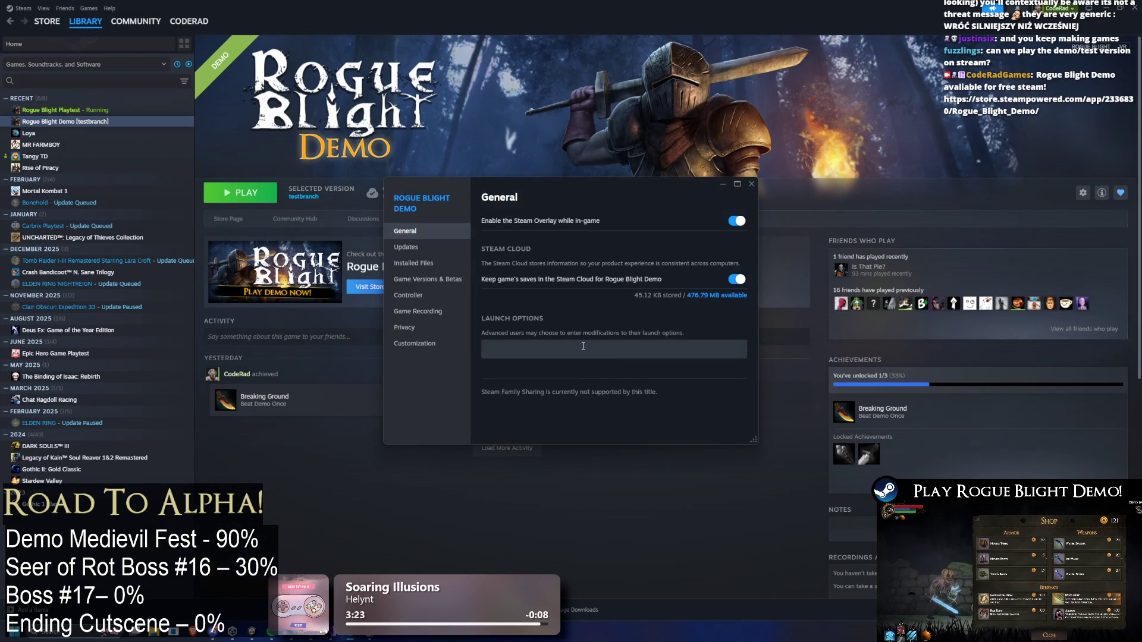
left_click(431, 286)
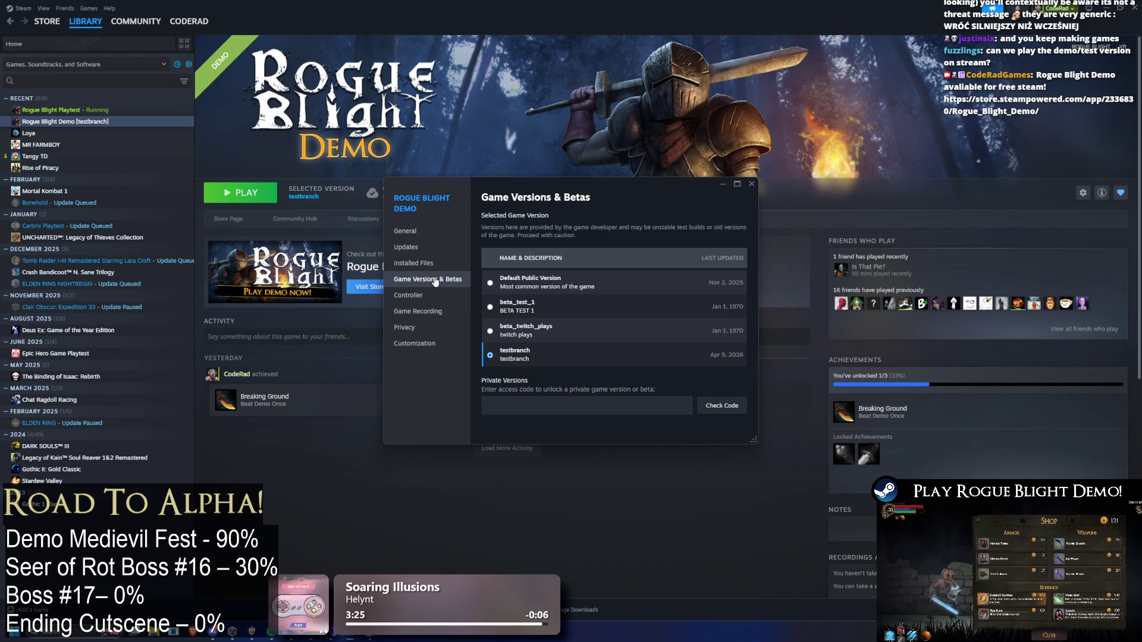
left_click(535, 404)
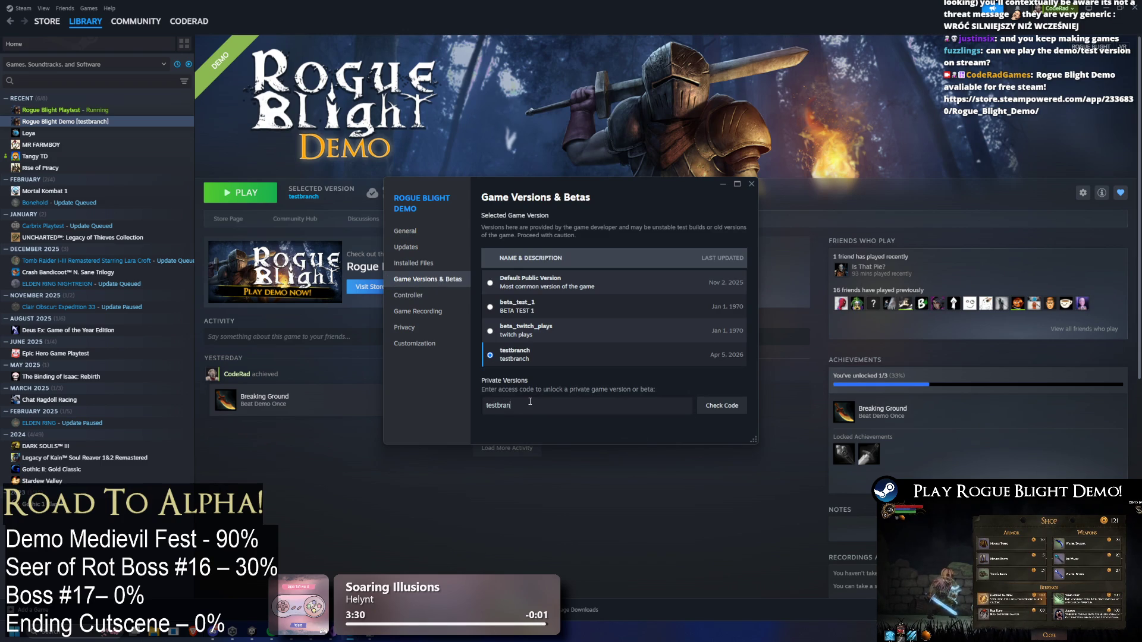
key("ctrl+a")
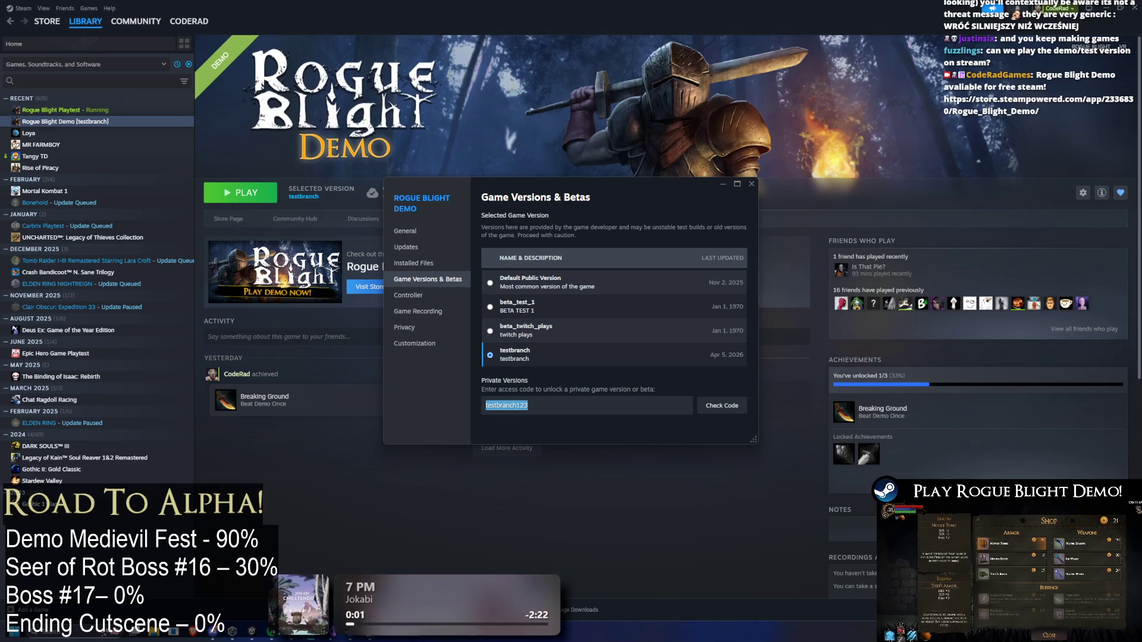
- Submit the private access code to unlock the Rogue Blight Demo testbranch beta
left_click(733, 407)
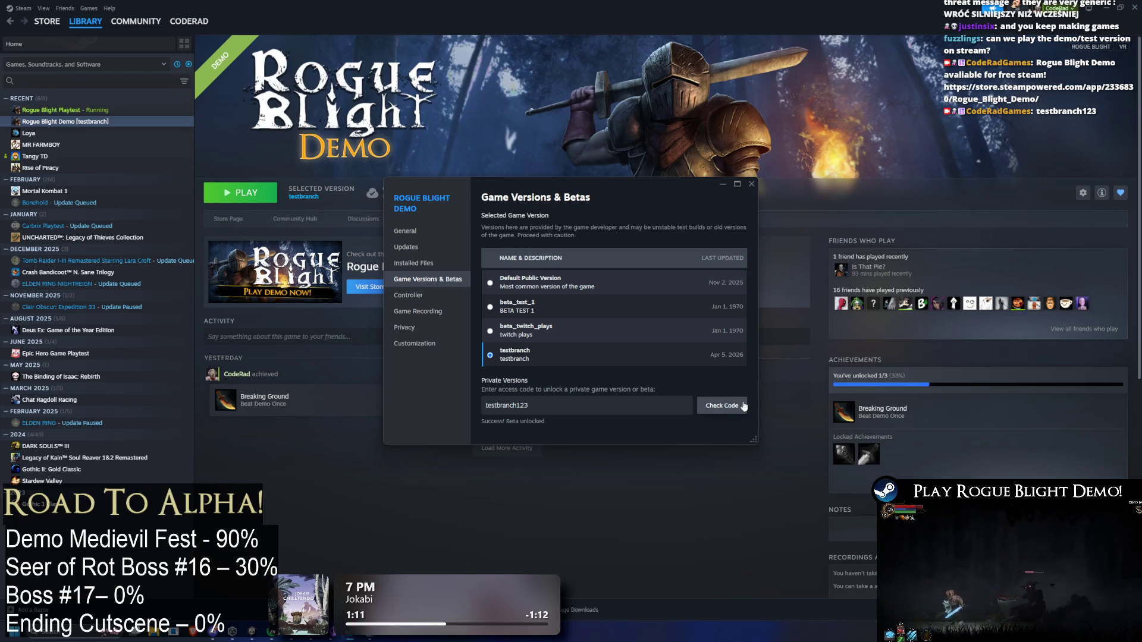
left_click_drag(583, 395, 371, 397)
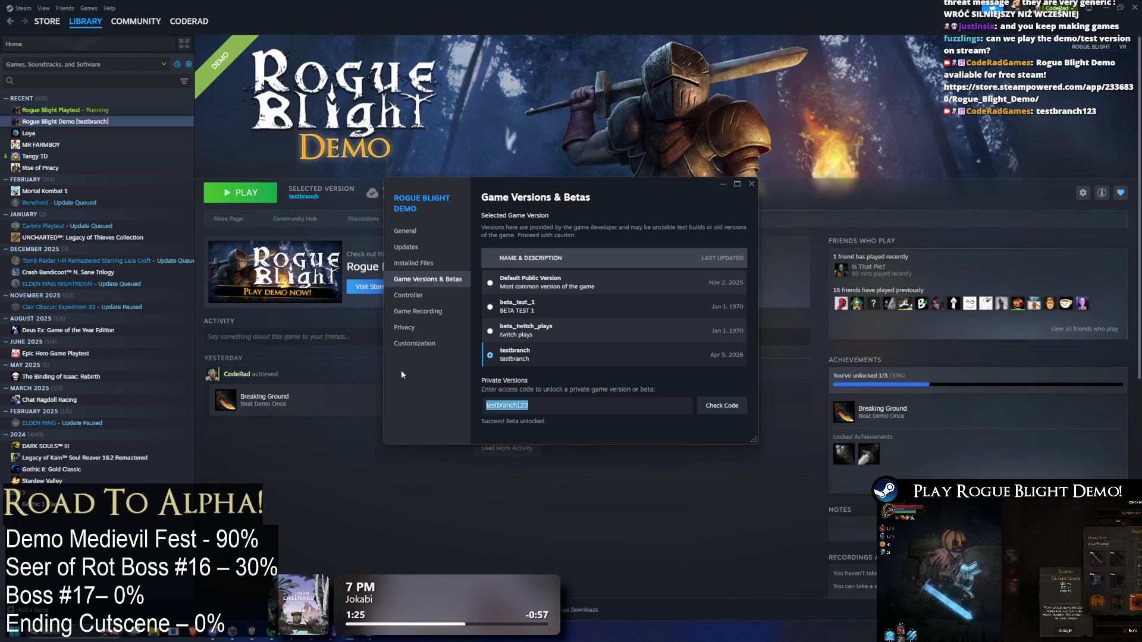
left_click(722, 407)
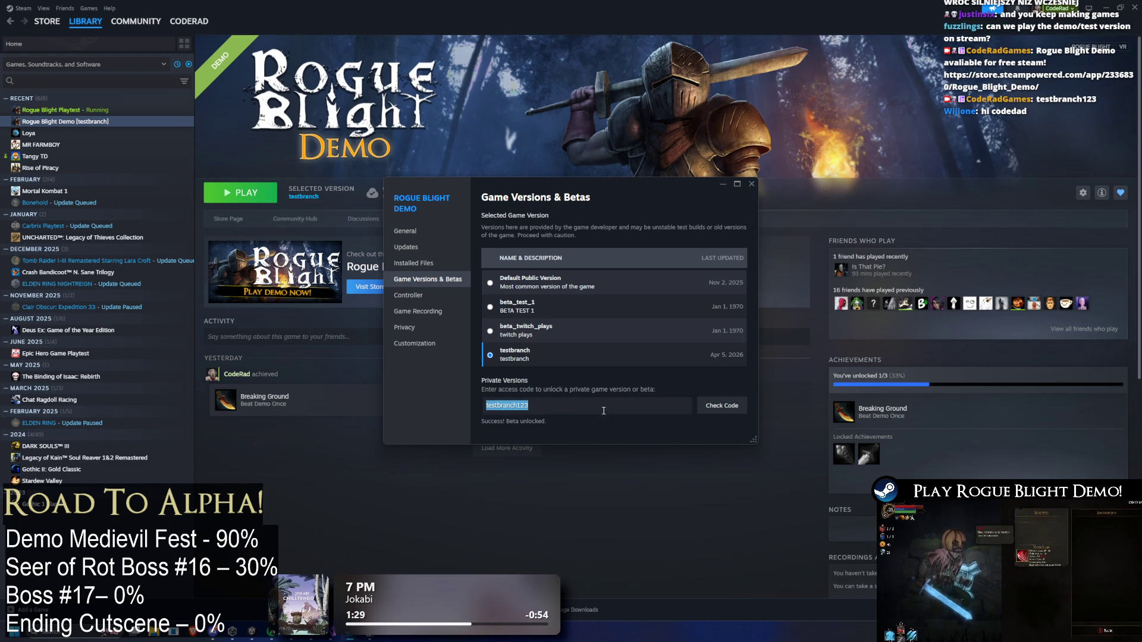
left_click(732, 409)
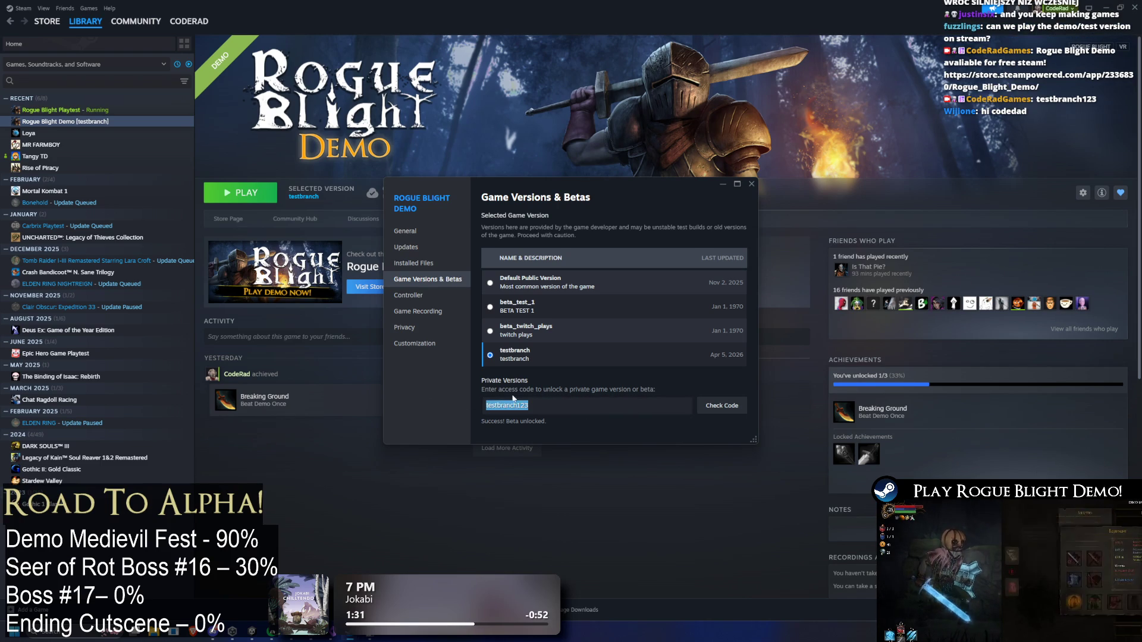
left_click(731, 410)
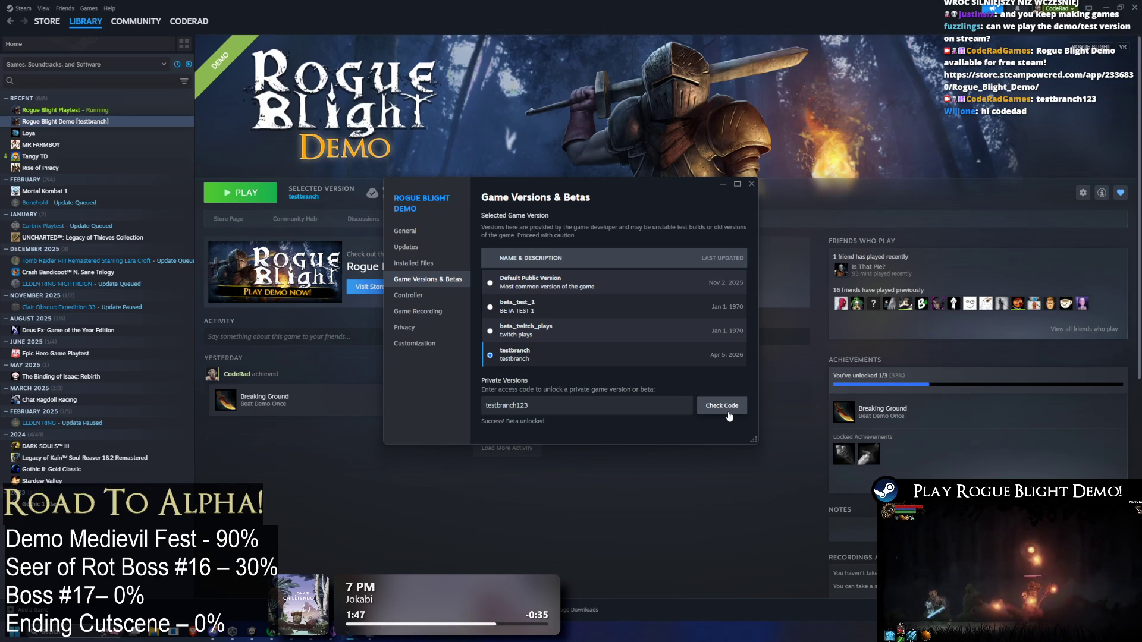
right_click(723, 417)
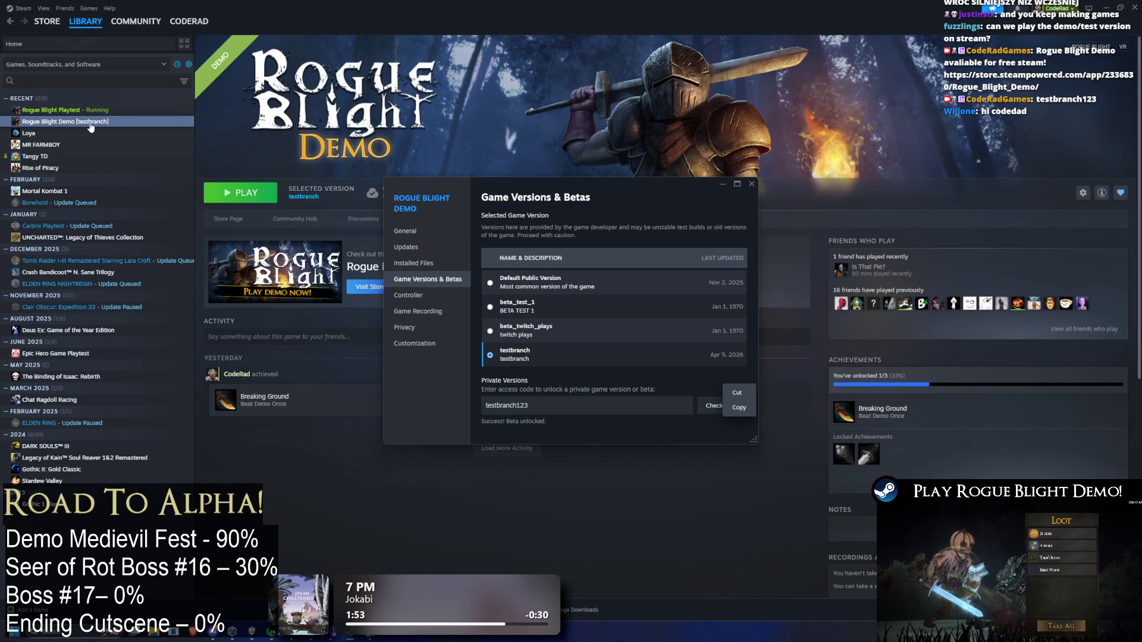
left_click(553, 404)
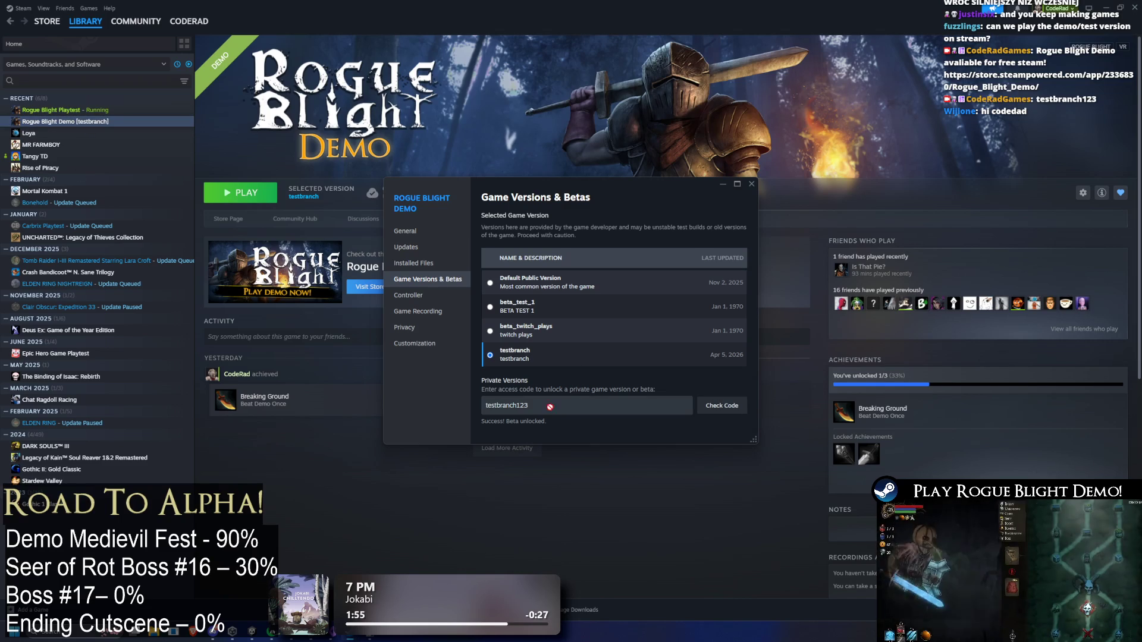
double_click(546, 405)
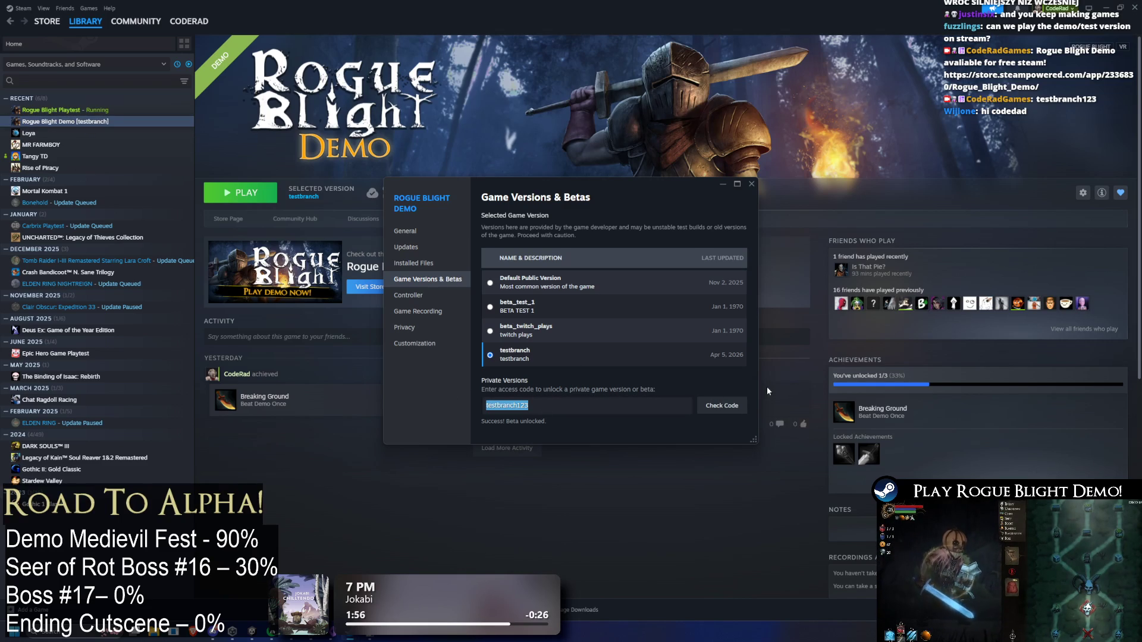
left_click(624, 405)
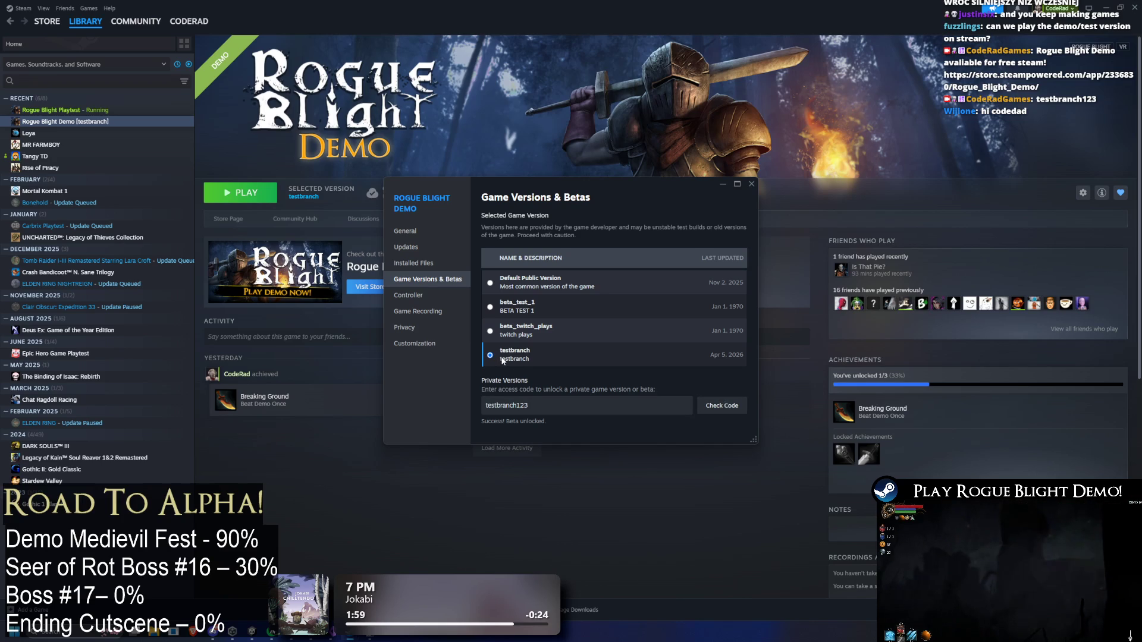
left_click_drag(595, 185, 452, 101)
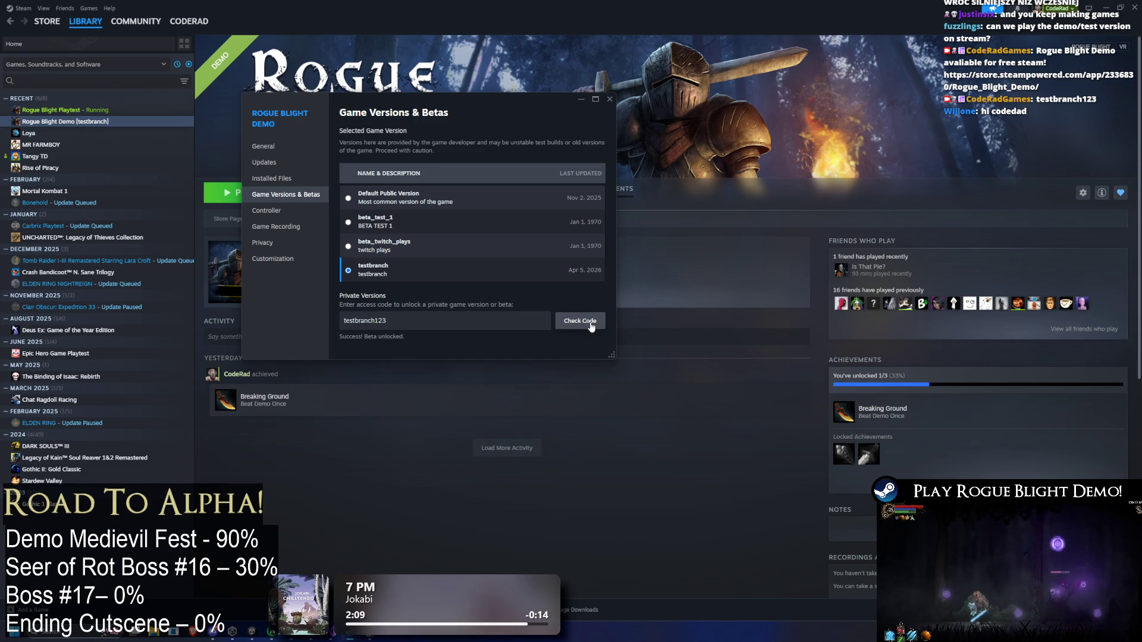
- Close Game Versions & Betas and minimize Steam to show Unity's DEX Increase effect
left_click(609, 99)
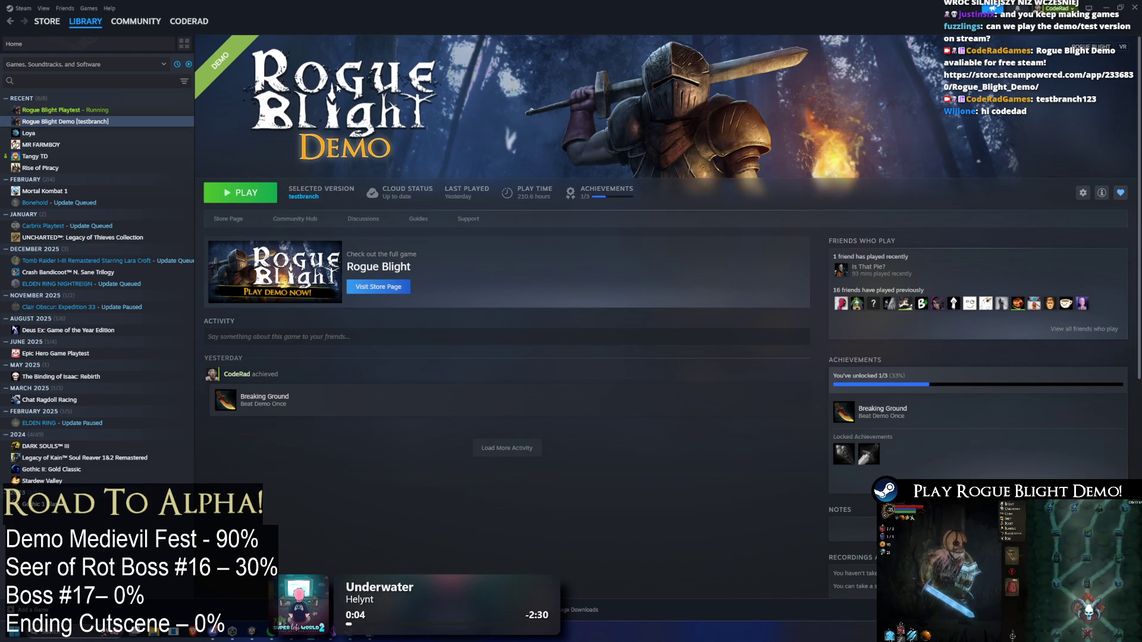
right_click(288, 111)
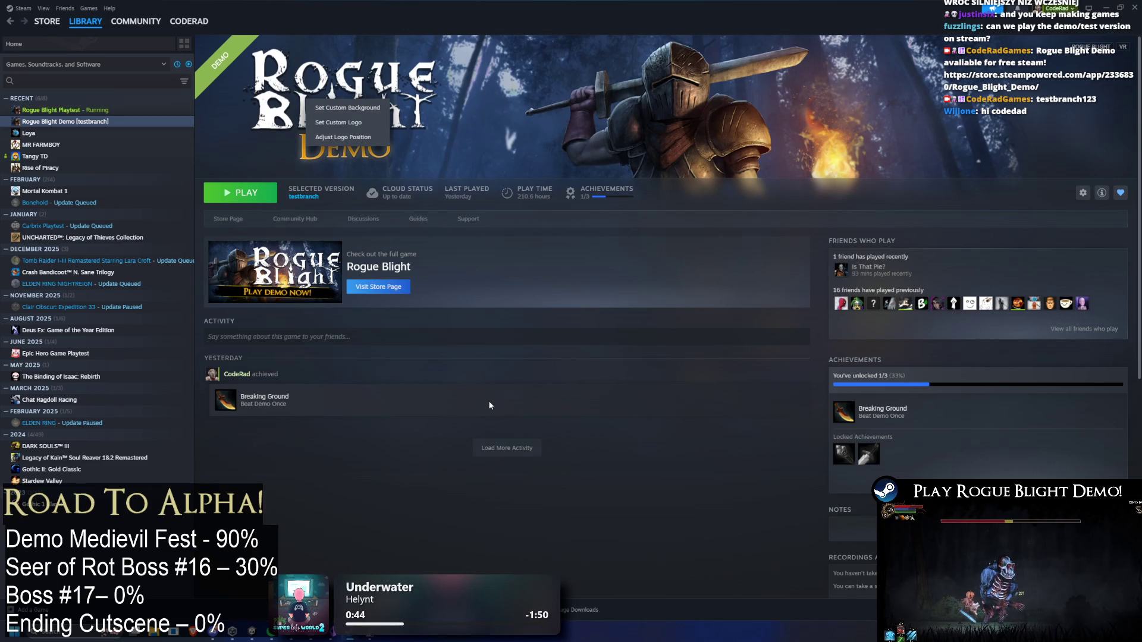
mouse_move(773, 9)
left_mouse_down()
mouse_move(786, 42)
mouse_move(749, 5)
left_mouse_up()
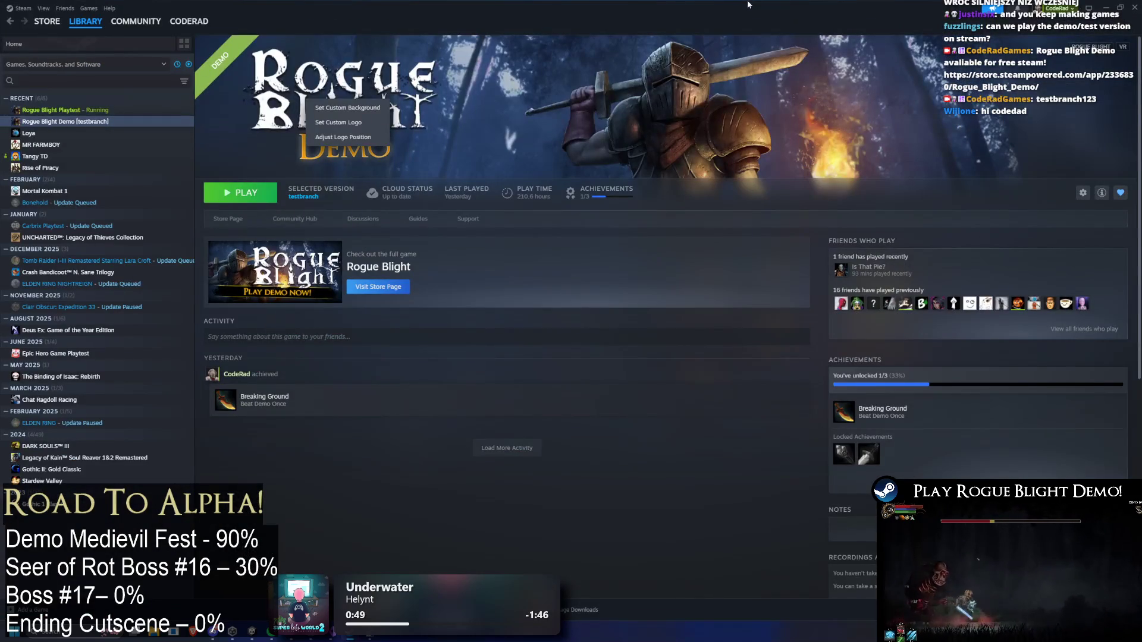
left_click(1104, 9)
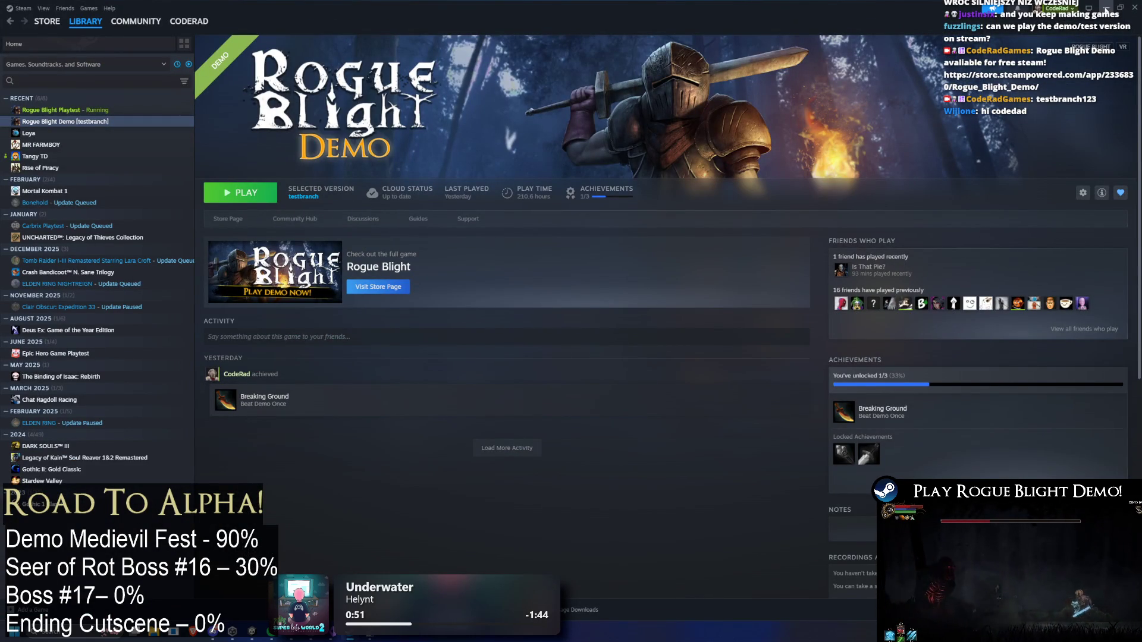
left_click(1105, 9)
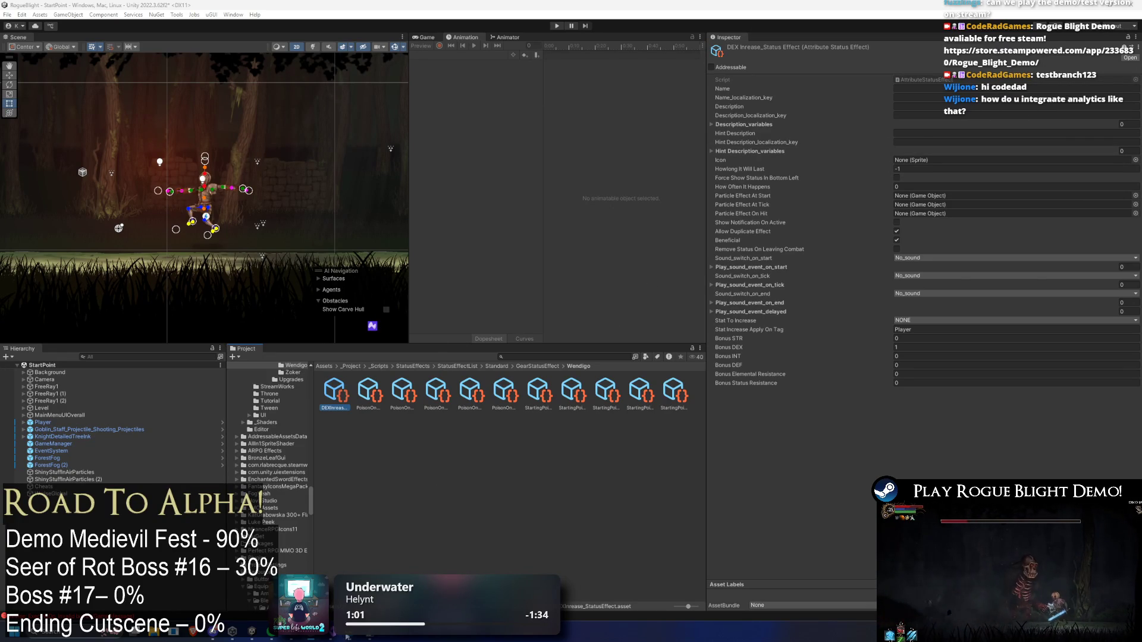
- Enter Unity play mode from the toolbar and let the domain reload finish
mouse_move(336, 635)
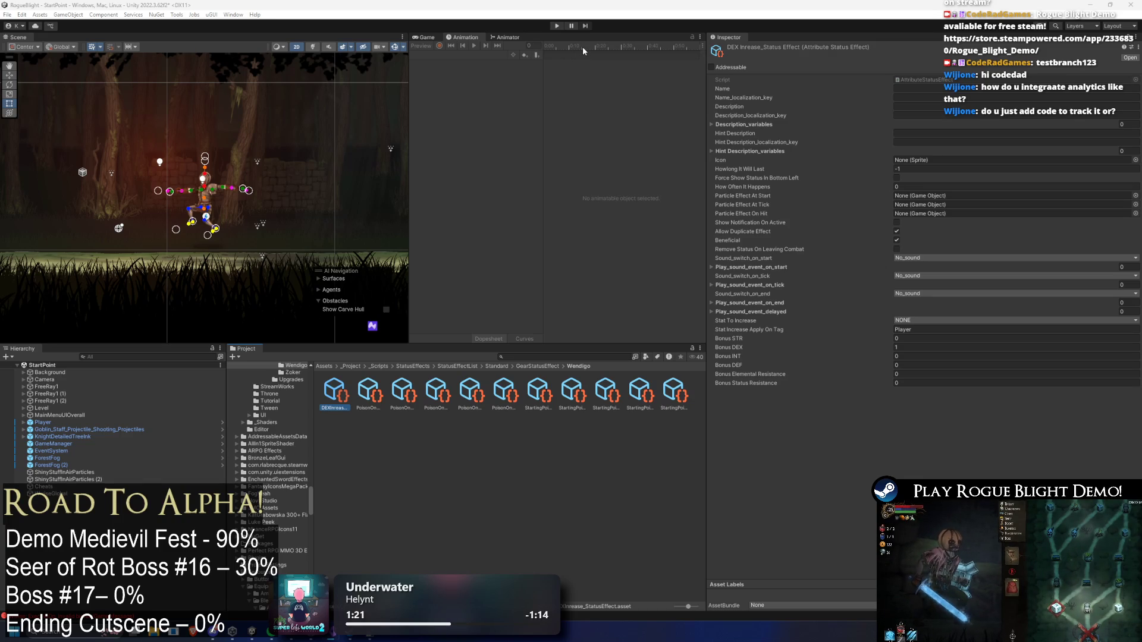
left_click(557, 25)
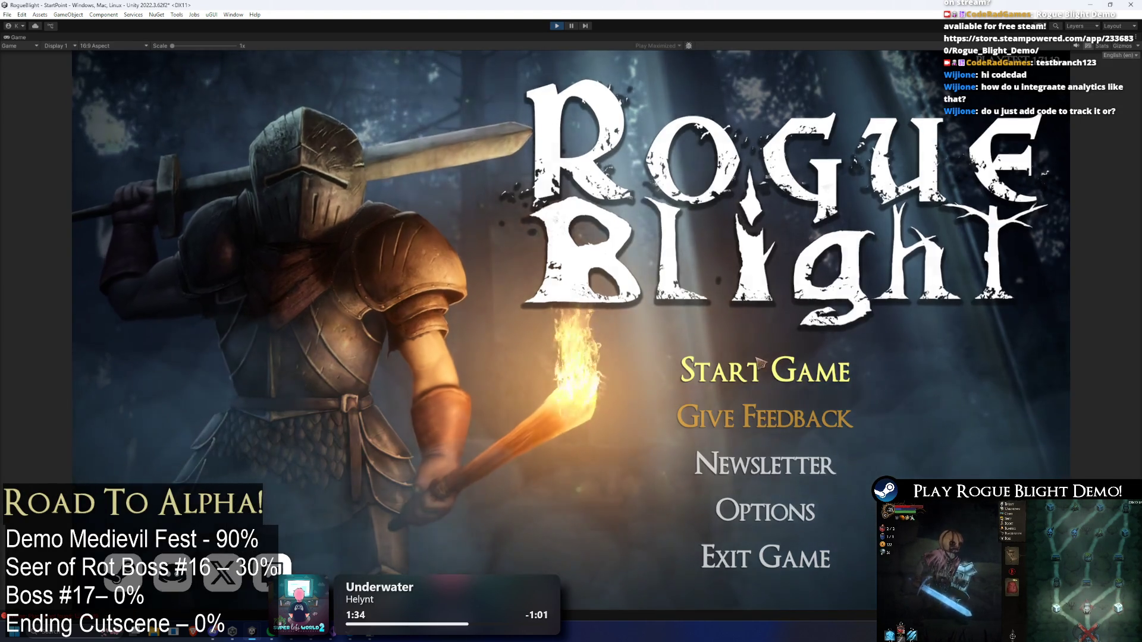
- Start the game, visit the General Upgrades NPC, then begin a map from the map NPC
left_click(767, 362)
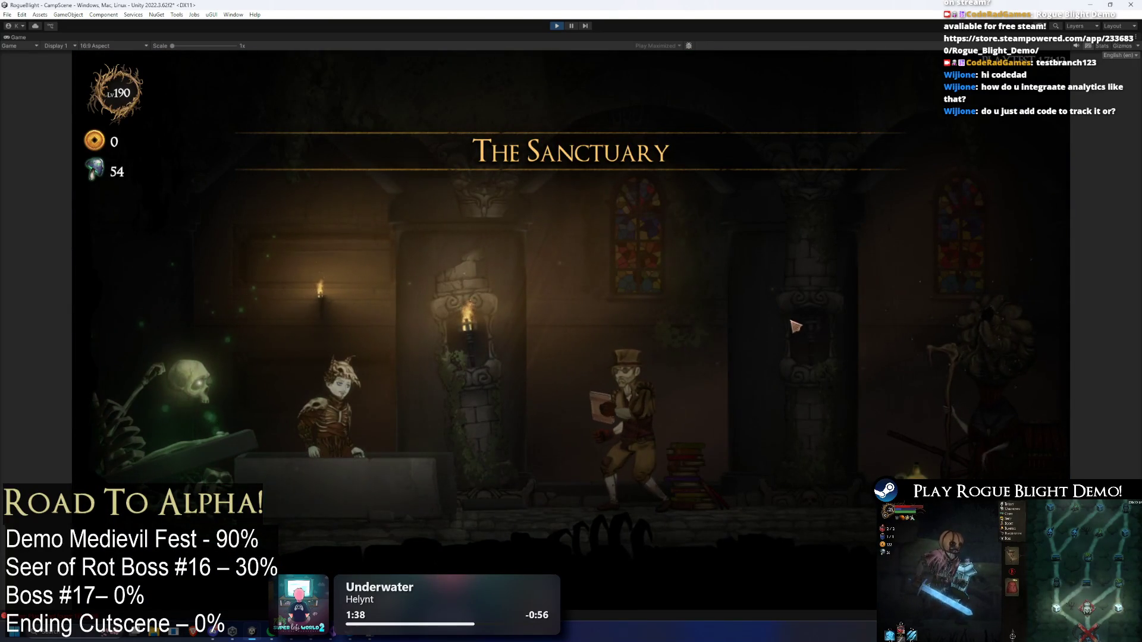
key("d")
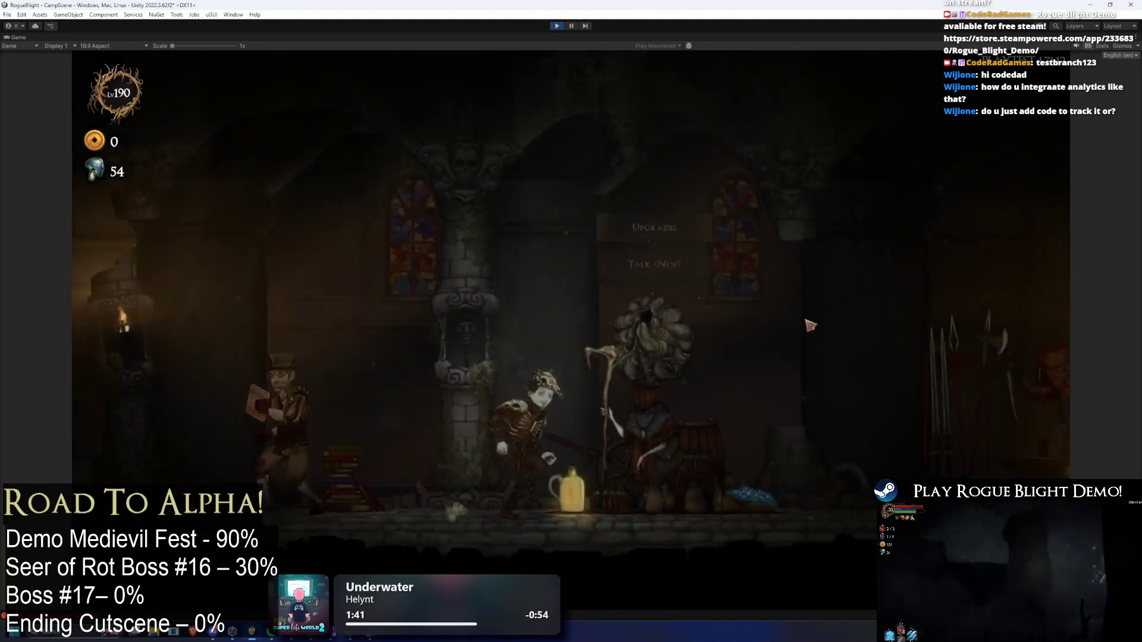
key("e")
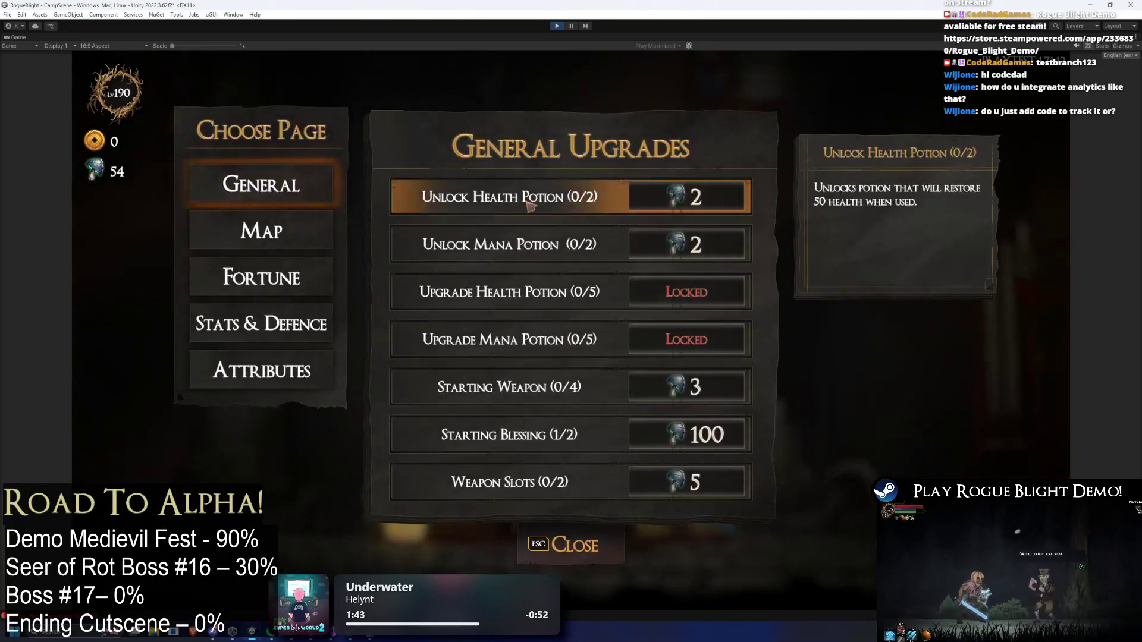
left_click(527, 528)
key("d")
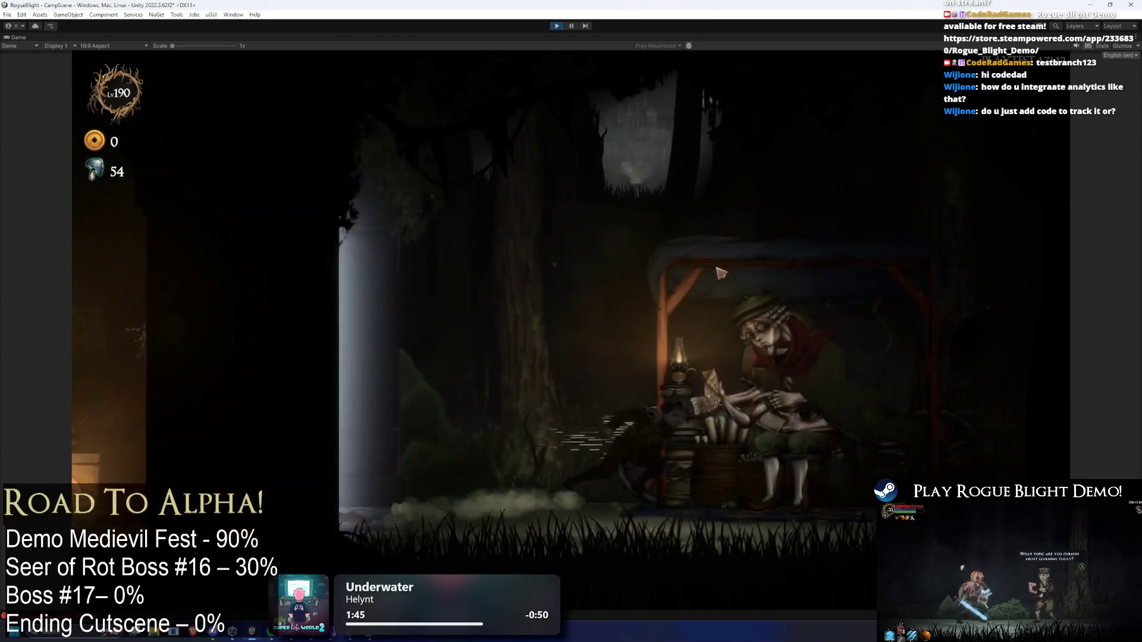
key("e")
key("e")
key("e")
left_click(697, 313)
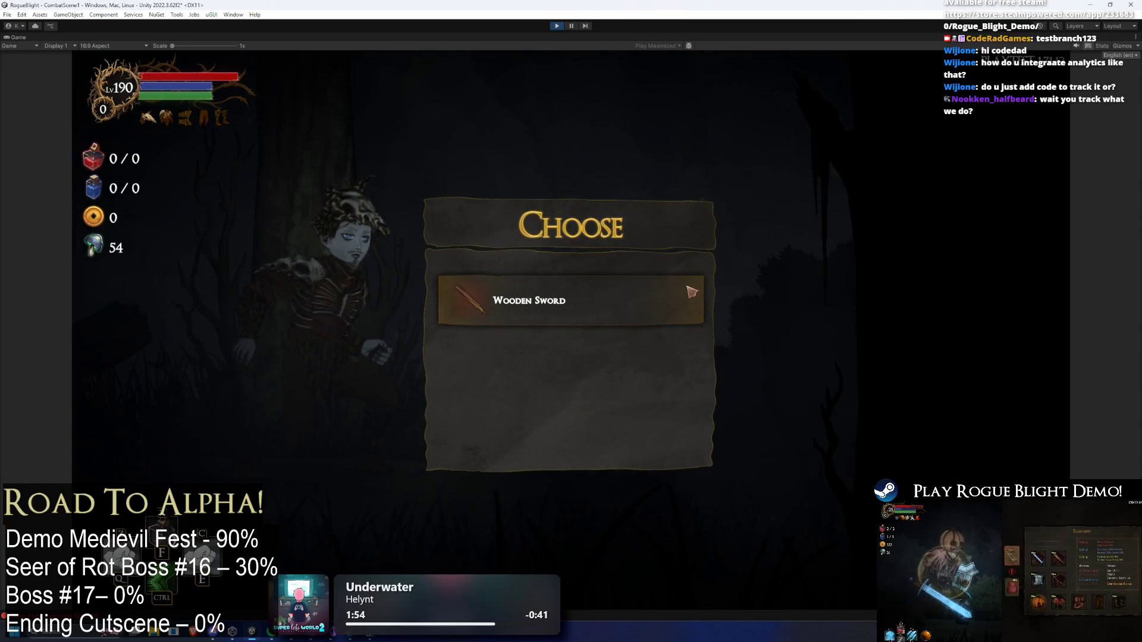
- Pick the Wooden Sword and Sack of gold, check equipment, then save and quit
left_click(690, 293)
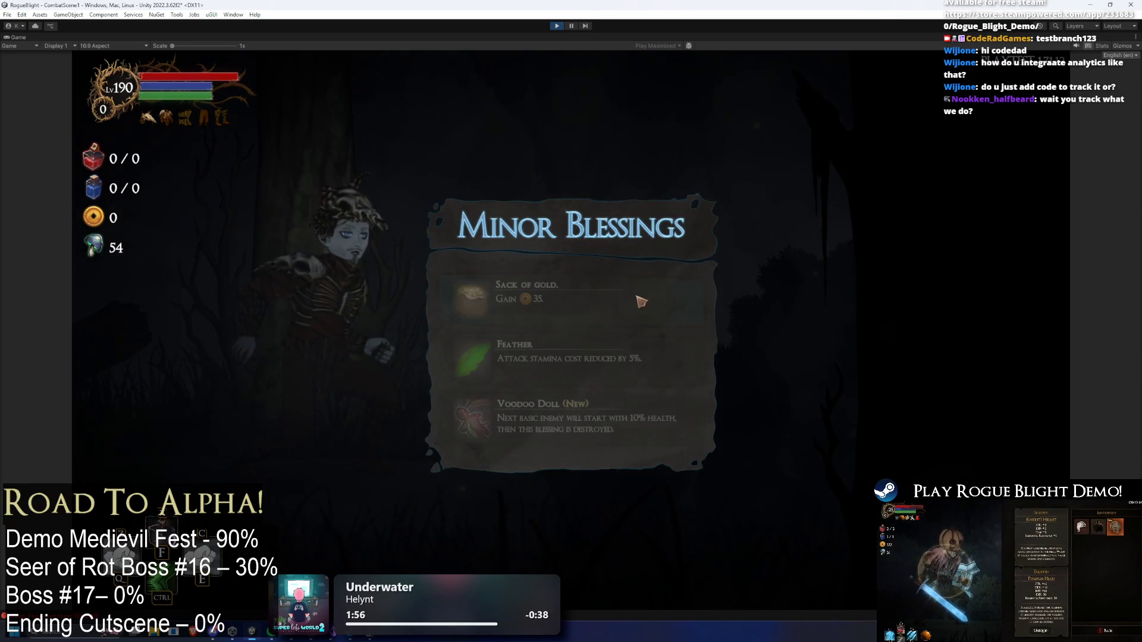
left_click(594, 295)
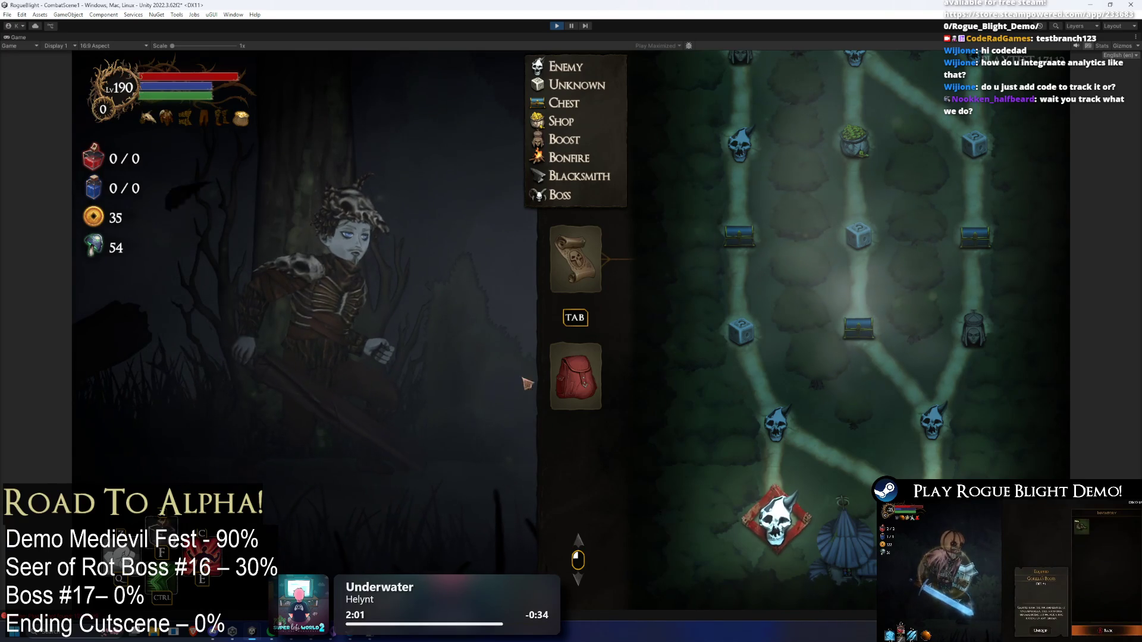
left_click(575, 377)
left_click(674, 350)
key("Escape")
key("Escape")
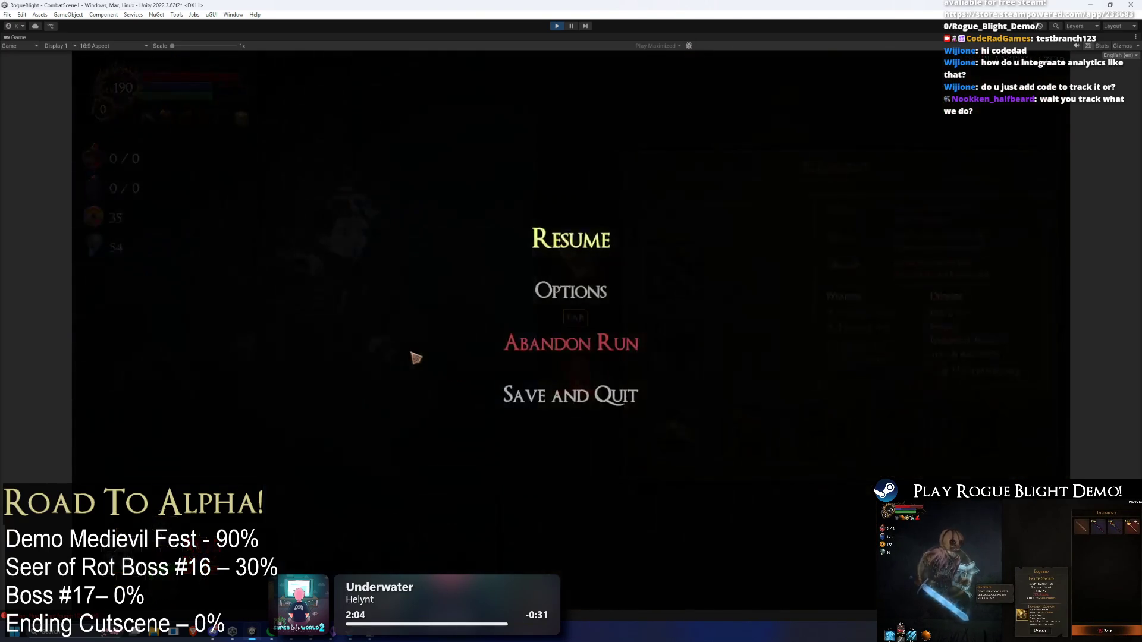
left_click(602, 386)
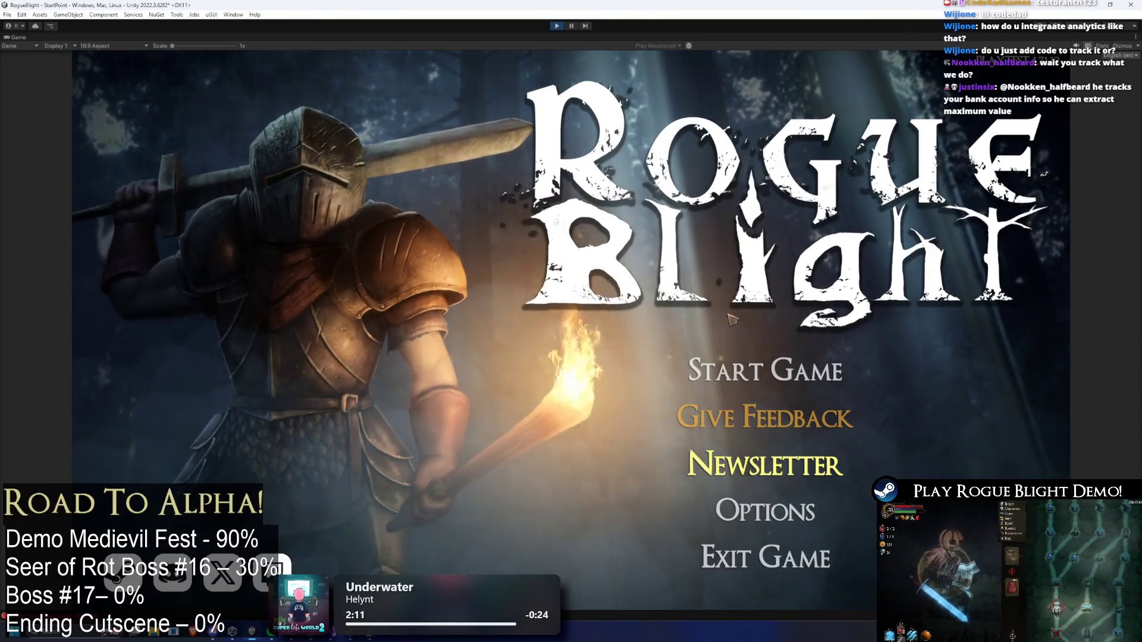
- Load the saved slot, confirm DEX 18 in the Equipment panel, and stop play mode
left_click(770, 360)
left_click(746, 294)
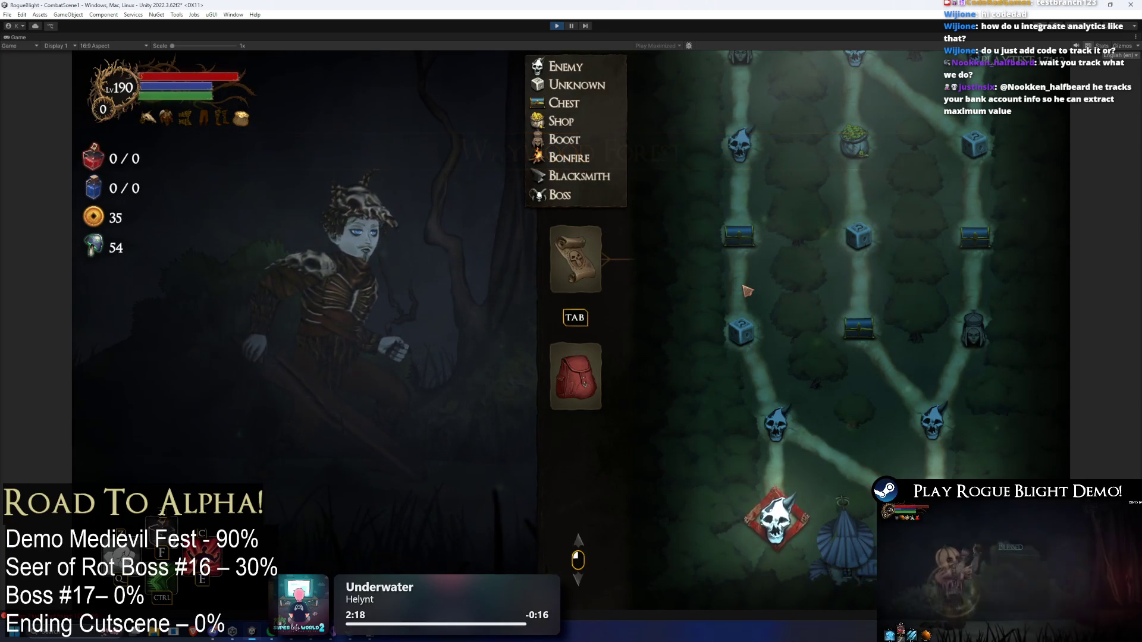
left_click(604, 355)
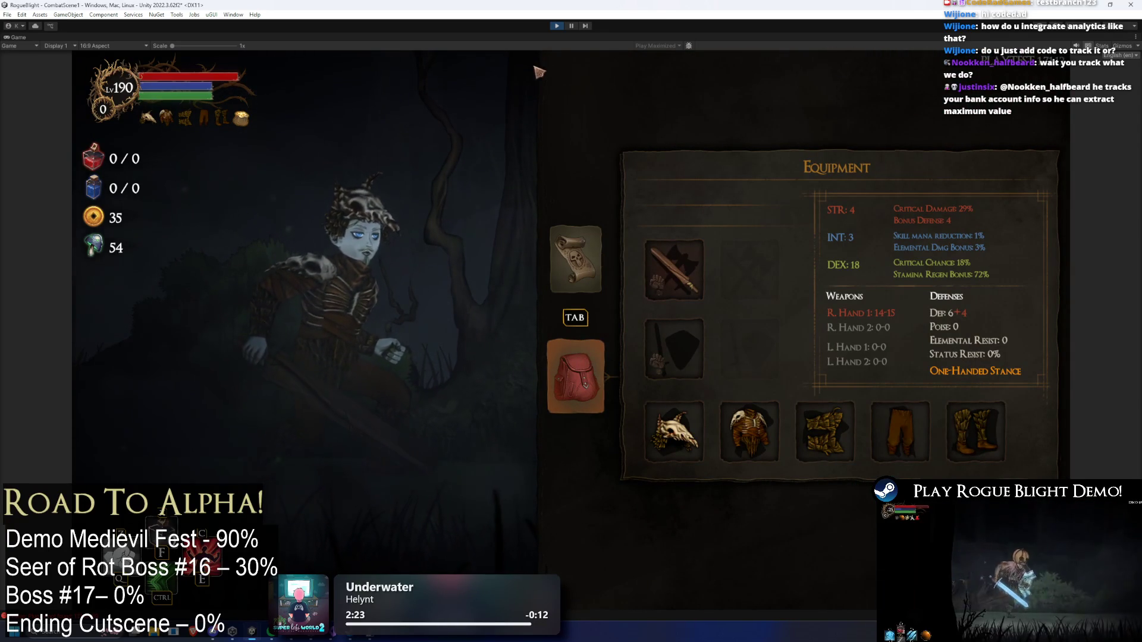
left_click(557, 26)
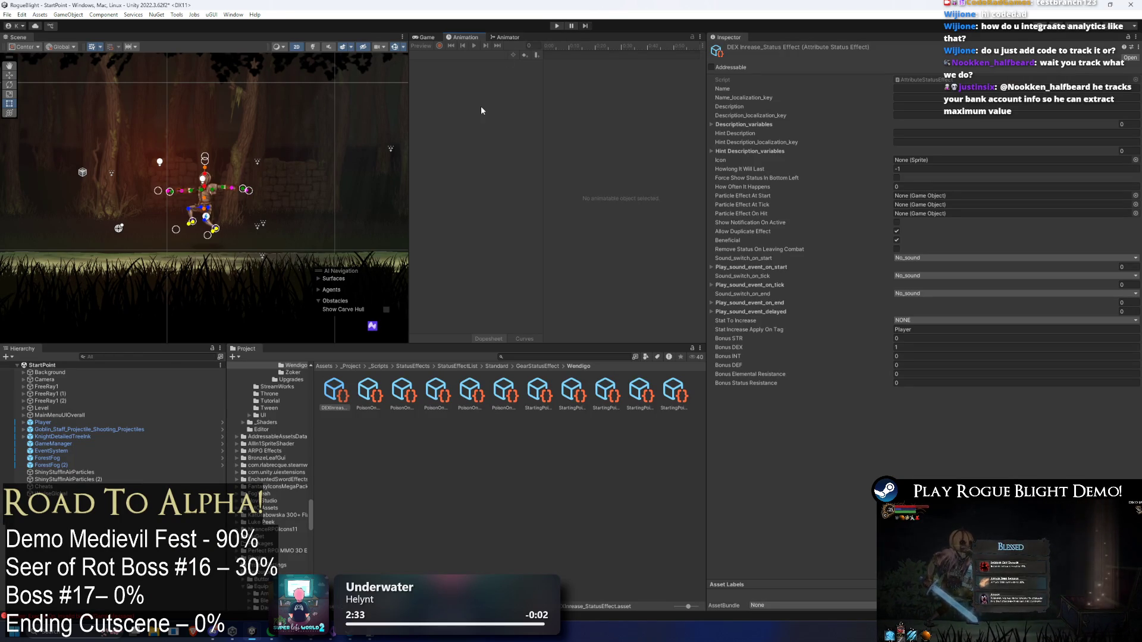
left_click(584, 357)
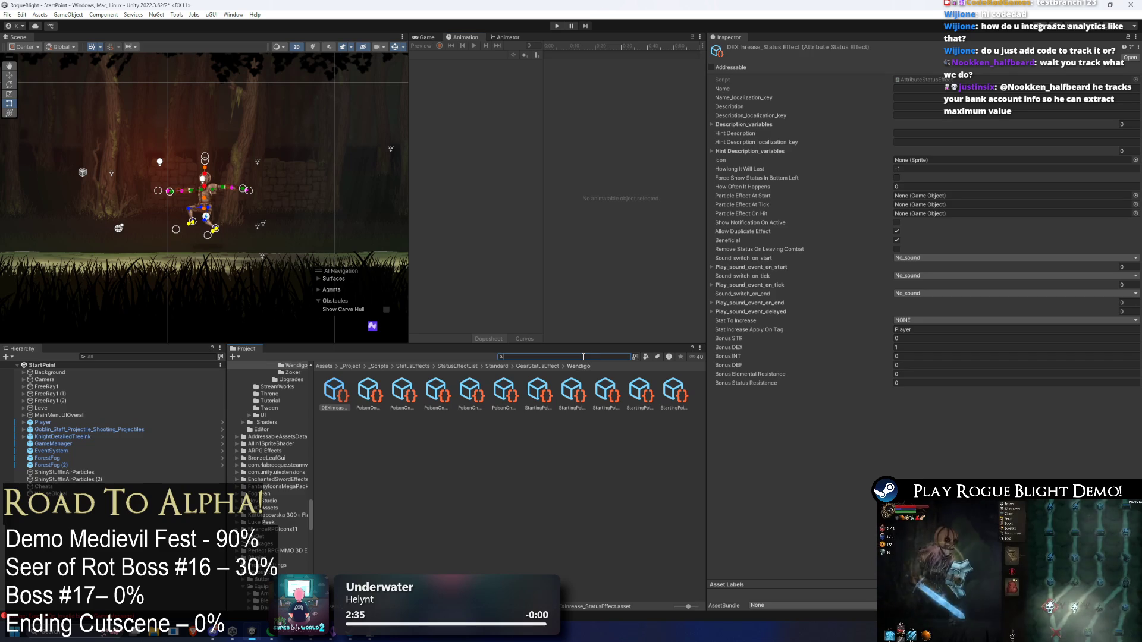
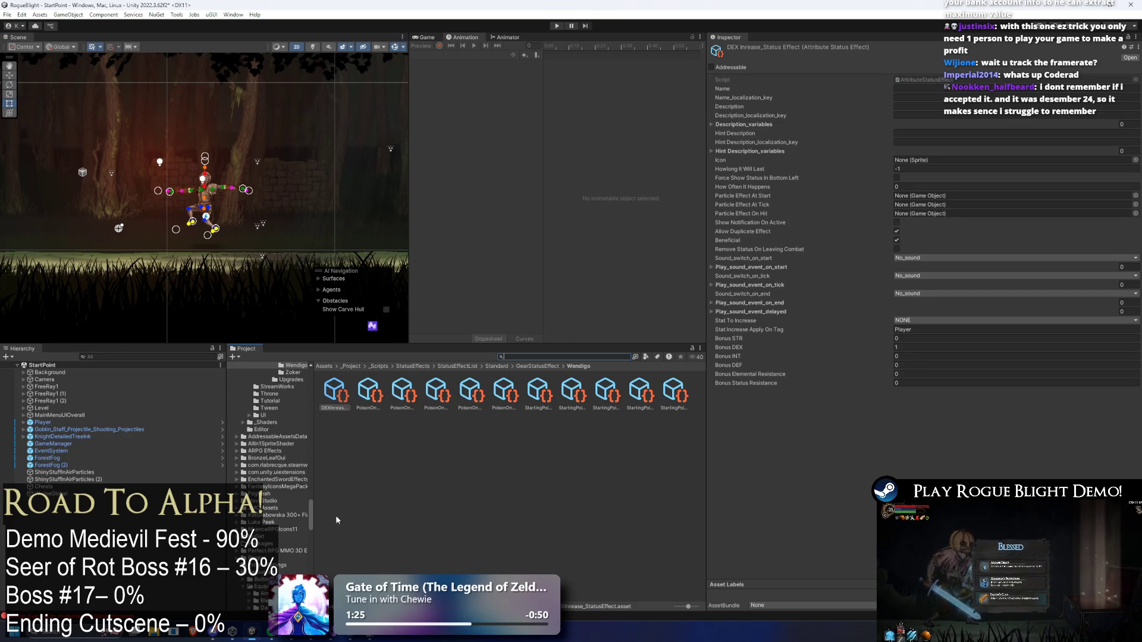
- Launch Run and browse to the CodeRadGames > RogueBlightPlaytest save folder
left_click(12, 637)
type("run")
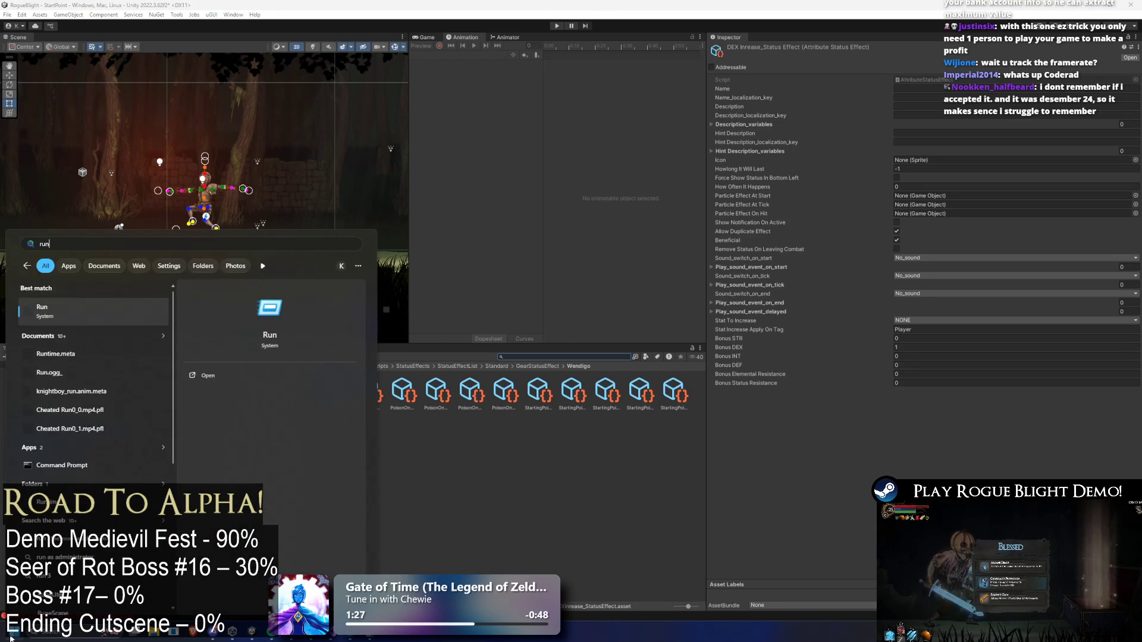
left_click(12, 636)
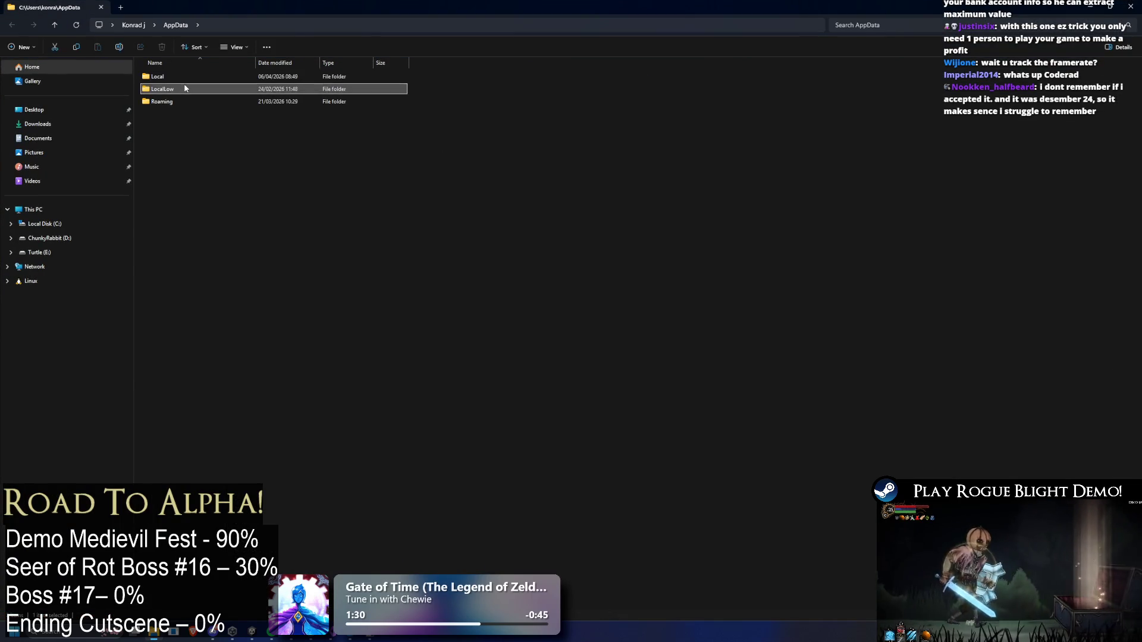
double_click(196, 164)
left_click(203, 90)
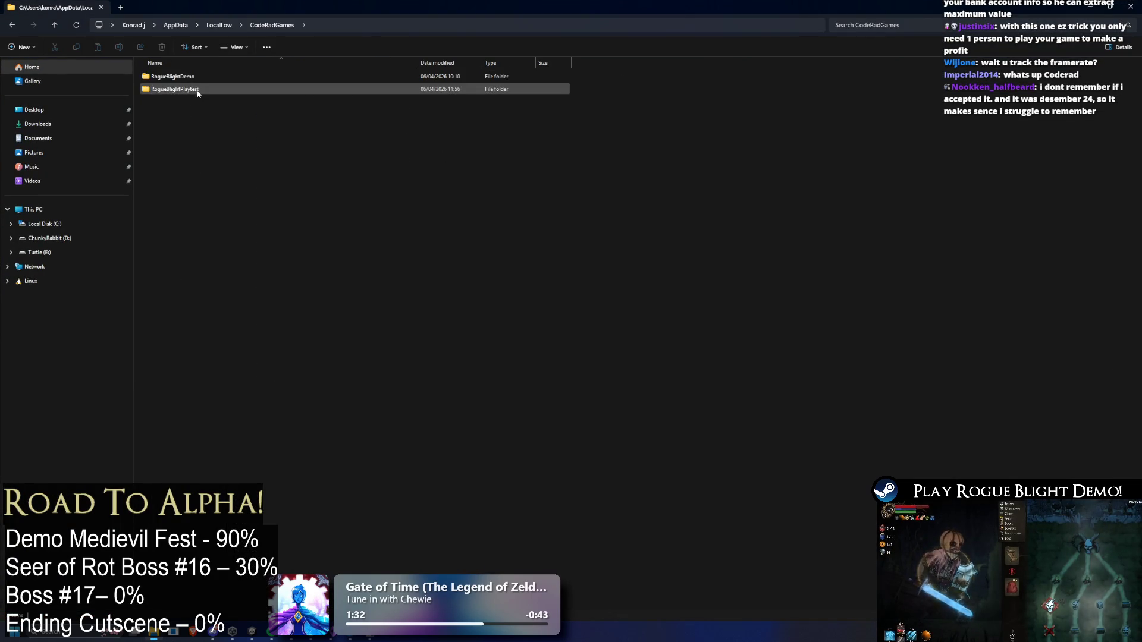
double_click(204, 89)
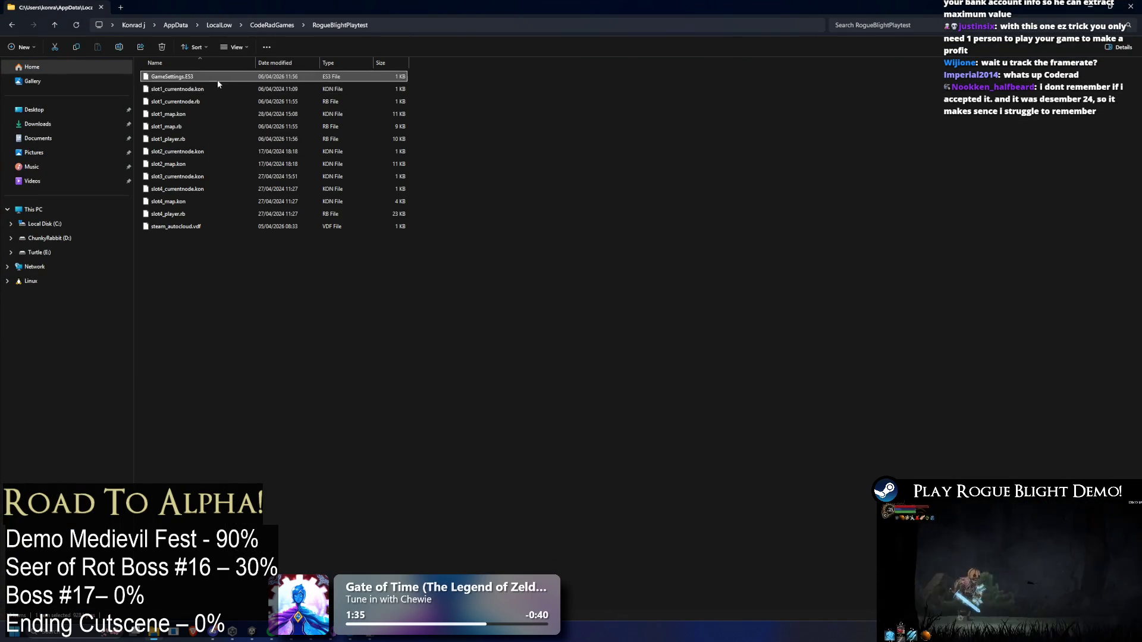
- Close File Explorer and open the StartPoint scene found by searching 'start point'
left_click(1131, 6)
type("start point")
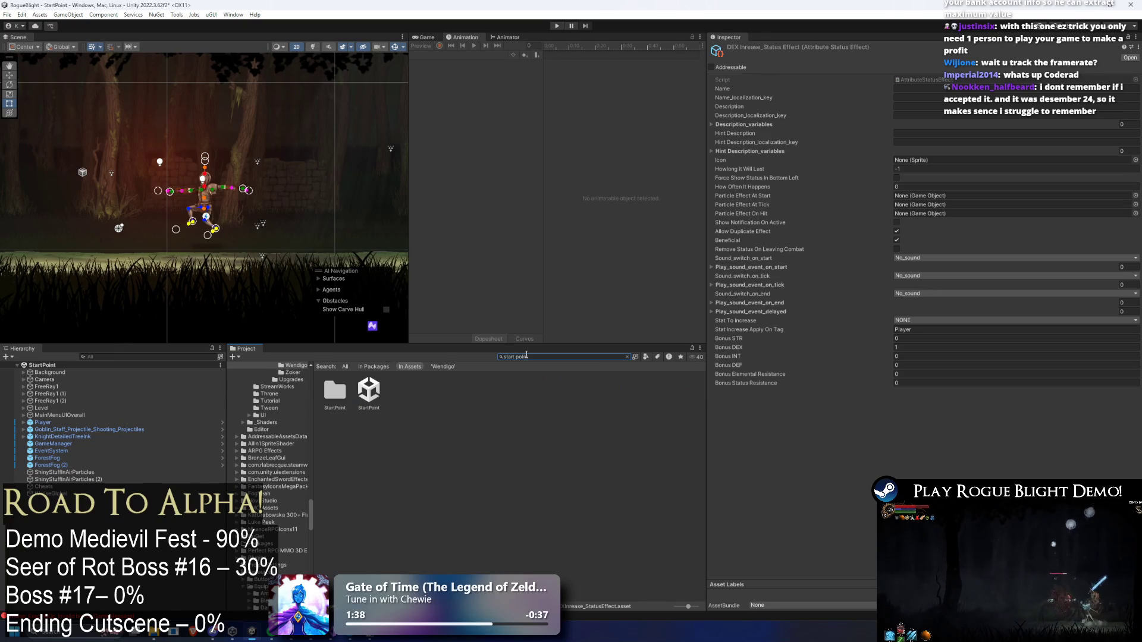
double_click(368, 391)
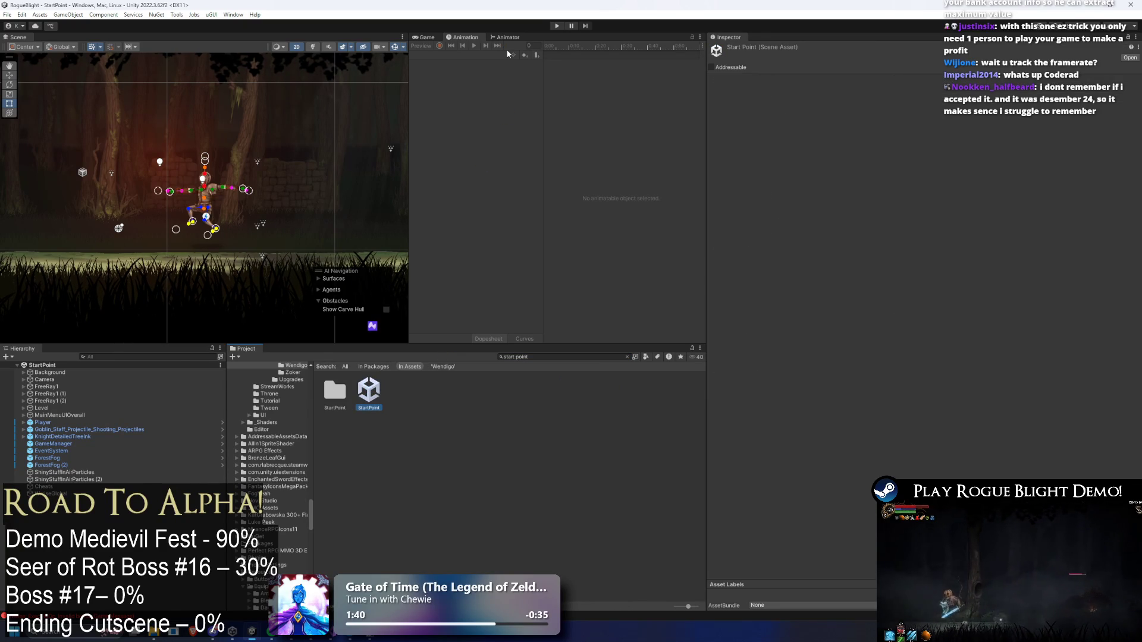
- Enter play mode, choose English, and answer the analytics tracking prompt
left_click(557, 27)
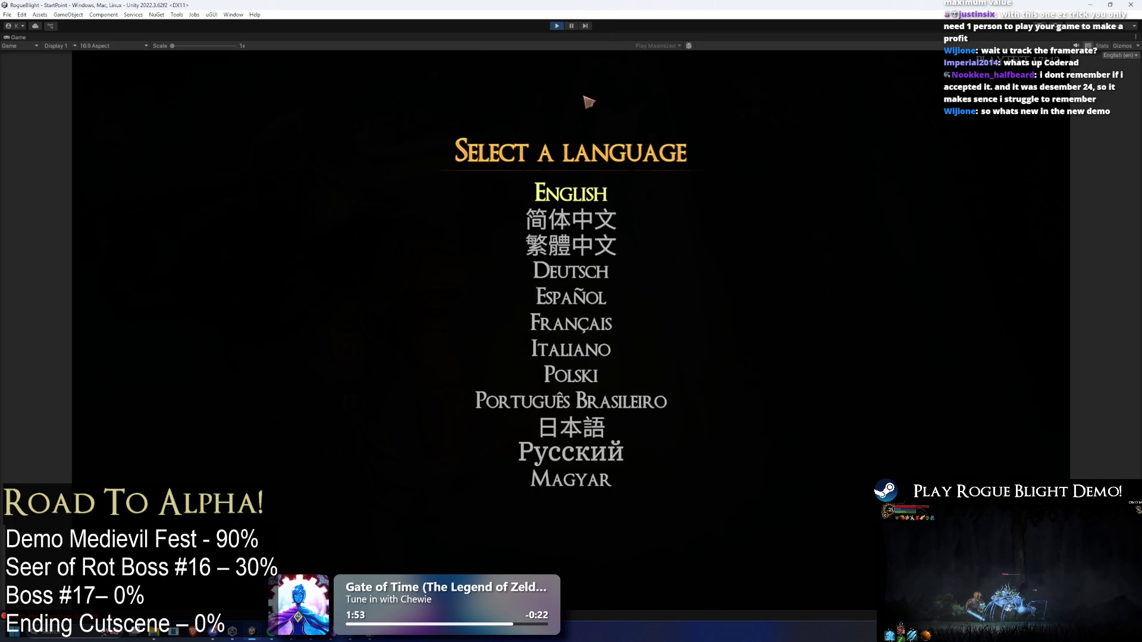
left_click(585, 196)
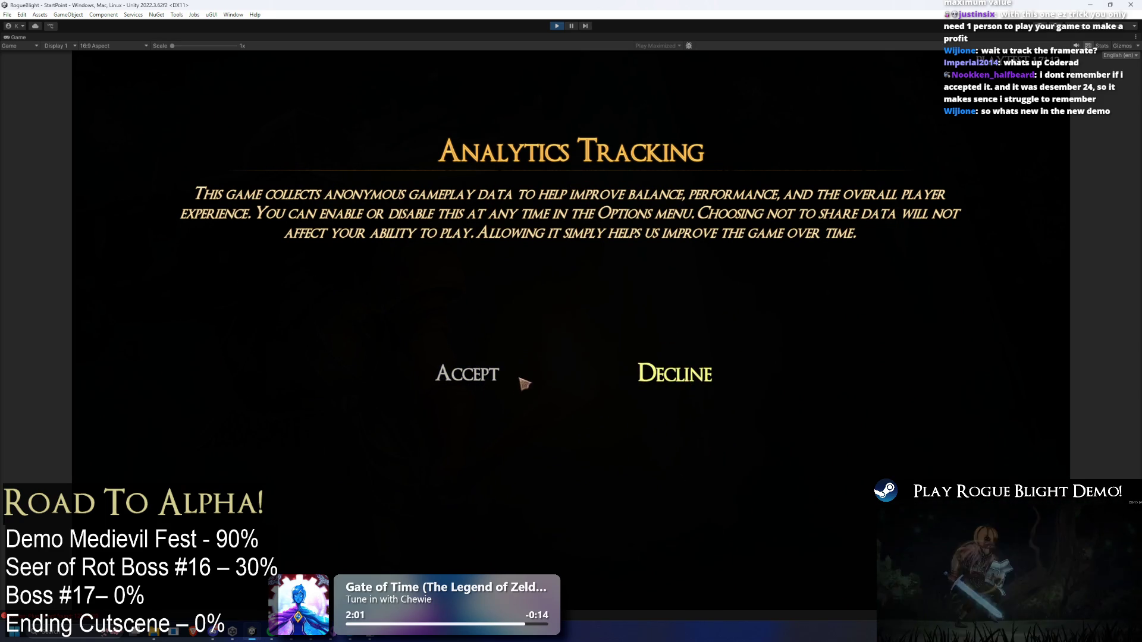
left_click(470, 374)
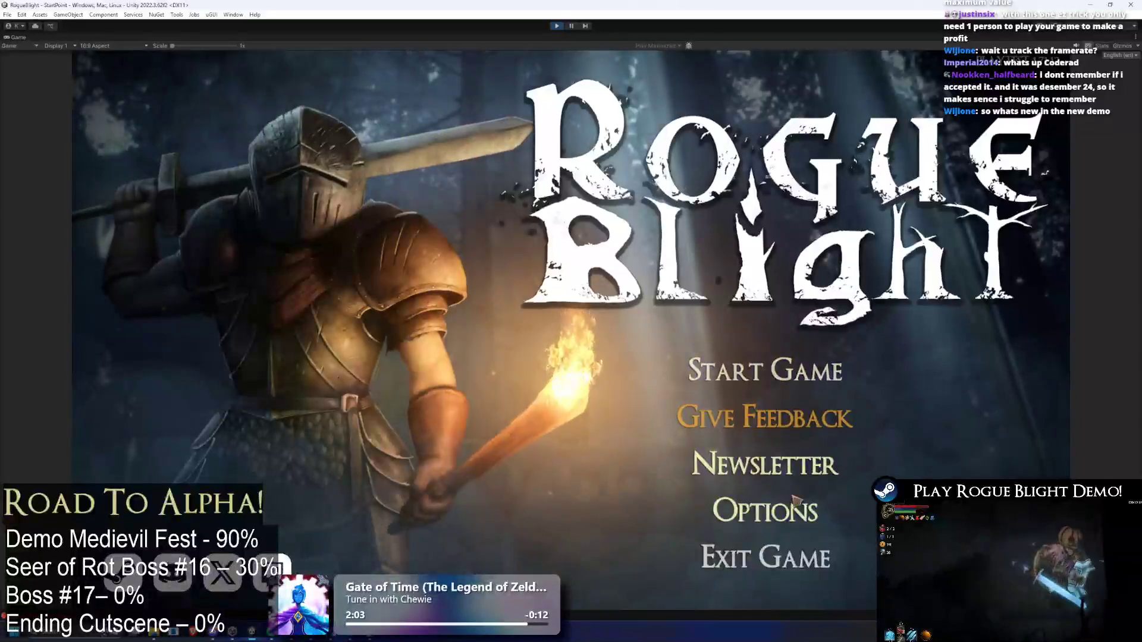
- Toggle Analytics Tracking in Options > Gameplay, leaving it on, and return to the main menu
left_click(795, 499)
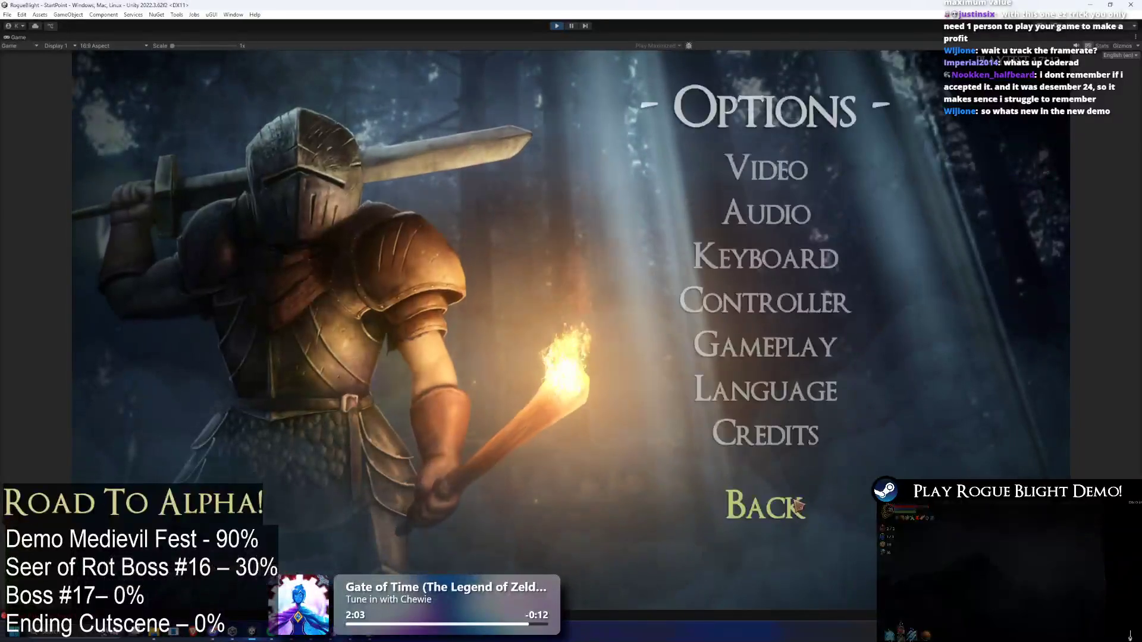
left_click(785, 353)
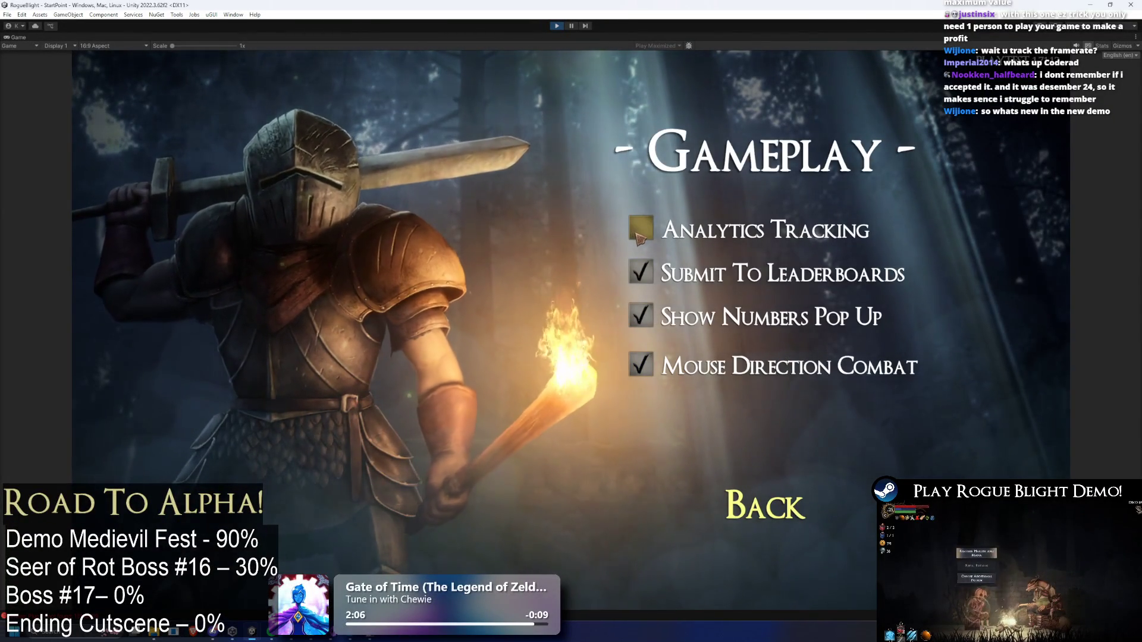
left_click(642, 237)
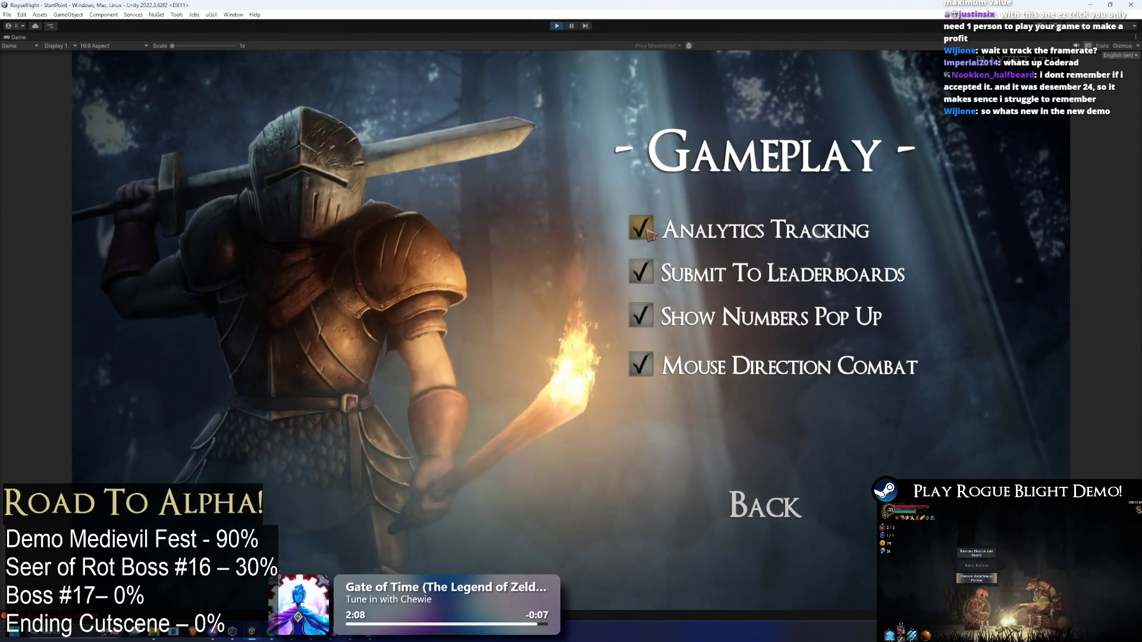
left_click(639, 237)
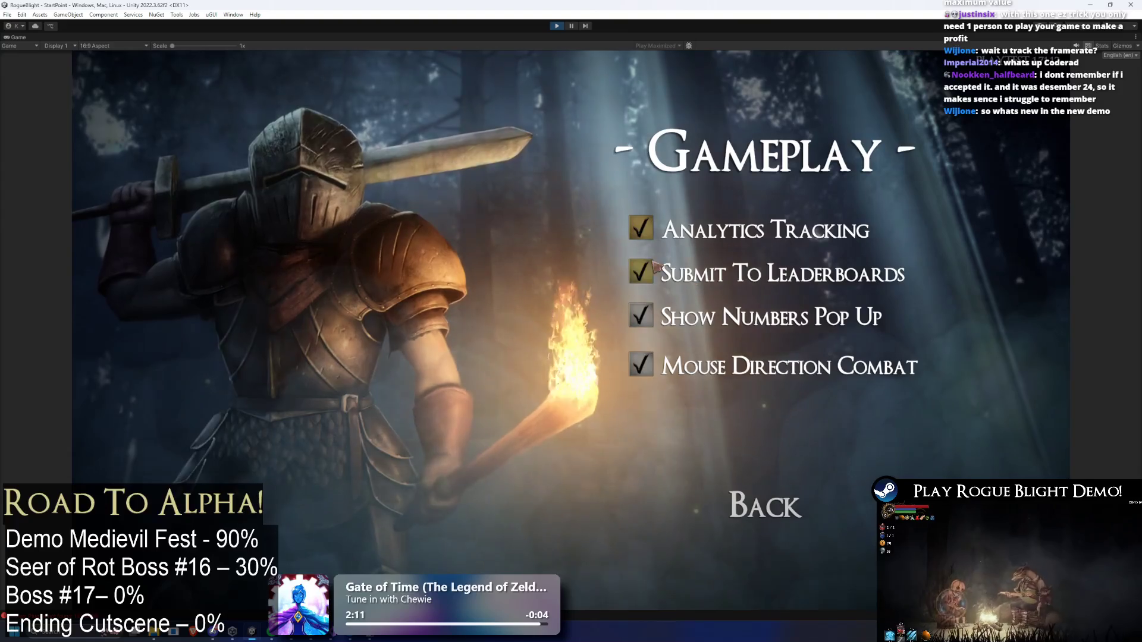
left_click(638, 239)
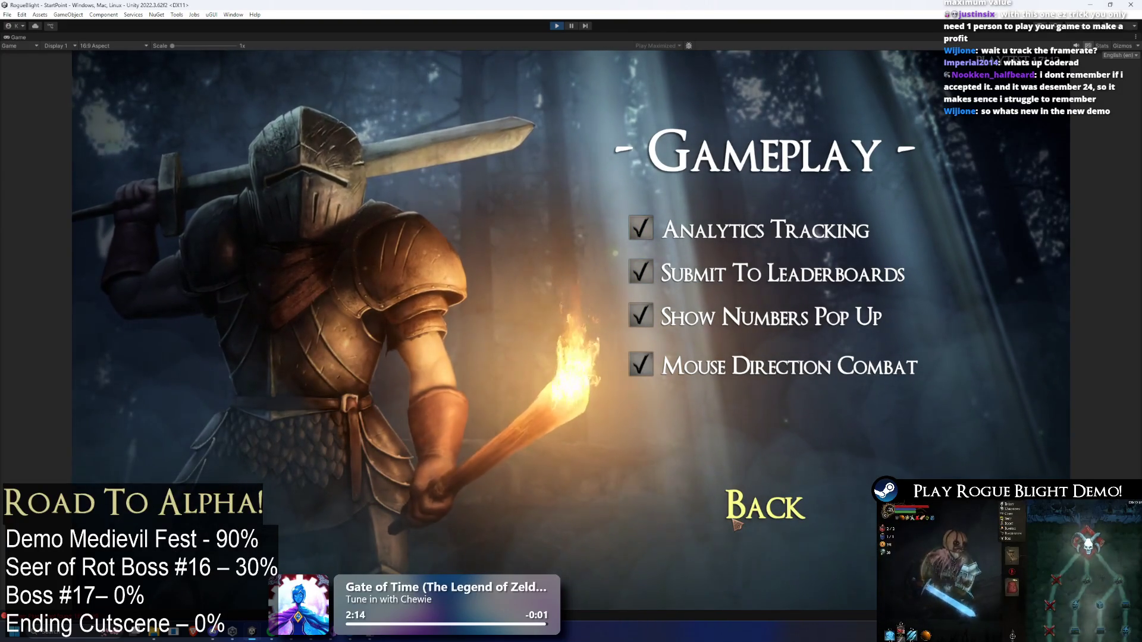
left_click(790, 511)
left_click(790, 511)
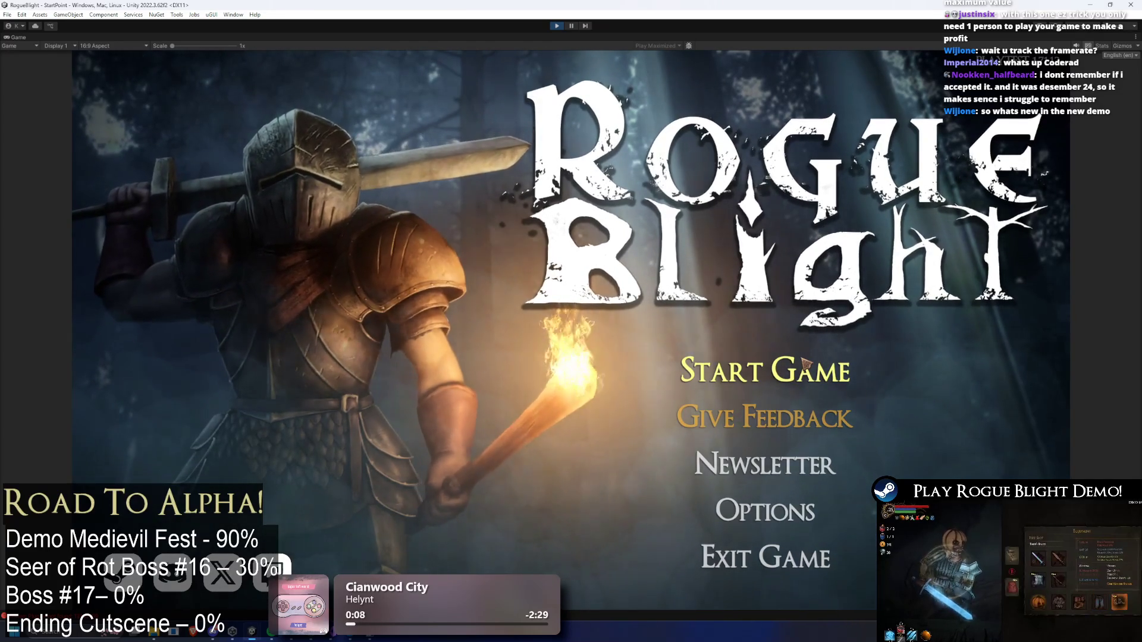
- Check the Rogue Blight Demo entry in Steam, then return and choose Start Game
left_click(349, 636)
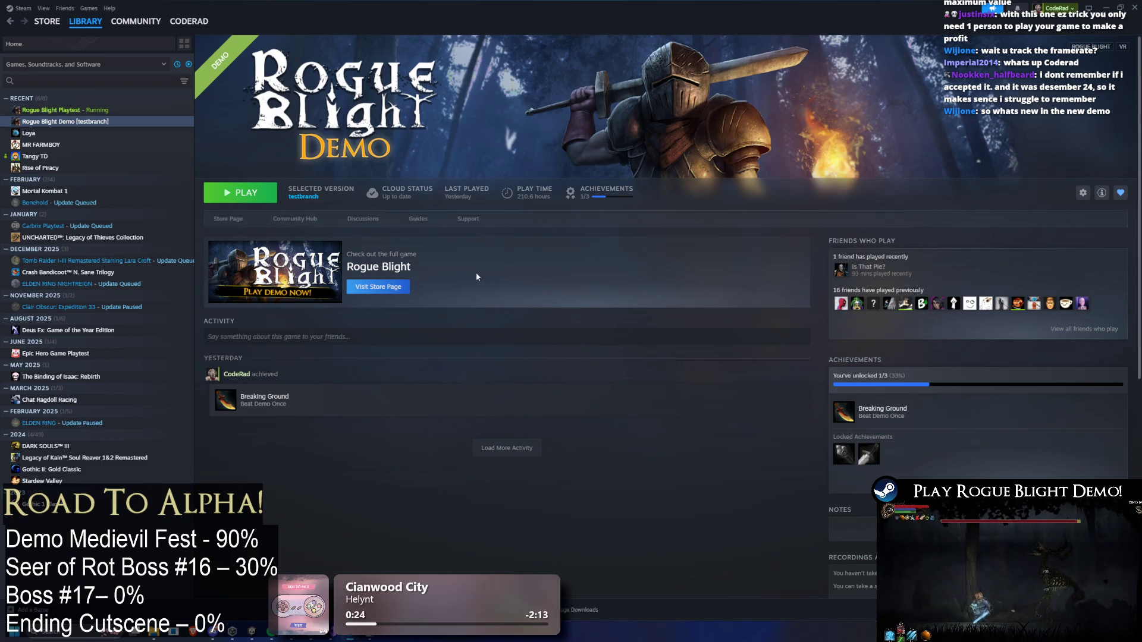
right_click(115, 129)
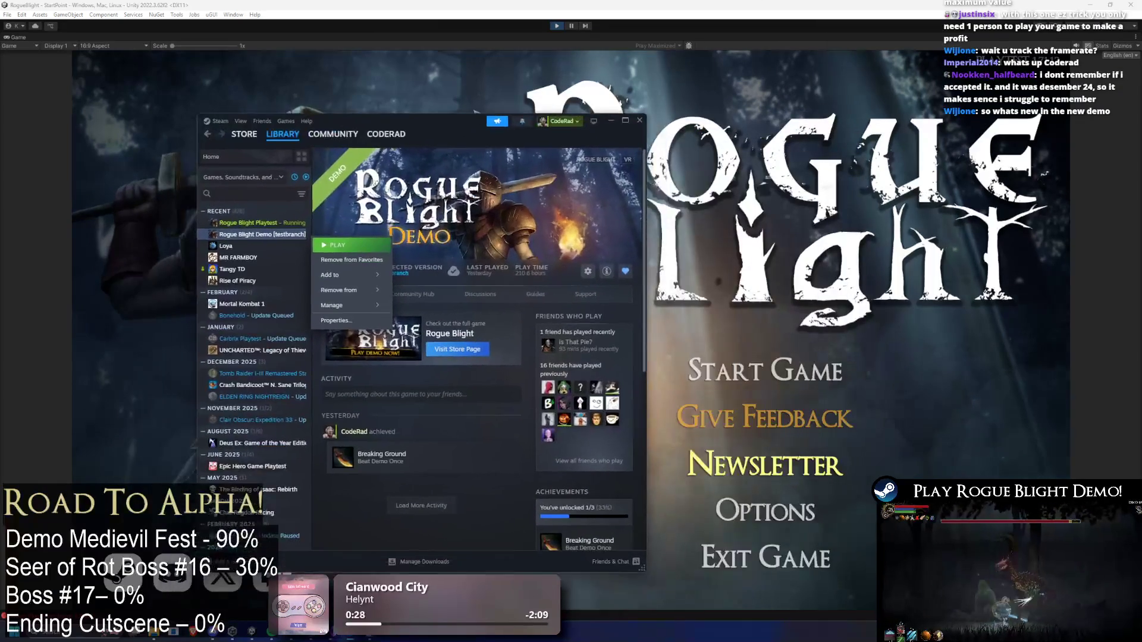
left_click(337, 244)
left_click(765, 370)
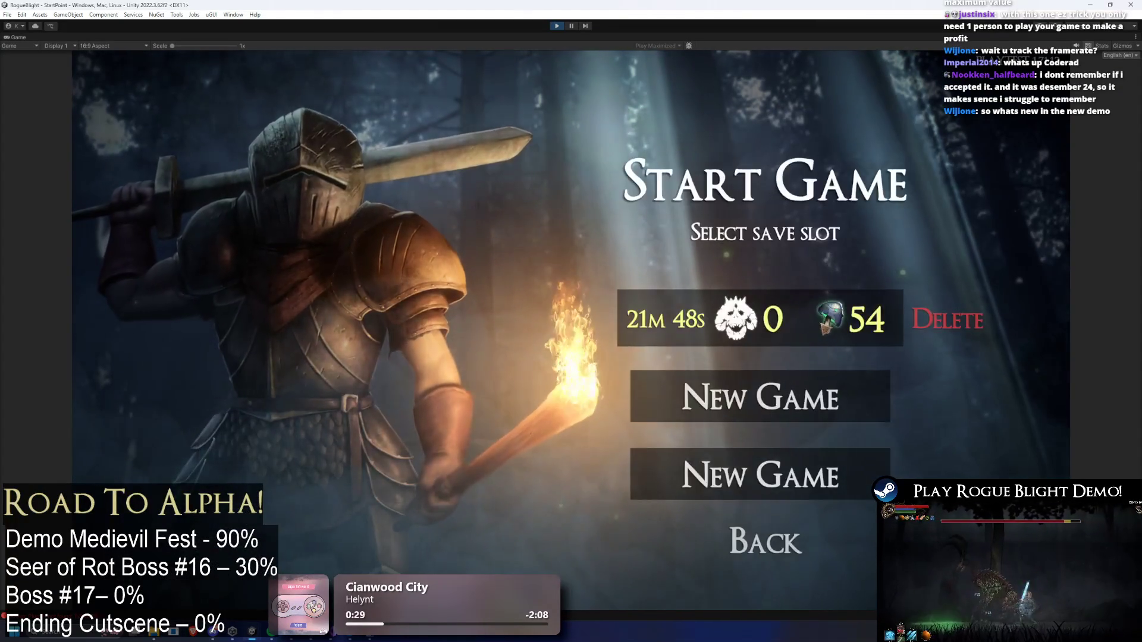
- Load the save slot, check the equipment panel and Waywood Forest map, then maximize Steam
left_click(820, 314)
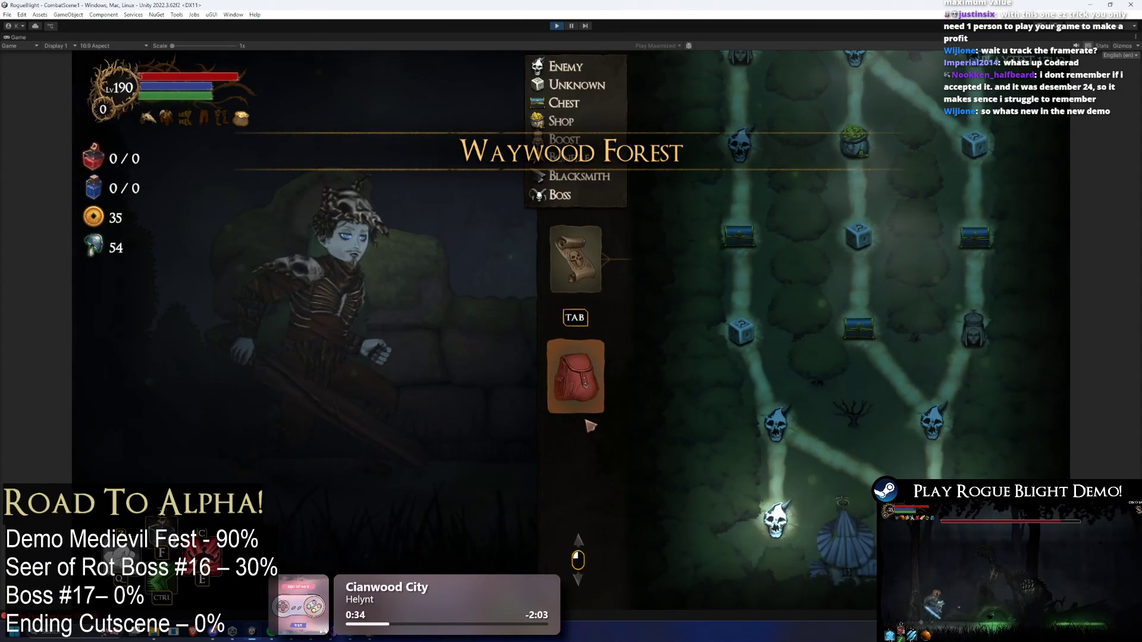
key("Tab")
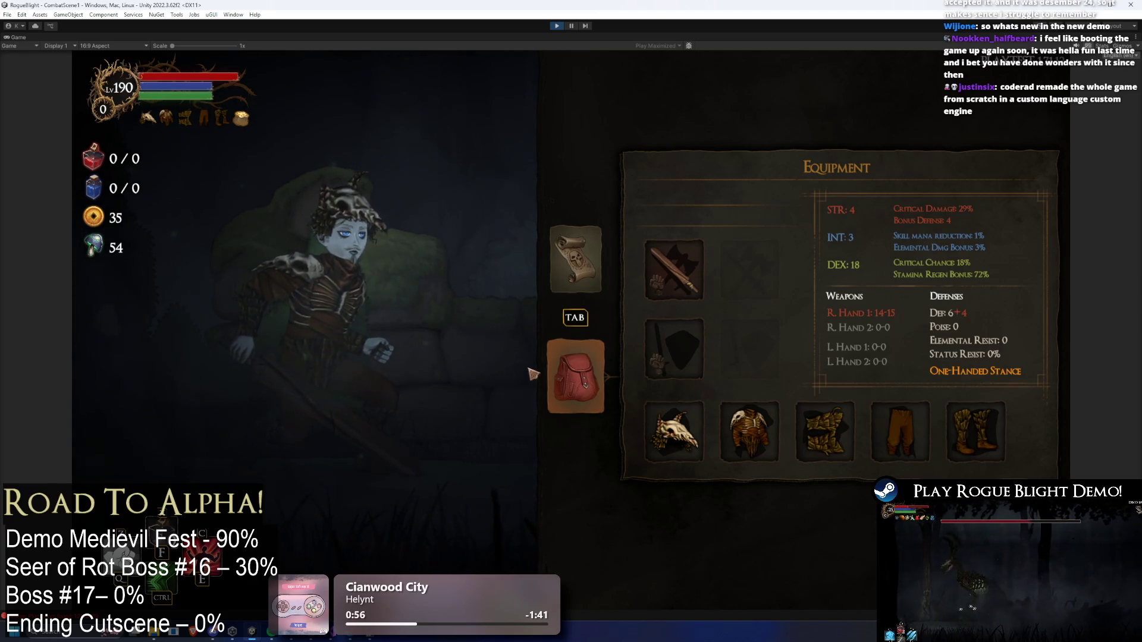
key("Tab")
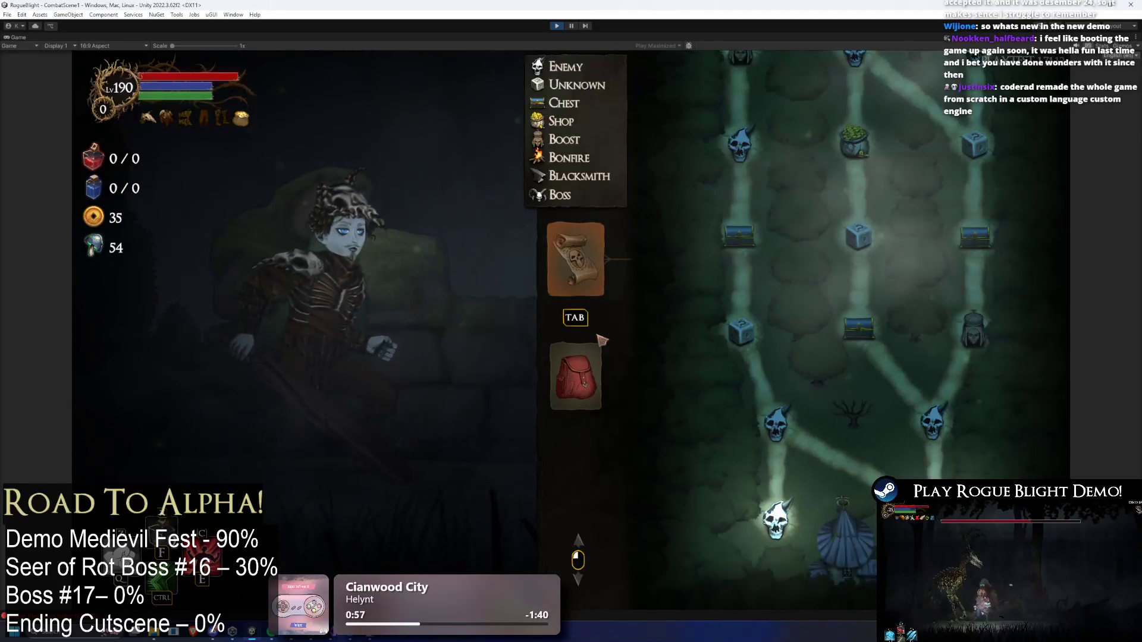
key("Tab")
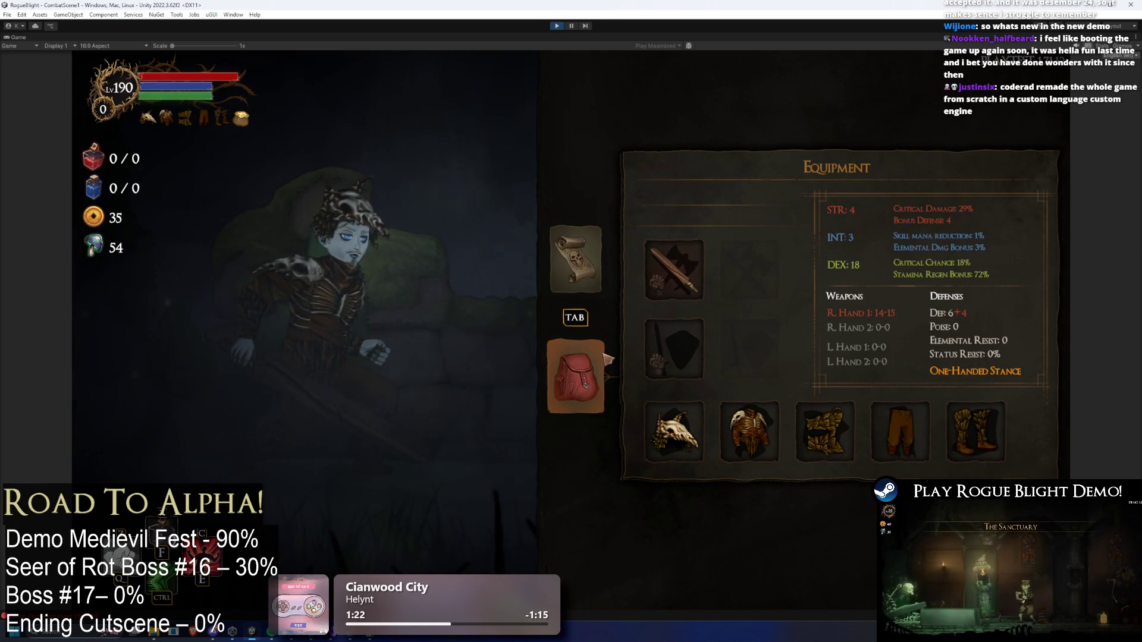
key("alt+Tab")
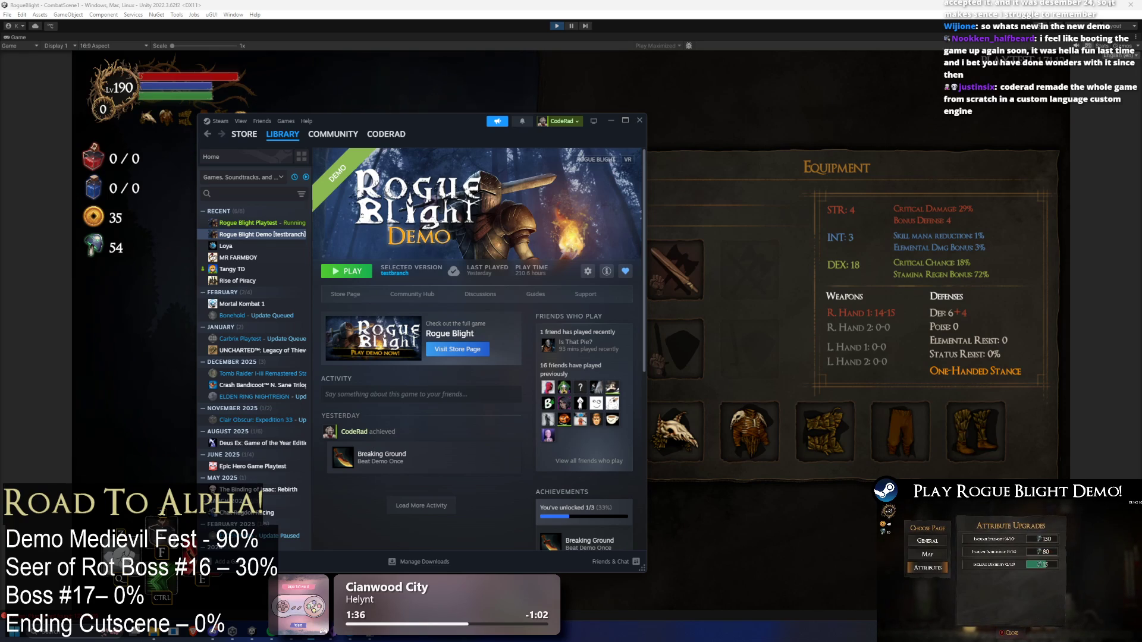
double_click(432, 124)
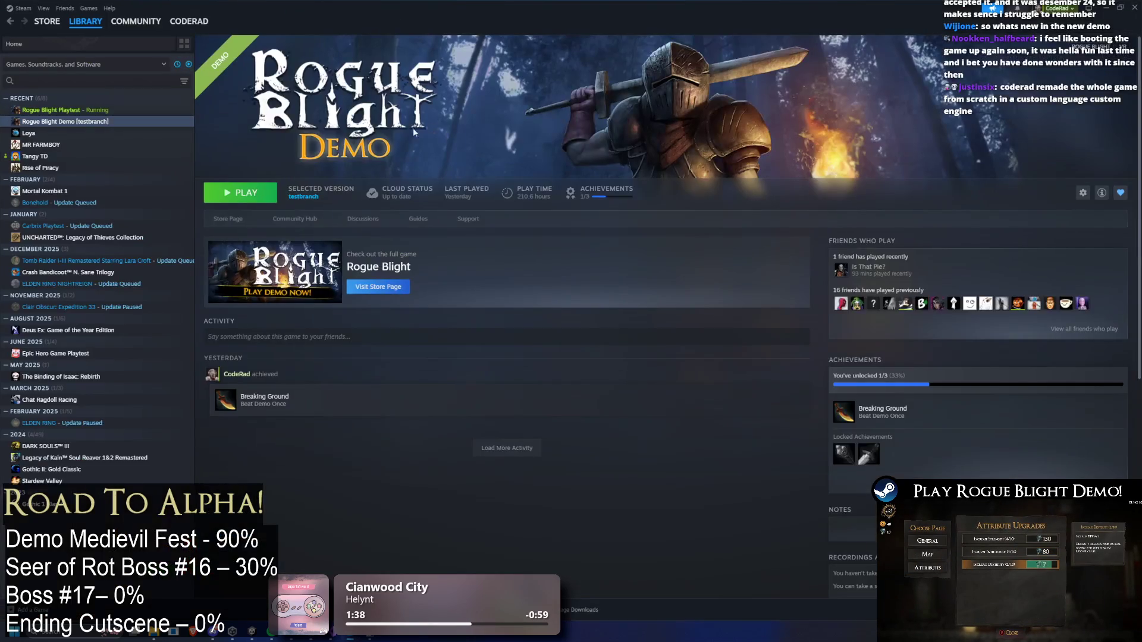
- Unlock the testbranch beta for Rogue Blight Demo with its private access code, then close the dialog
right_click(95, 126)
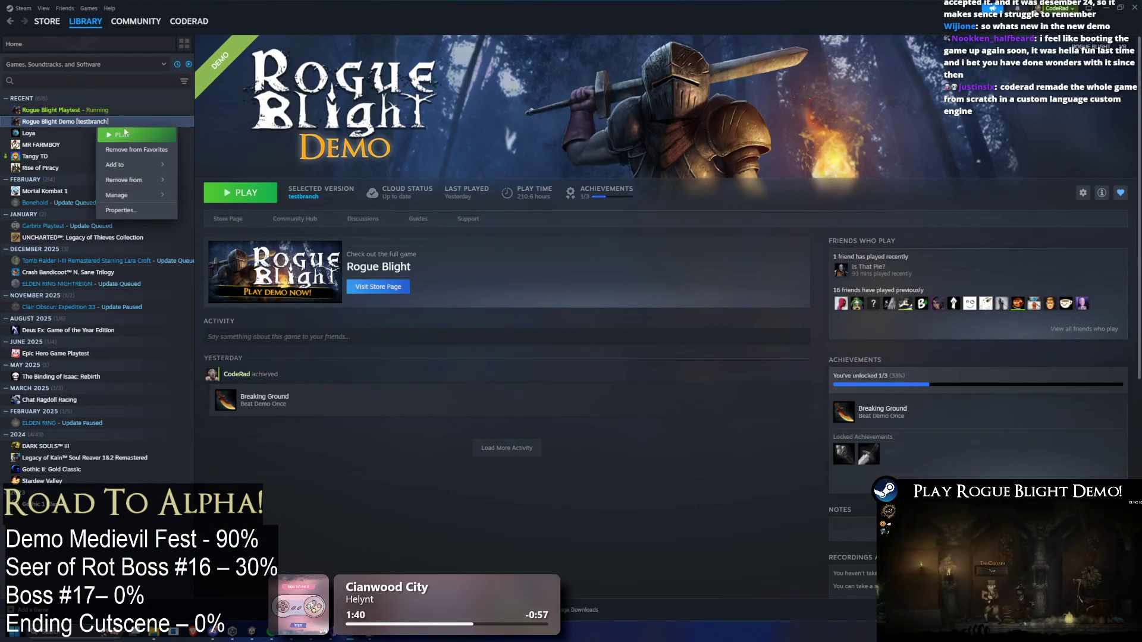
left_click(225, 219)
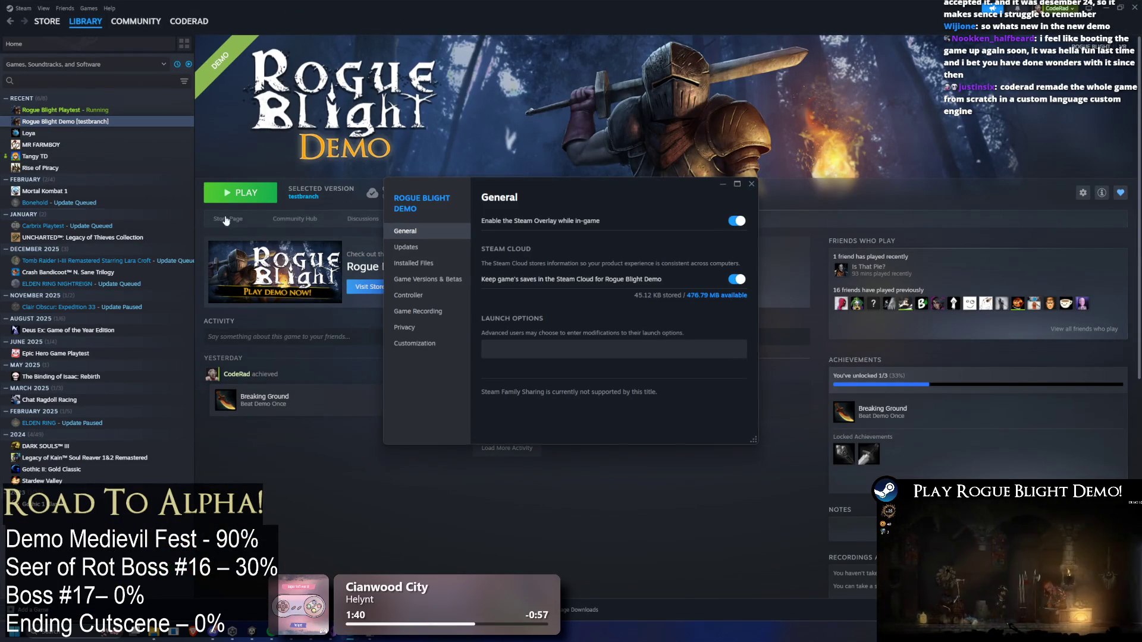
left_click(427, 279)
left_click(535, 405)
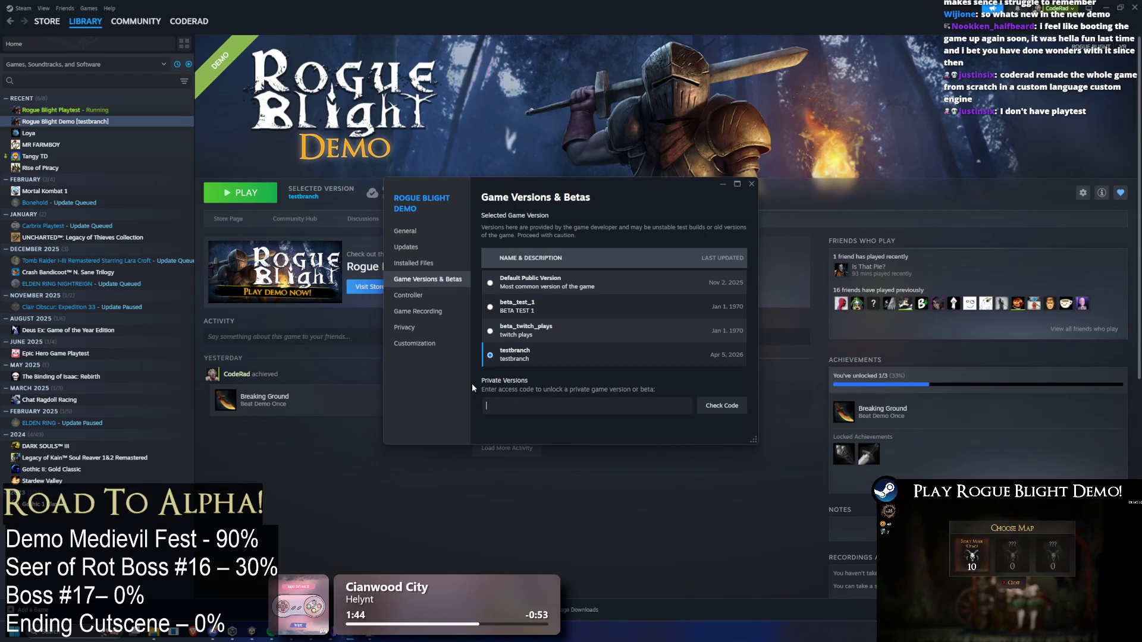
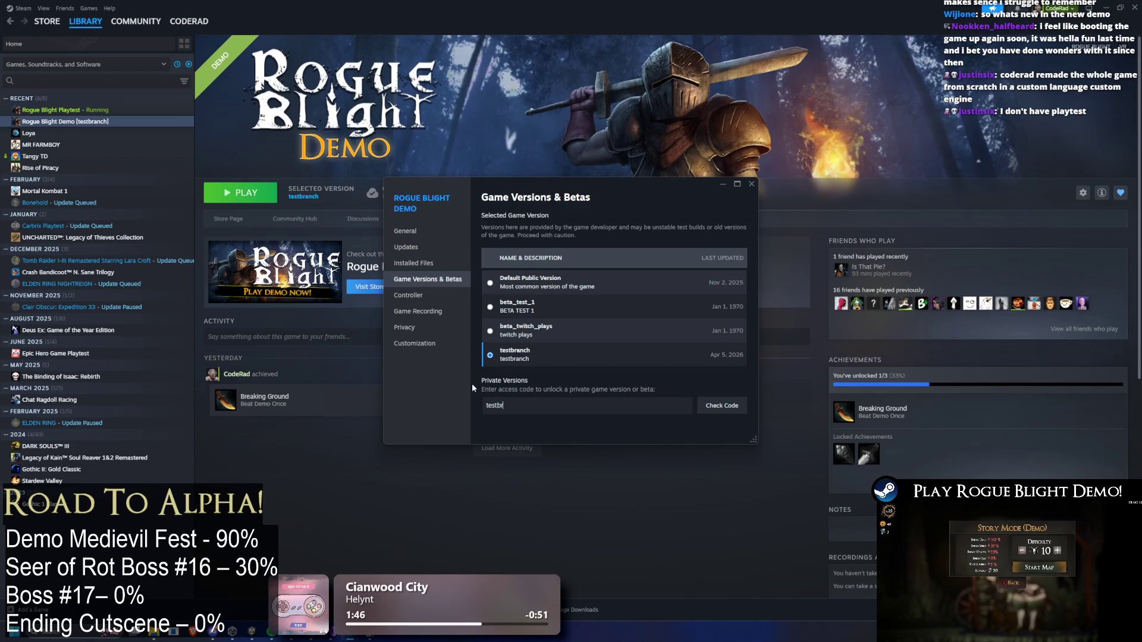
left_click(734, 405)
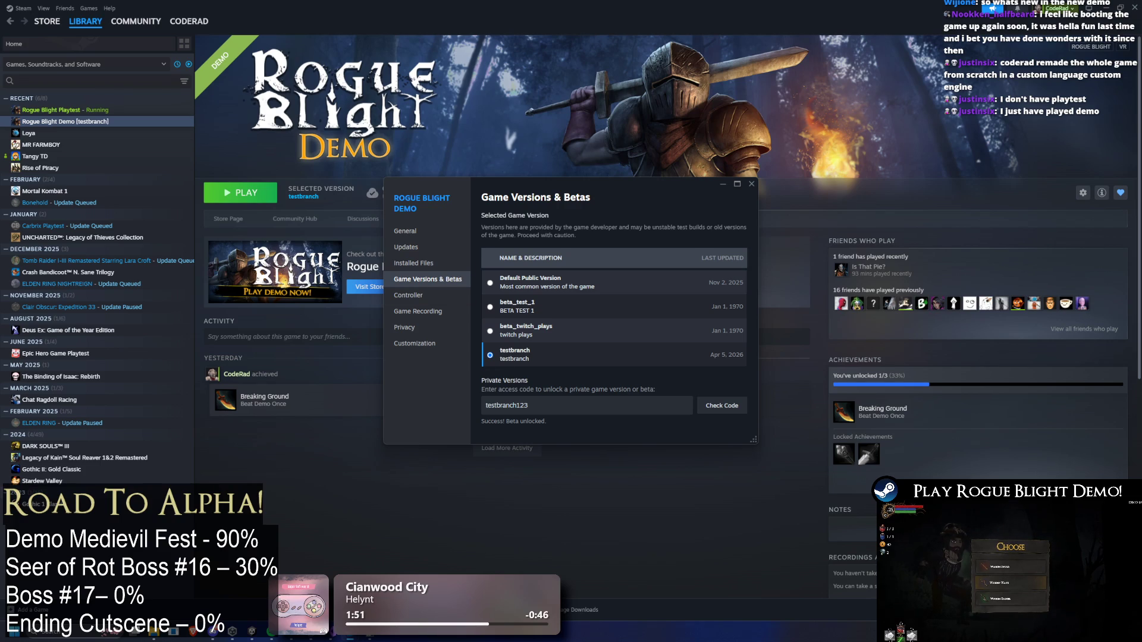
left_click(752, 184)
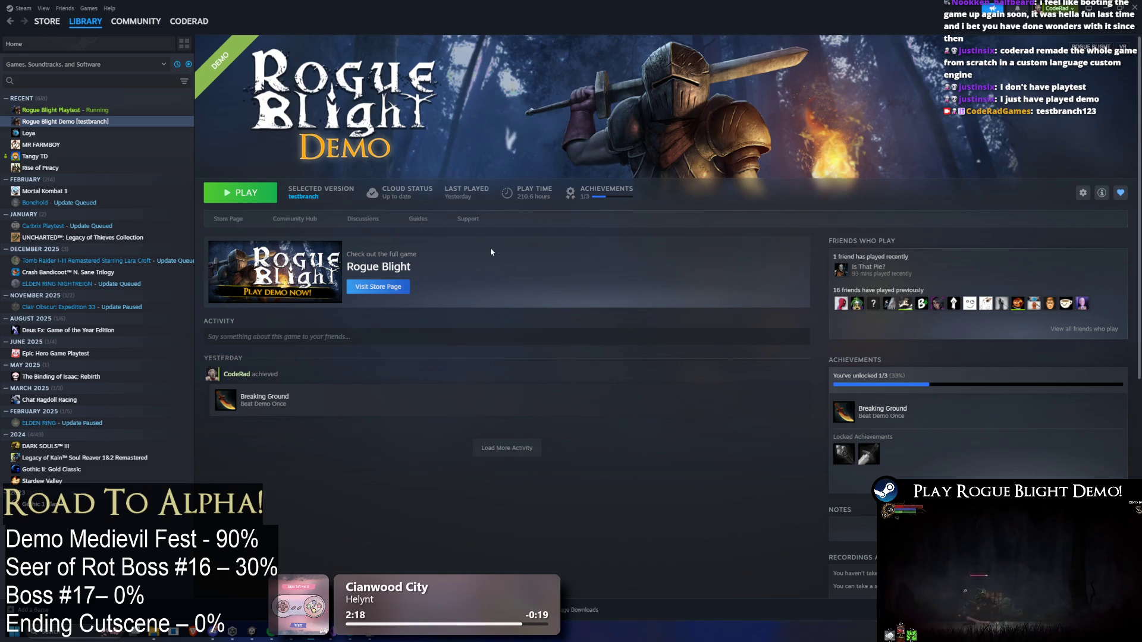
- Minimize Steam and reopen it on Rogue Blight Demo via a Windows search for 'rogue'
left_click(1106, 8)
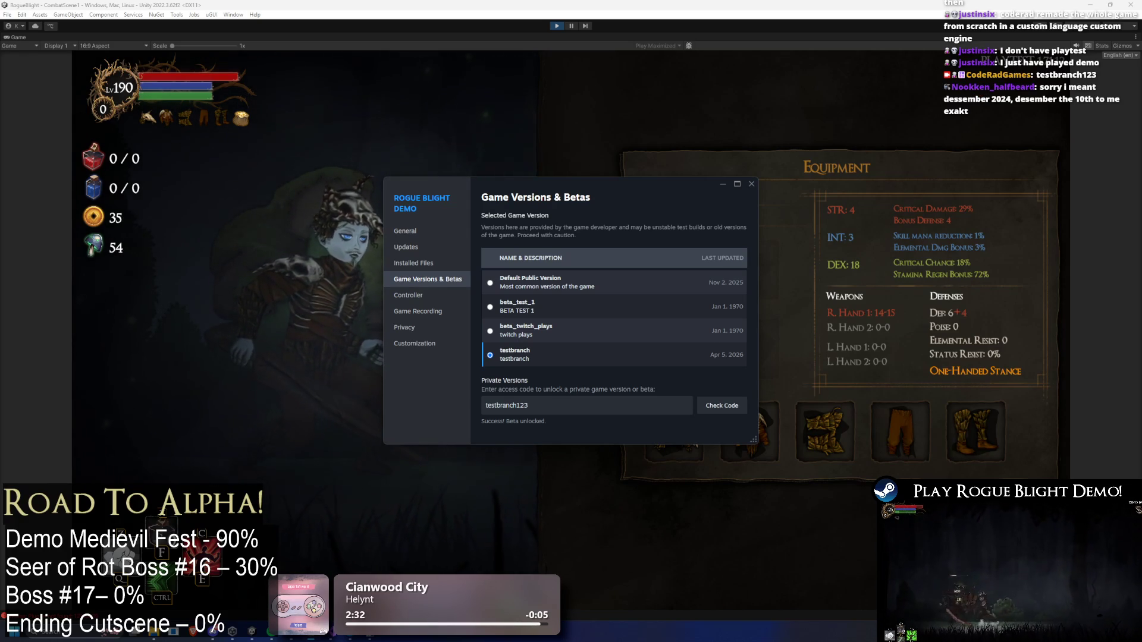
key("super")
type("rogue")
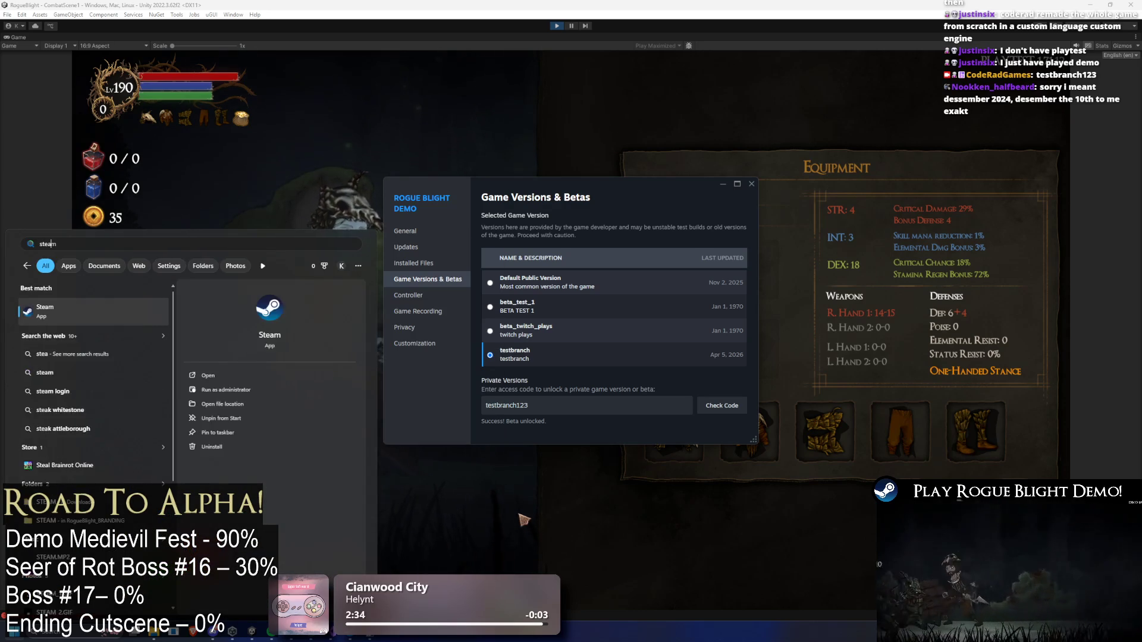
key("Return")
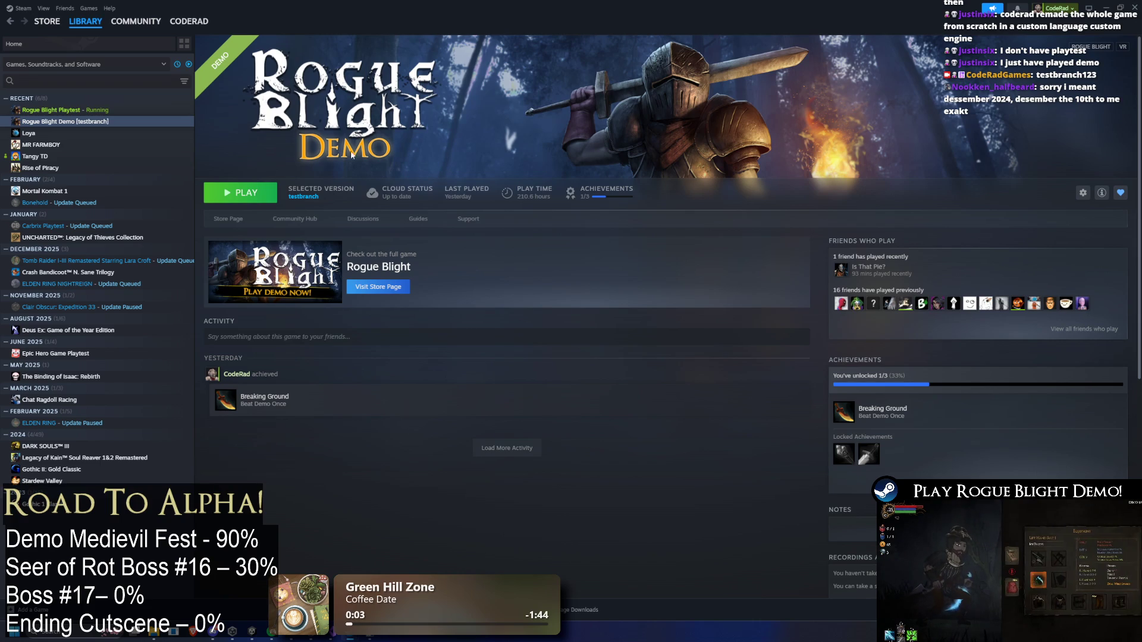
key("super")
- Open Paint and fill the blank canvas with black
type("paint")
left_click(33, 309)
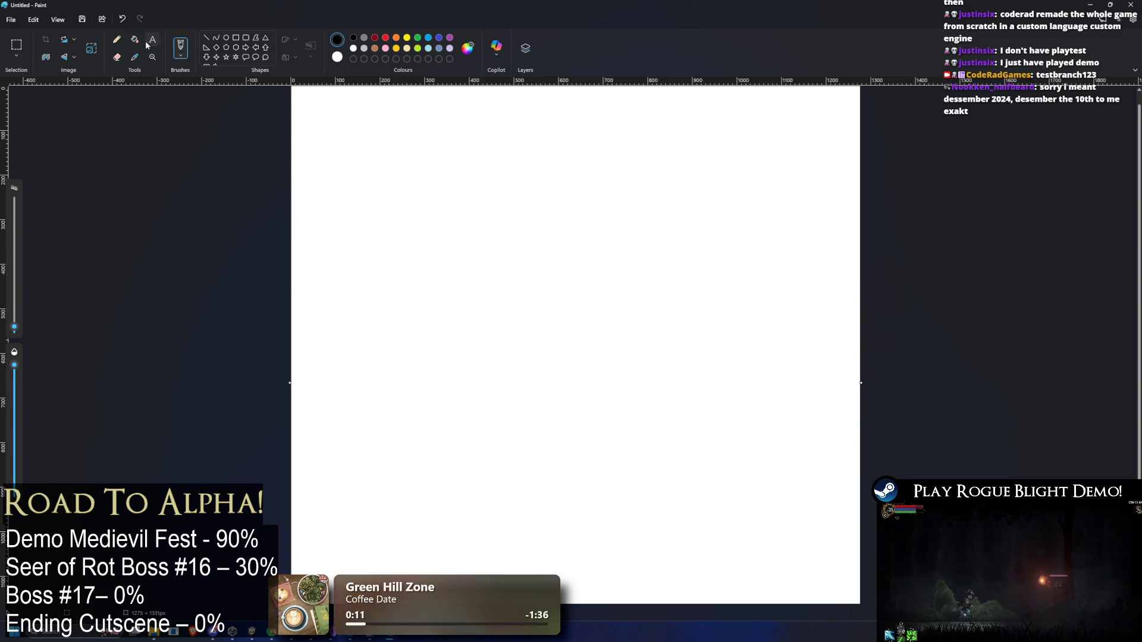
left_click(134, 40)
left_click(449, 238)
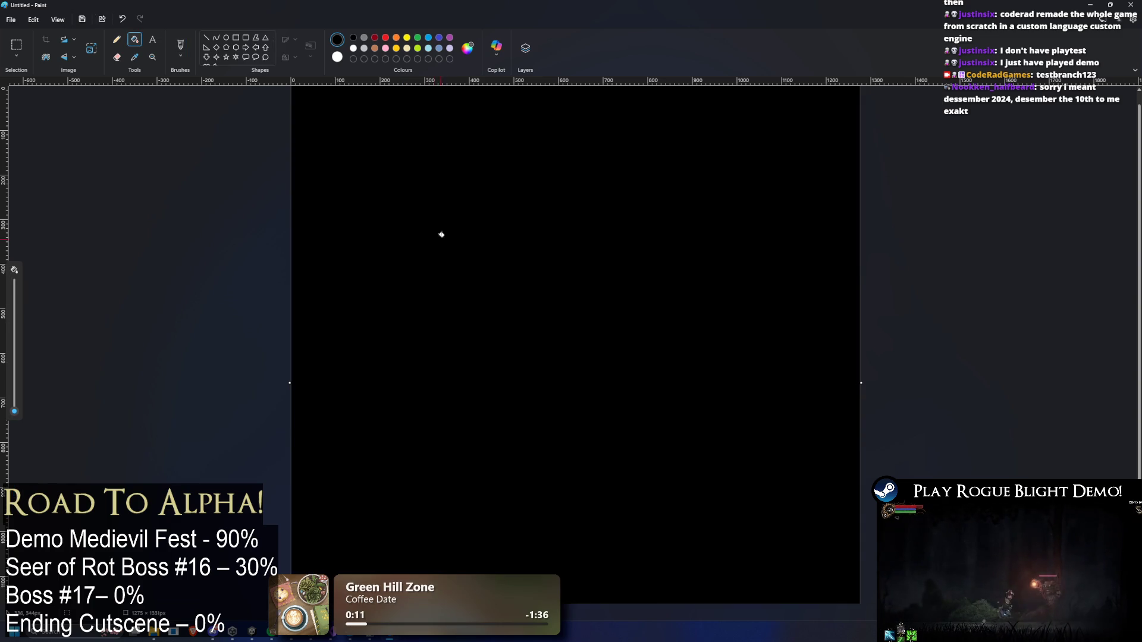
left_click(180, 45)
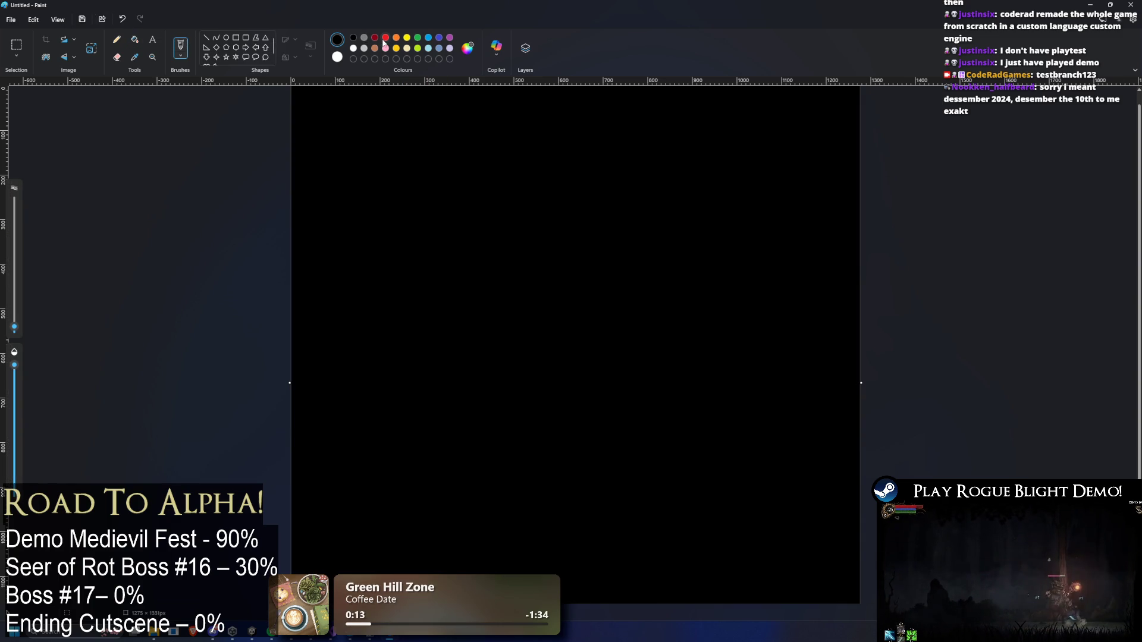
- Add a text box with the lines 'Dec 4th 2024 Demo' and 'Few patches'
left_click(153, 39)
left_click(361, 161)
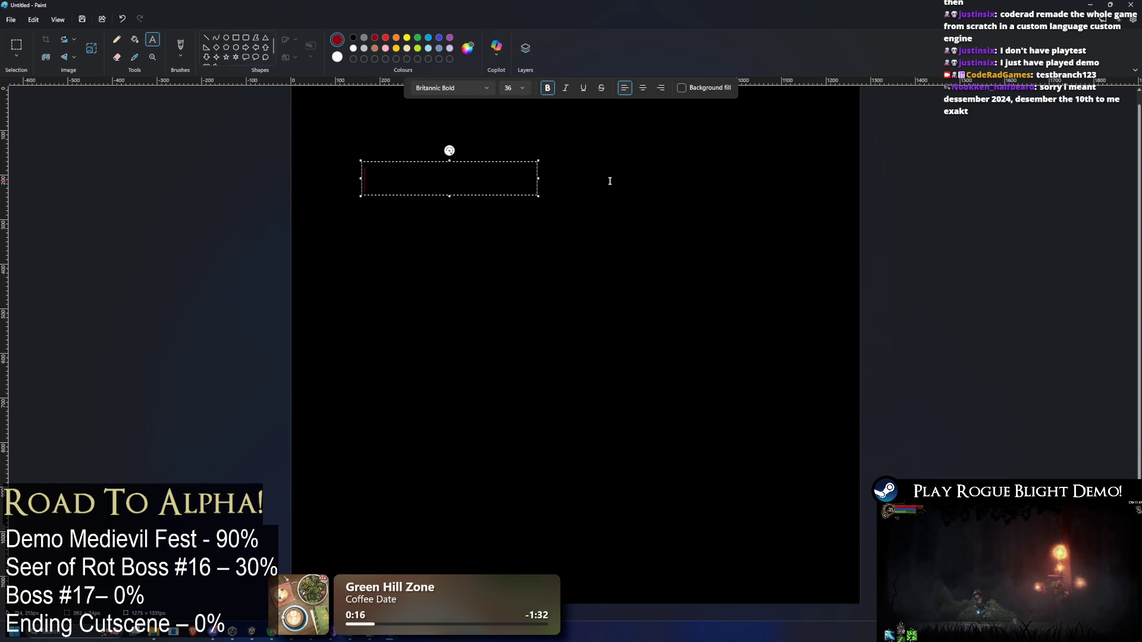
type("Dec 4tgh")
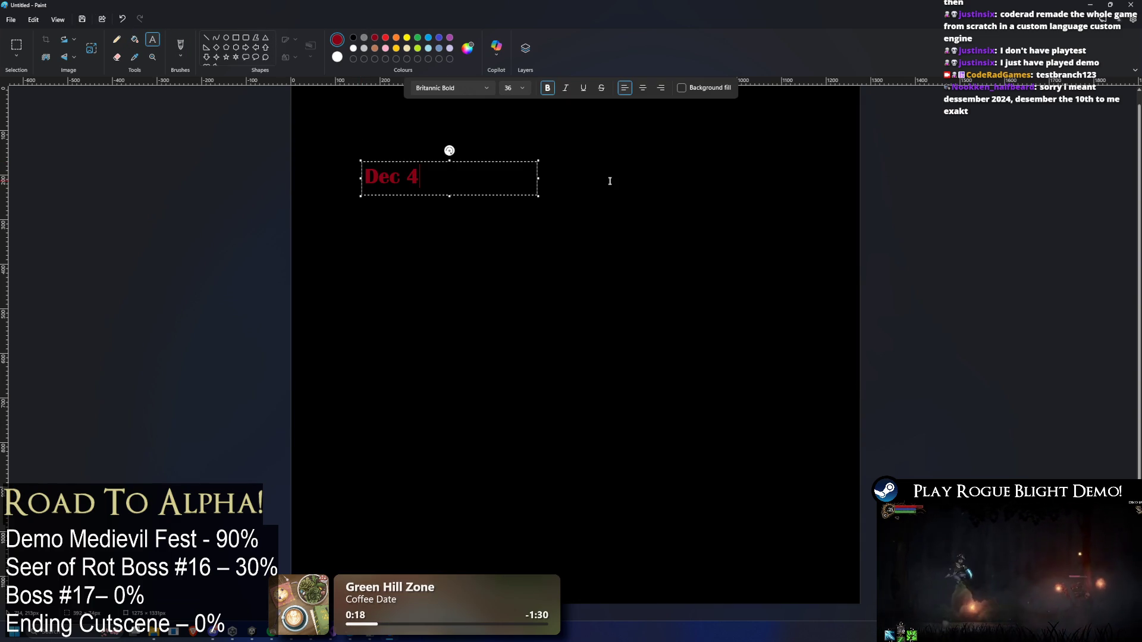
key("BackSpace")
key("BackSpace")
key("BackSpace")
type("h 20")
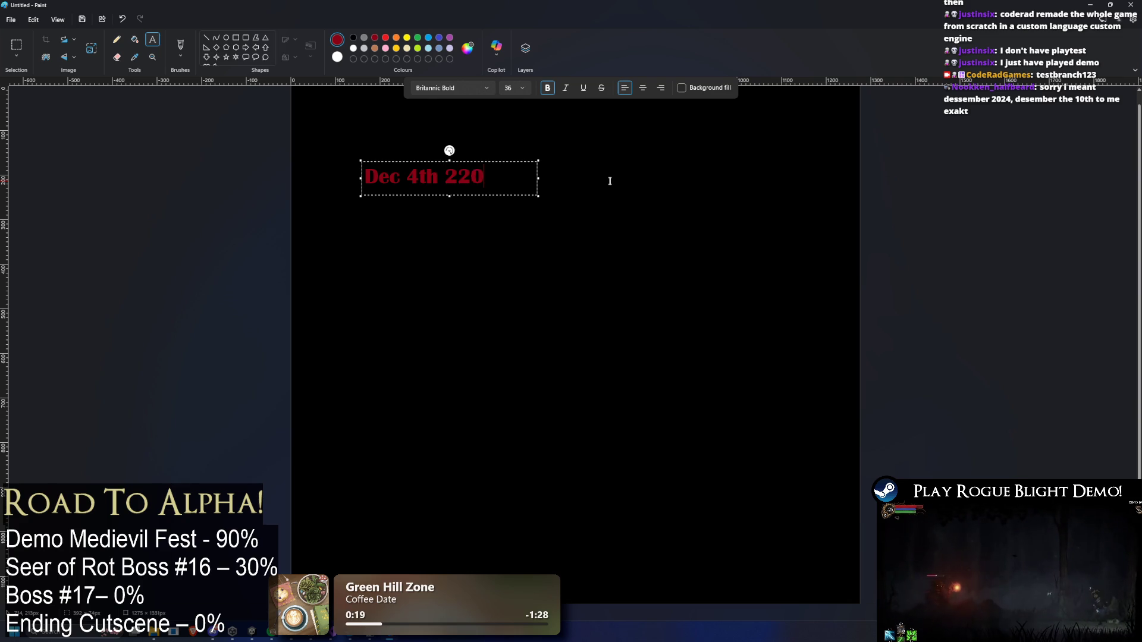
type("24 Demo")
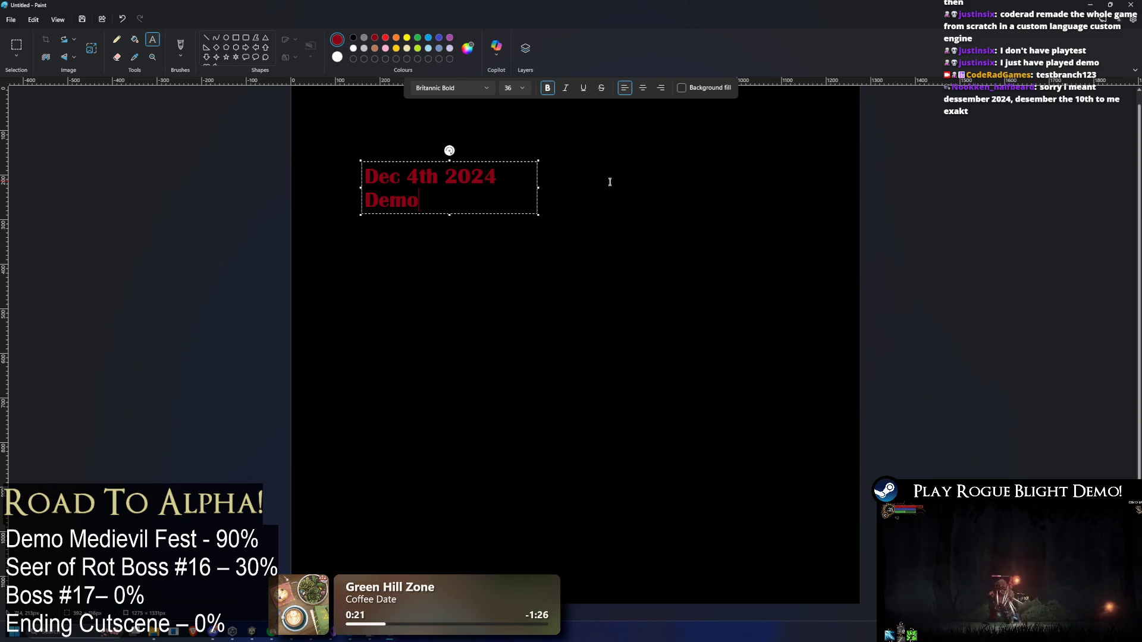
left_click_drag(538, 188, 655, 188)
key("Return")
type("Few patches")
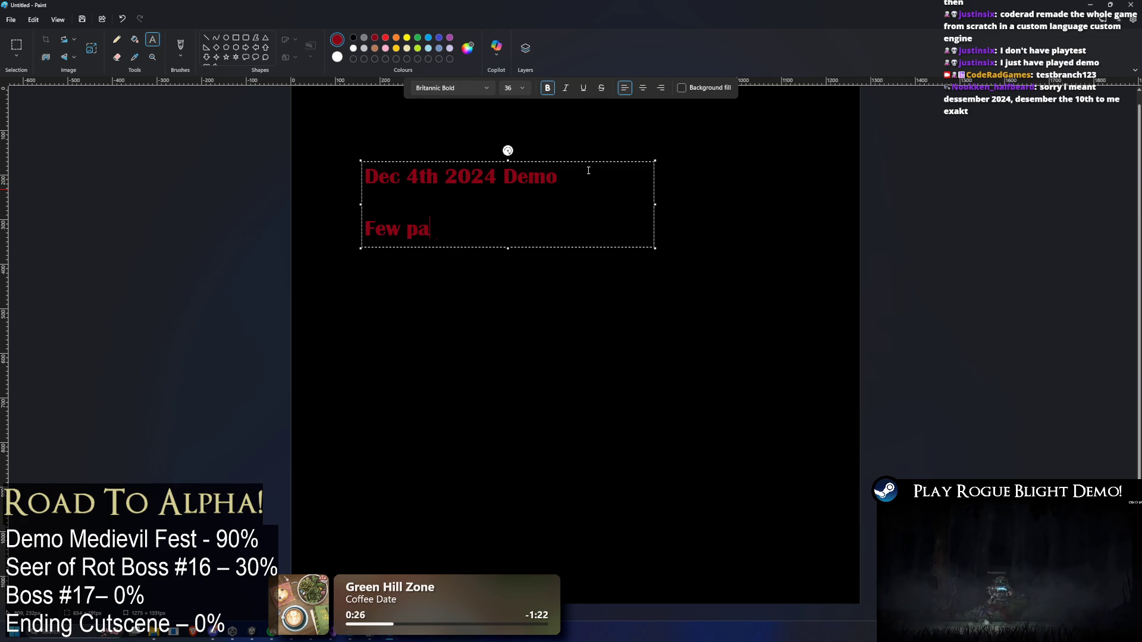
- Add the lines 'Nov 2025 (unity security update)' and the beta access code, widening the box
key("Return")
key("Return")
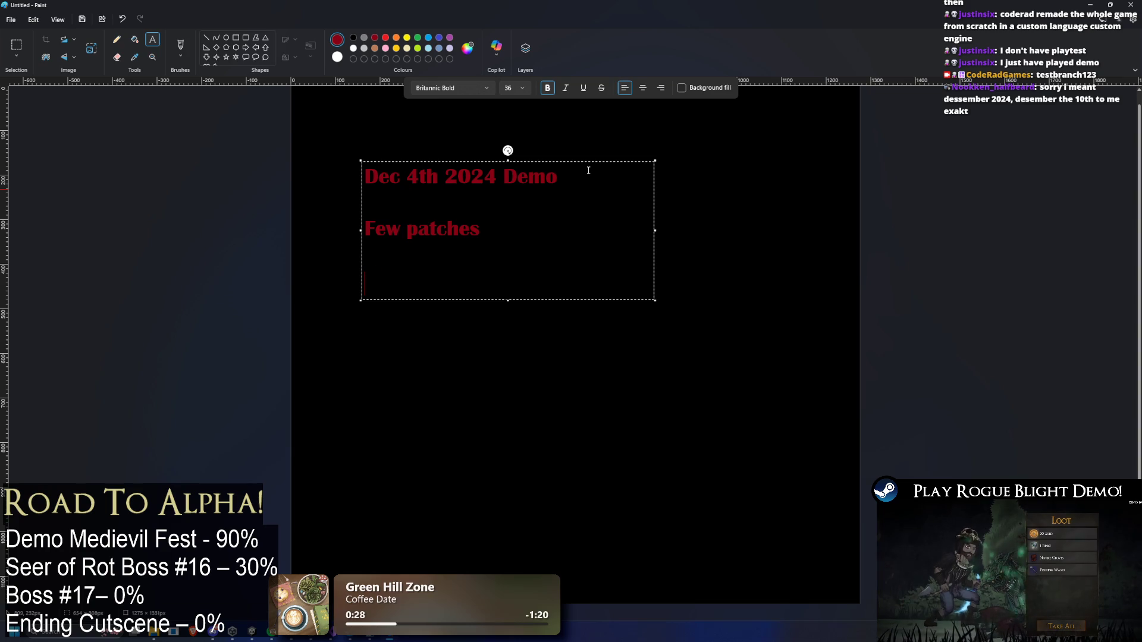
type("Nov 2025 (")
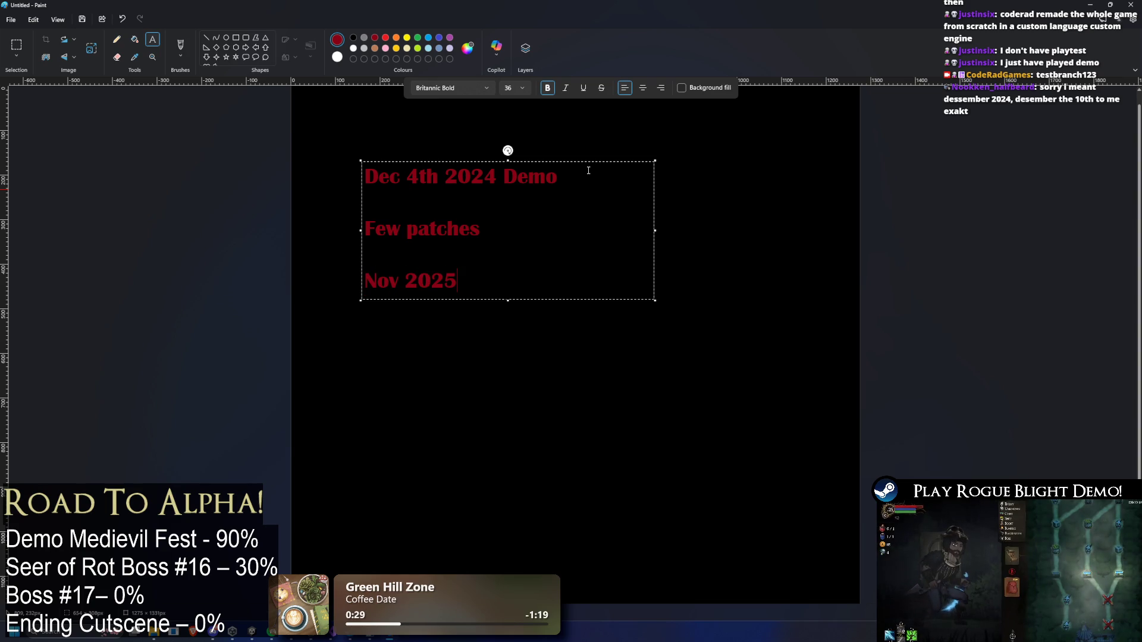
type("uniqy")
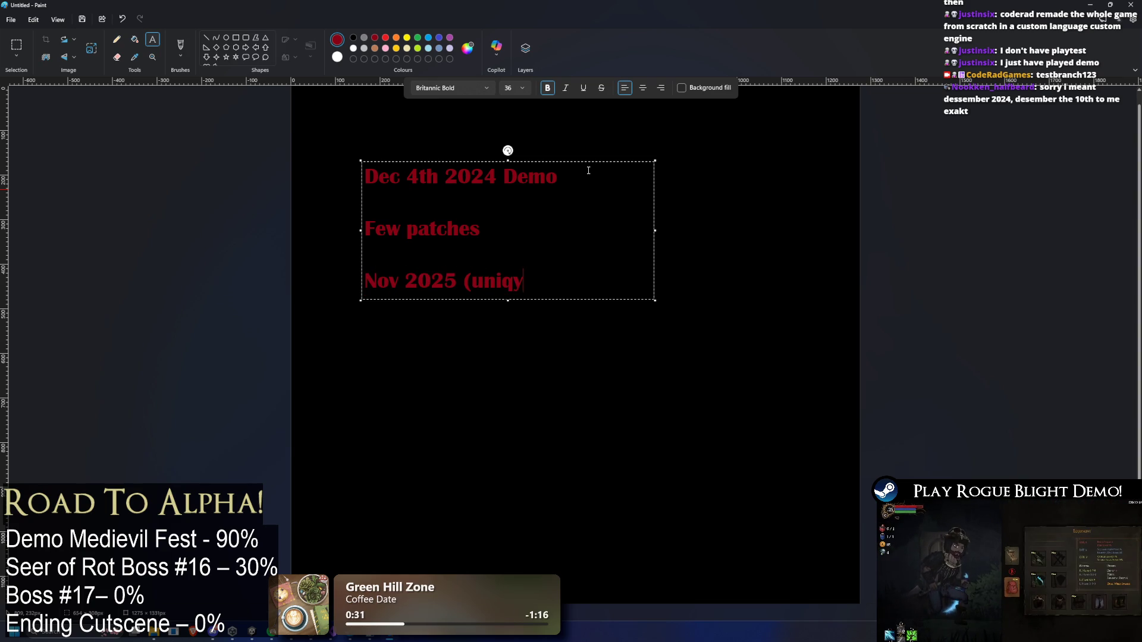
key("BackSpace")
key("BackSpace")
type("ty securi")
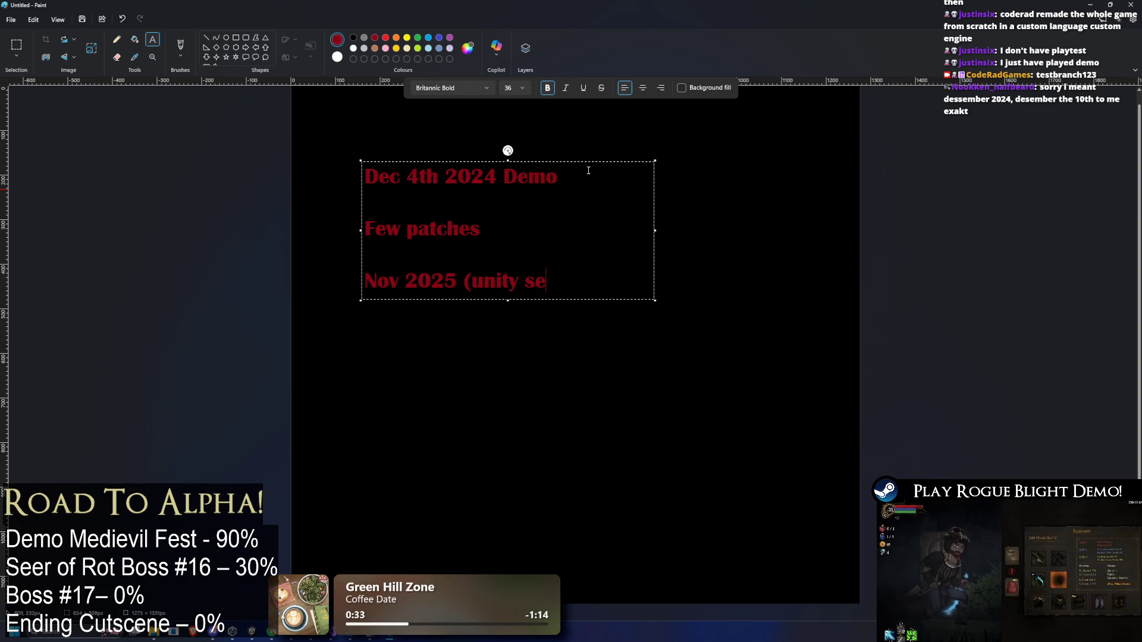
type("ty update")
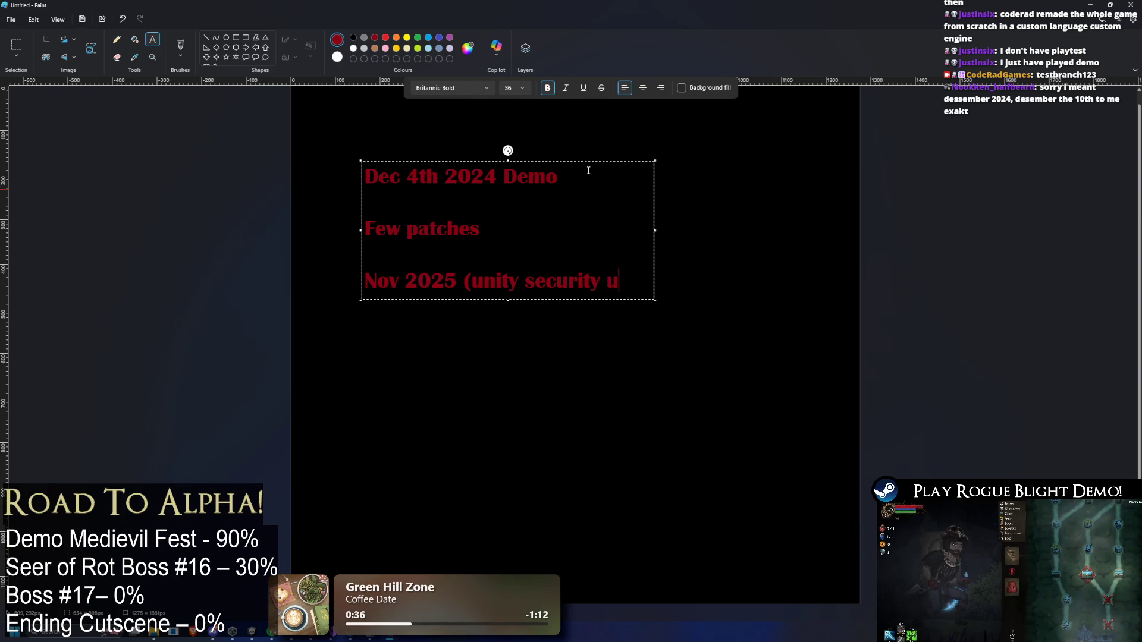
type(")")
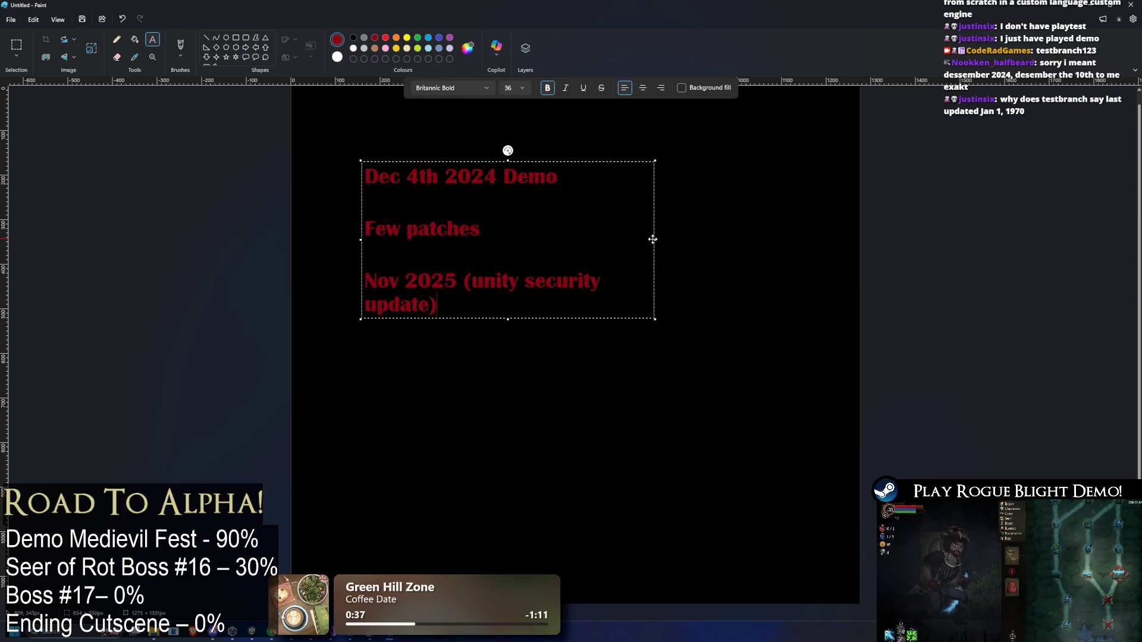
left_click_drag(652, 239, 729, 239)
key("shift+Home")
key("ctrl+a")
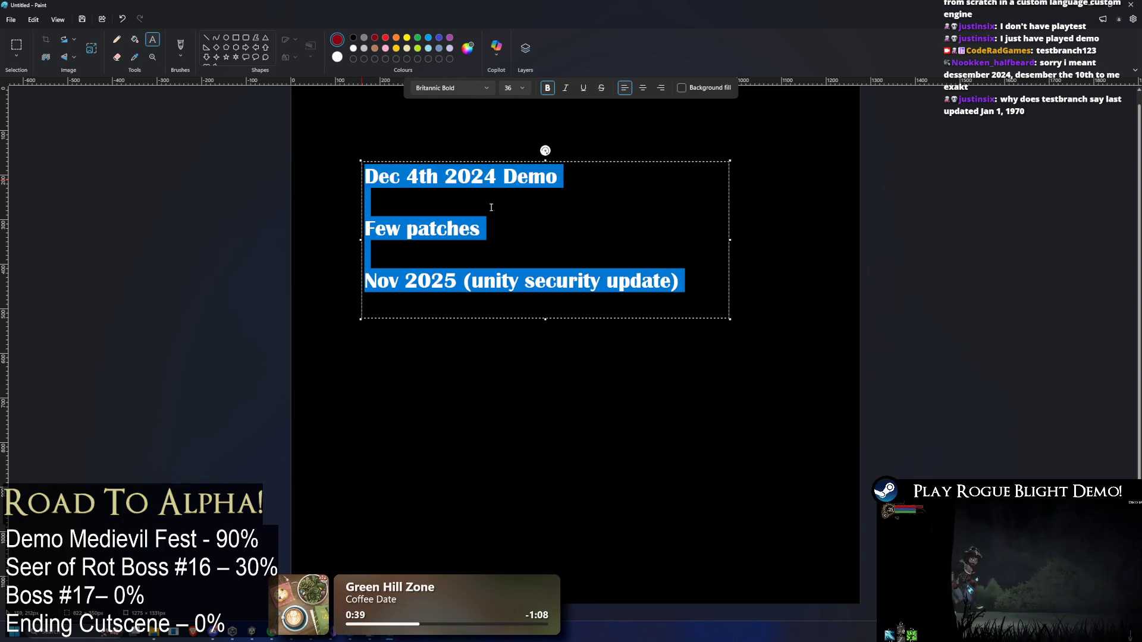
left_click(721, 290)
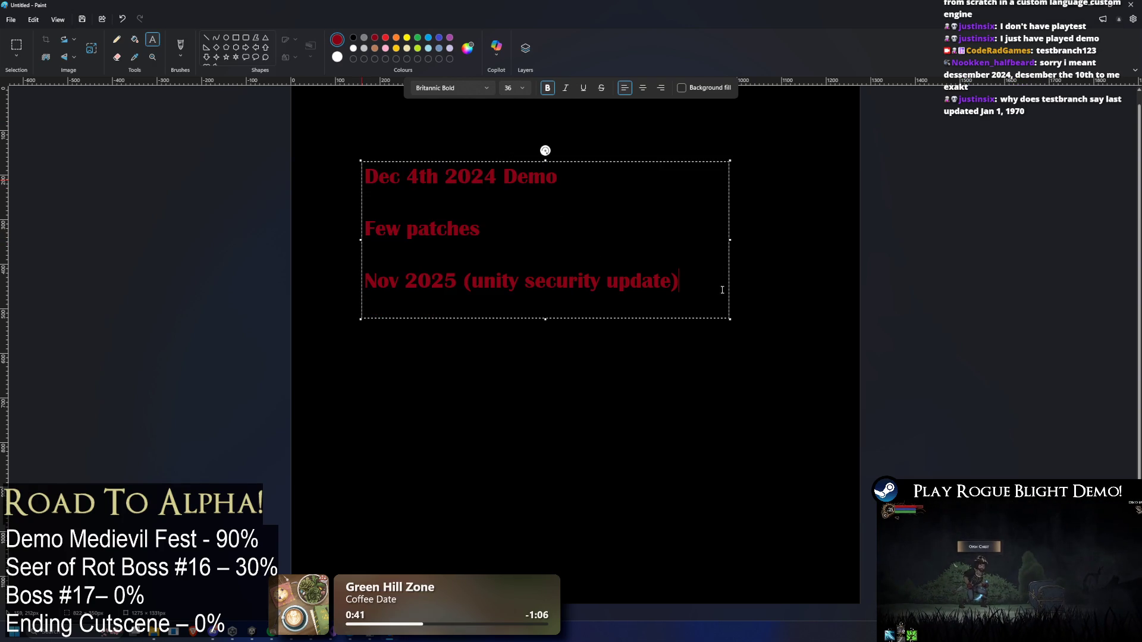
key("Return")
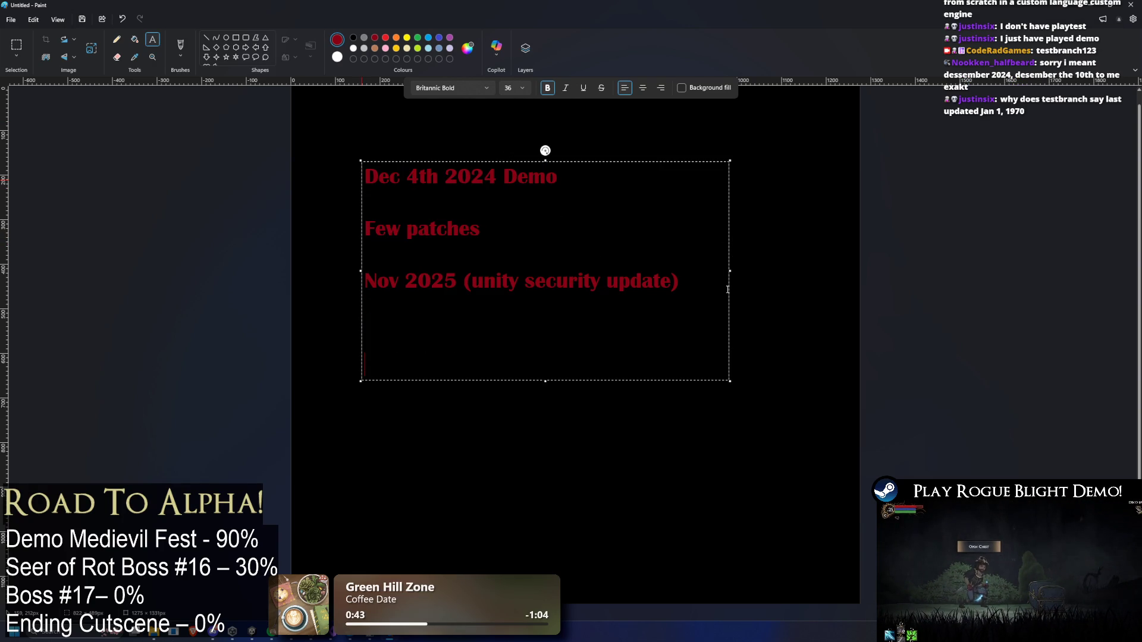
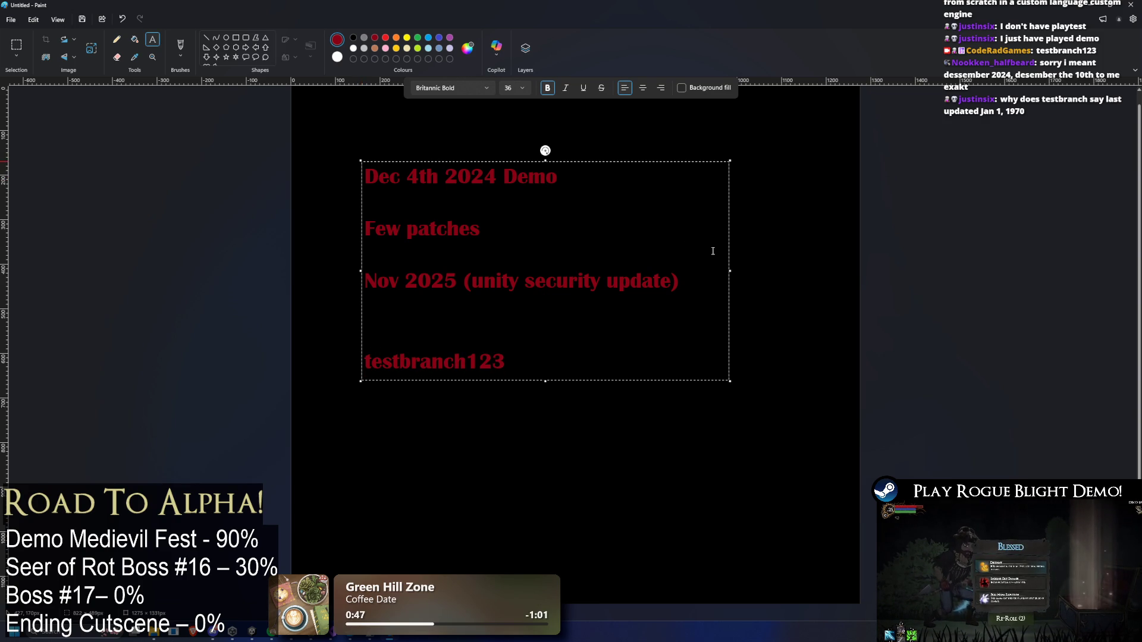
mouse_move(699, 285)
left_mouse_down()
mouse_move(459, 177)
mouse_move(406, 177)
left_mouse_up()
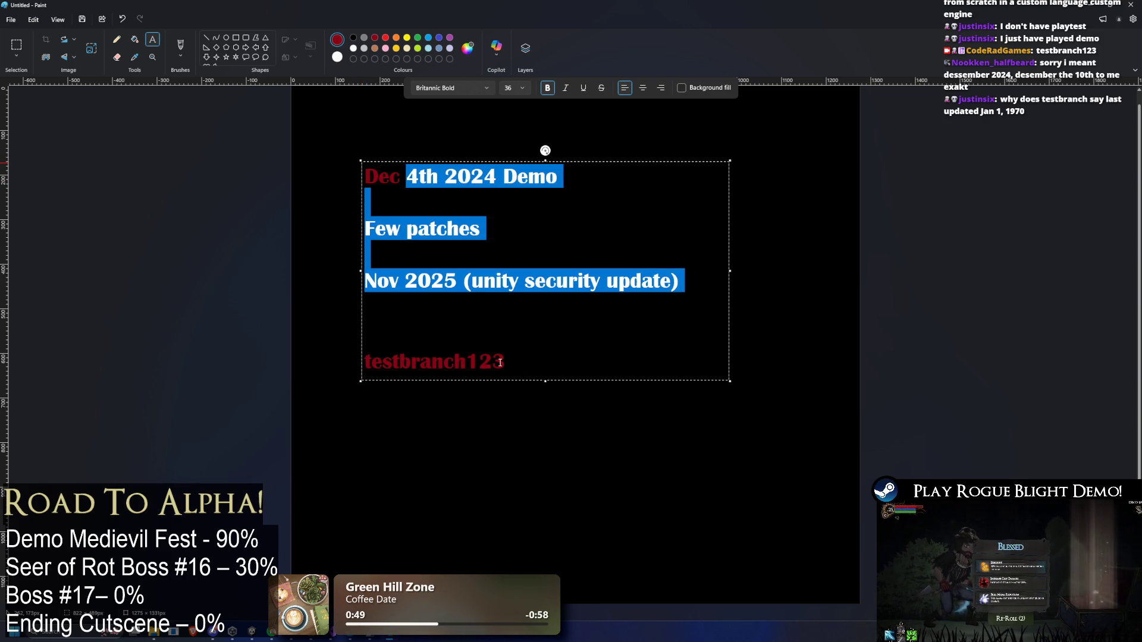
- Insert a blank line above the beta code and select the Dec 4th 2024 and Few patches lines
left_click(498, 328)
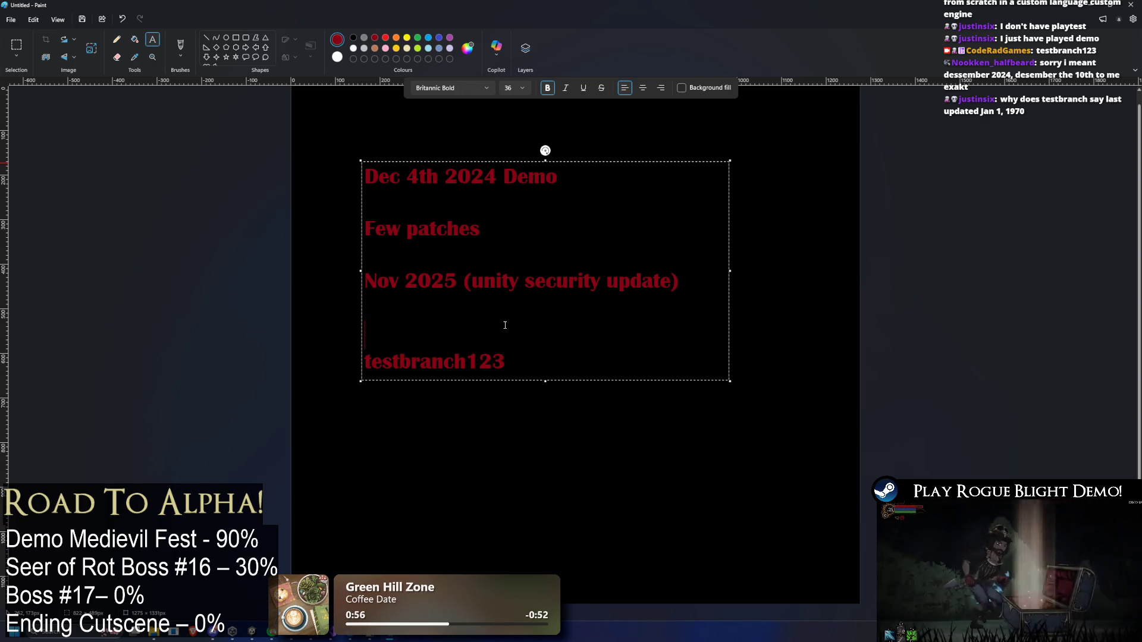
key("Return")
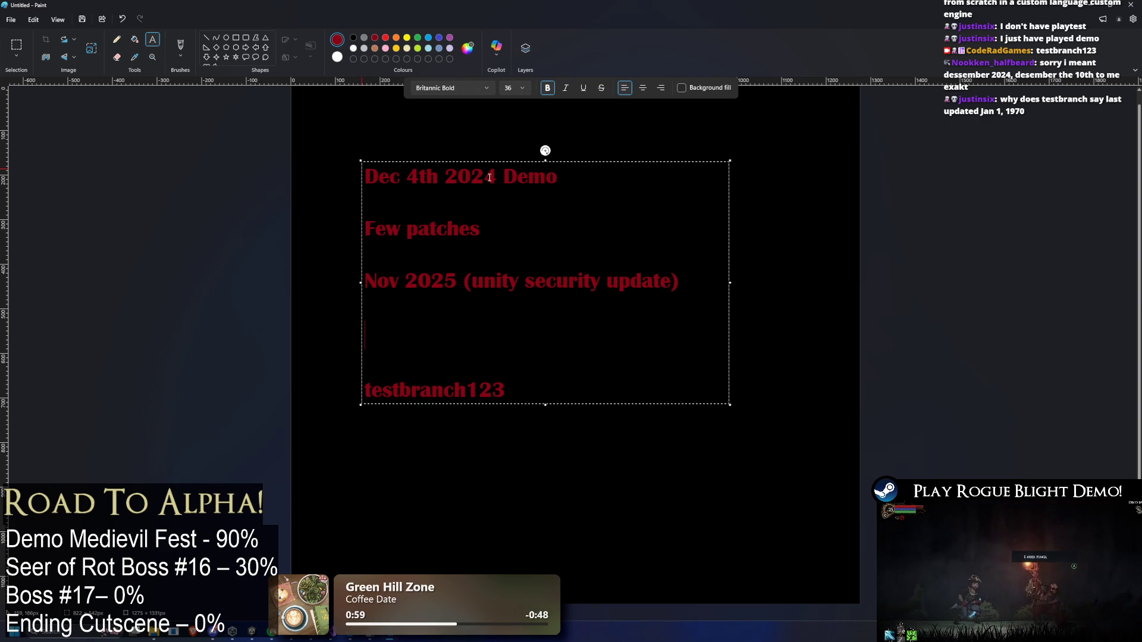
left_click_drag(490, 178, 368, 171)
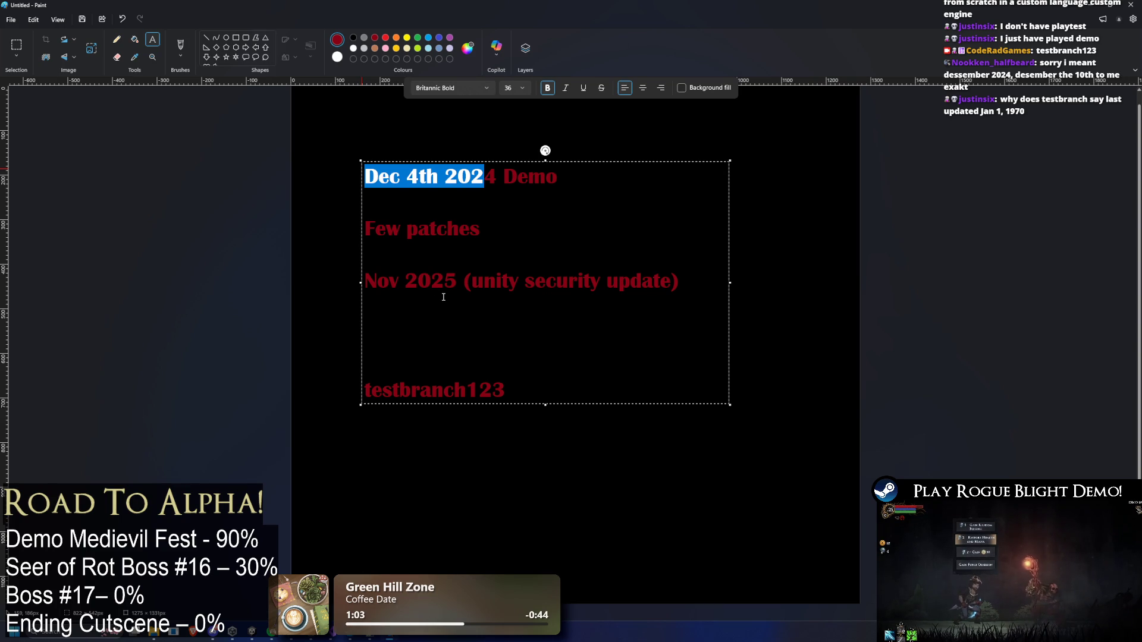
left_click(447, 303)
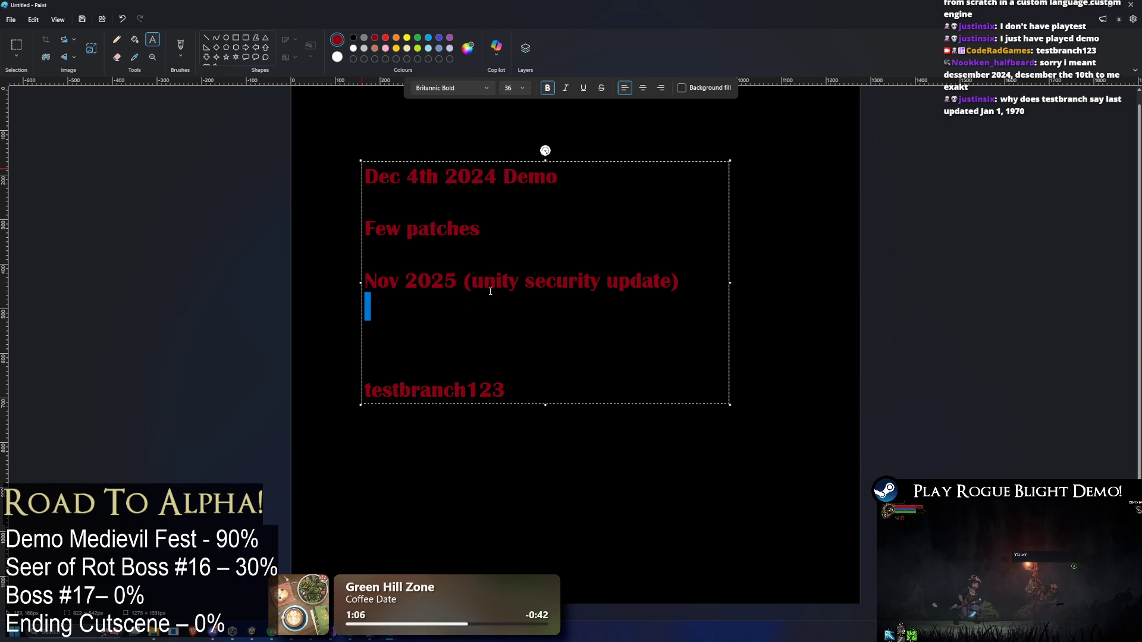
key("Down")
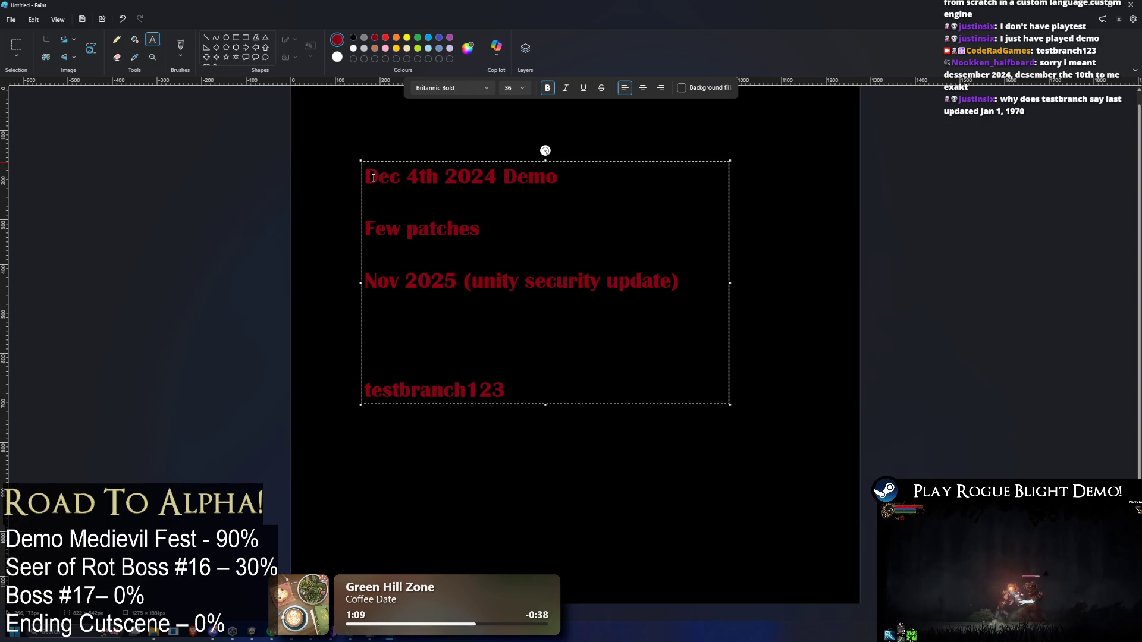
left_click_drag(379, 176, 505, 177)
left_click_drag(364, 176, 497, 176)
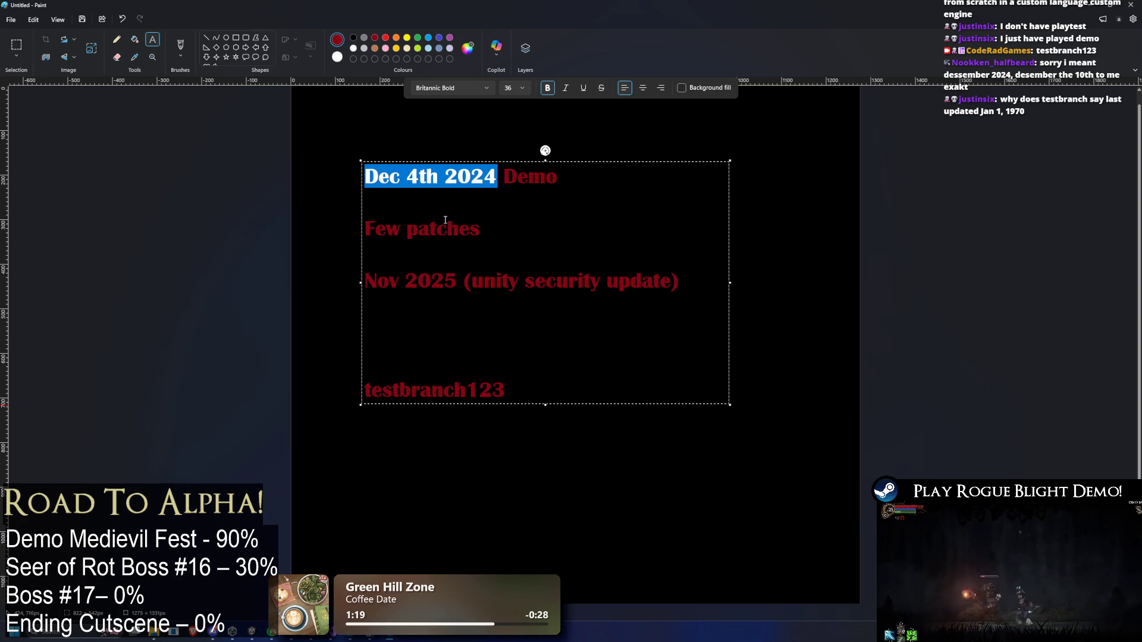
mouse_move(483, 228)
left_mouse_down()
mouse_move(500, 227)
mouse_move(364, 229)
left_mouse_up()
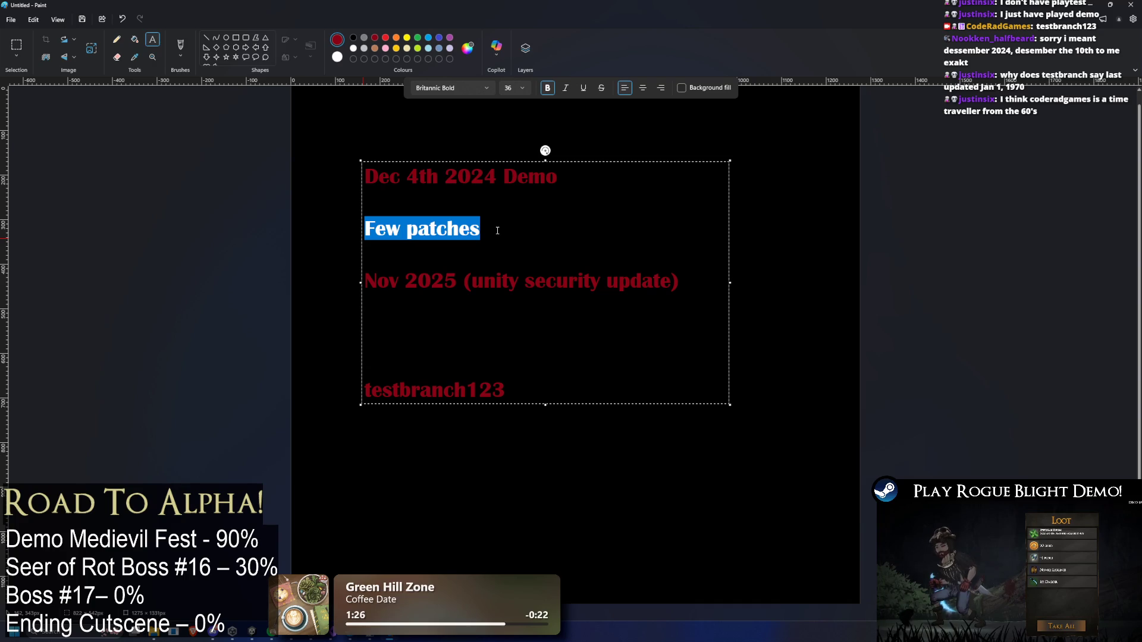
- Select the remaining lines, commit the text onto the canvas, and close Paint
left_click(452, 361)
left_click_drag(535, 374, 325, 385)
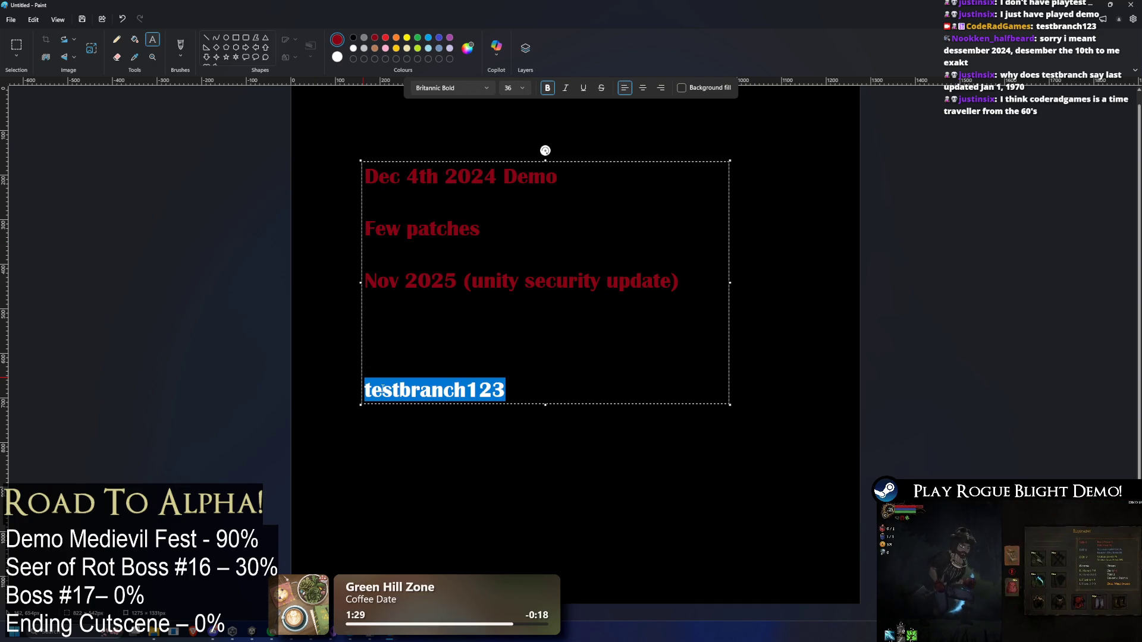
left_click_drag(611, 180, 355, 169)
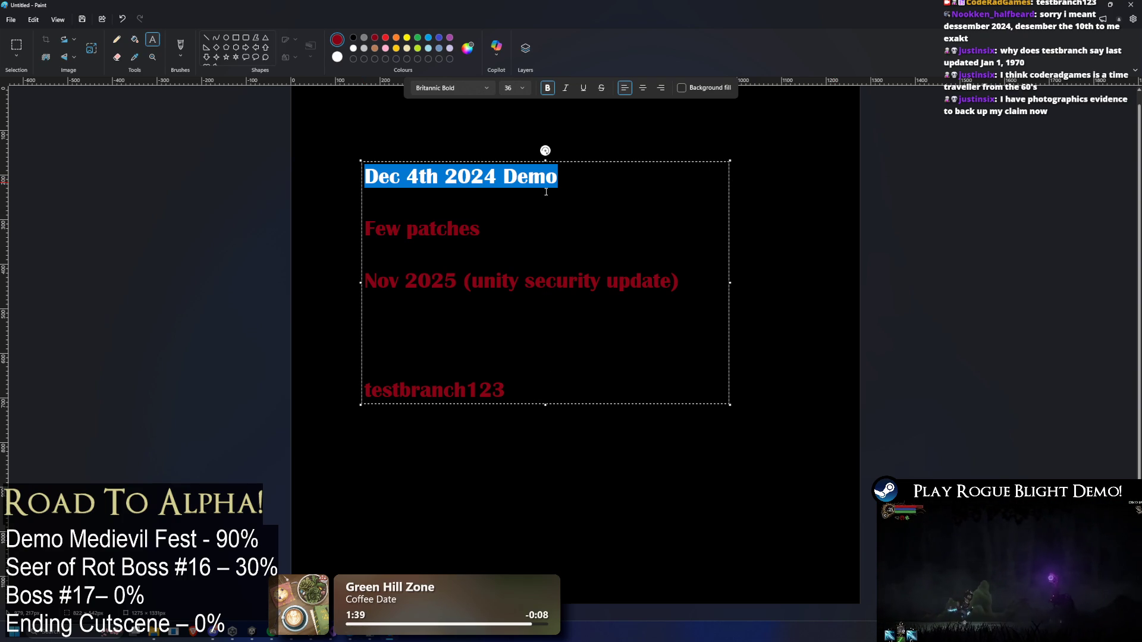
left_click(797, 162)
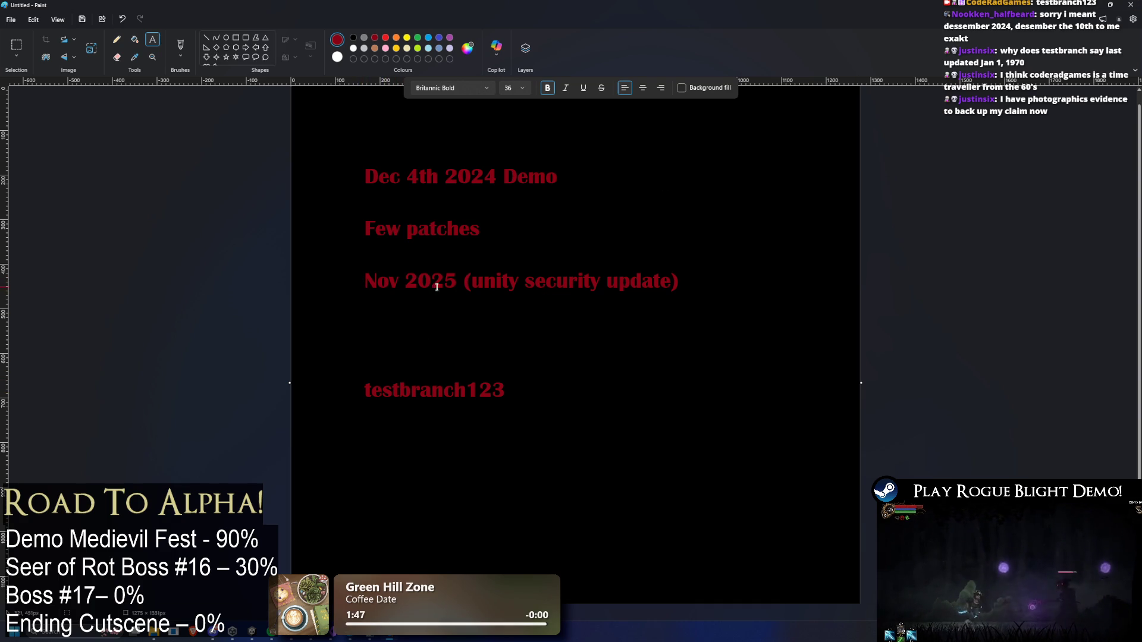
key("alt+F4")
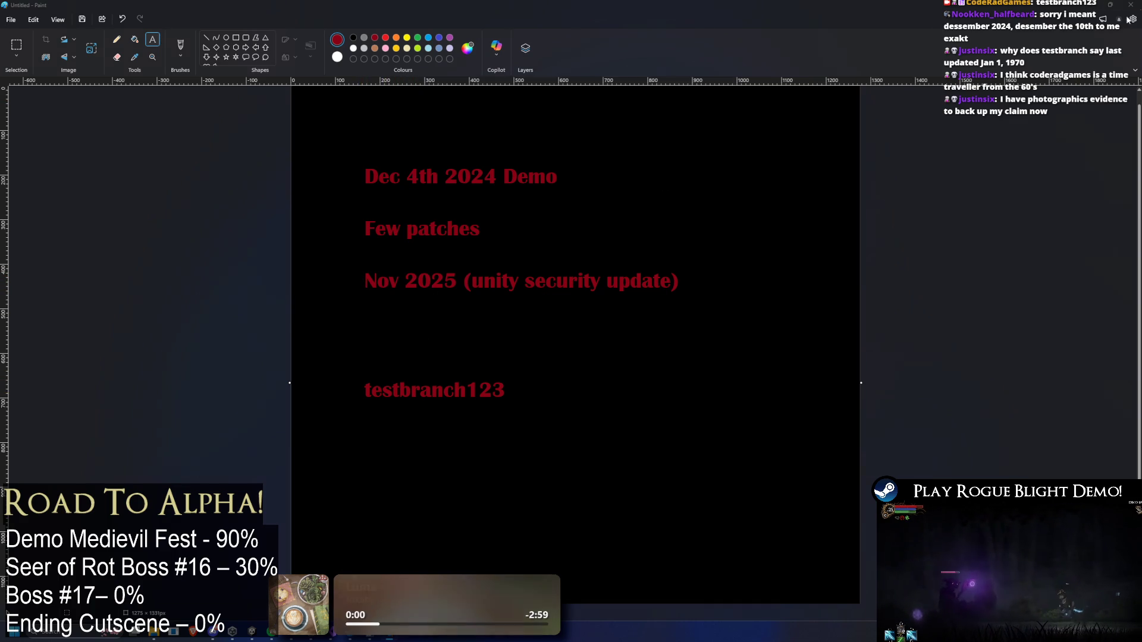
- Discard the Paint drawing, minimize Steam, and close the betas window showing testbranch selected
left_click(592, 337)
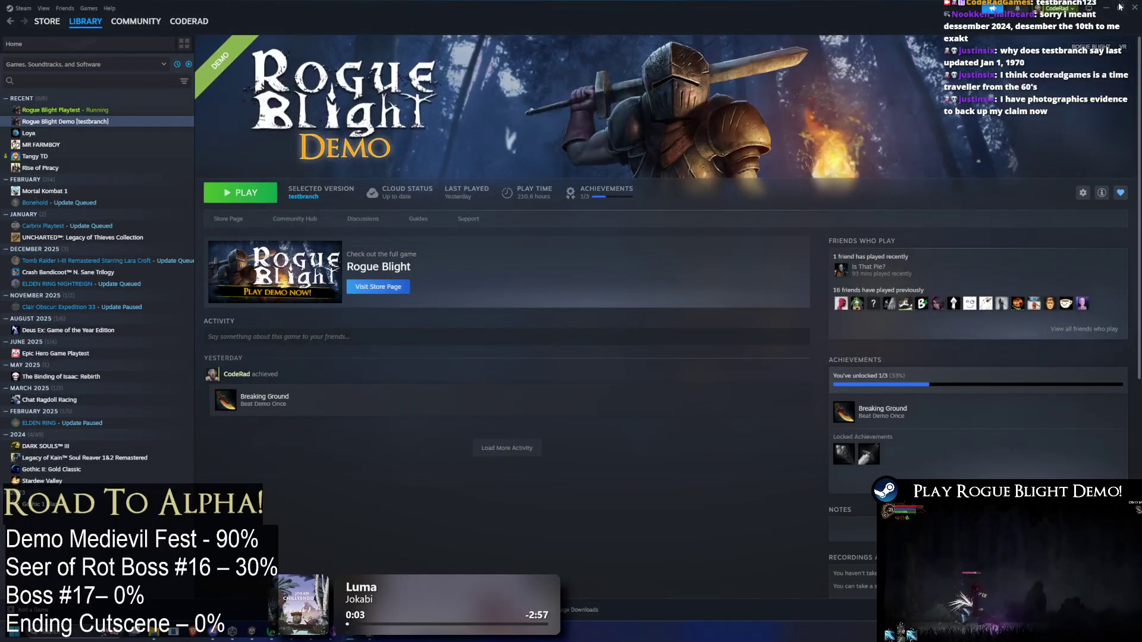
left_click(1108, 8)
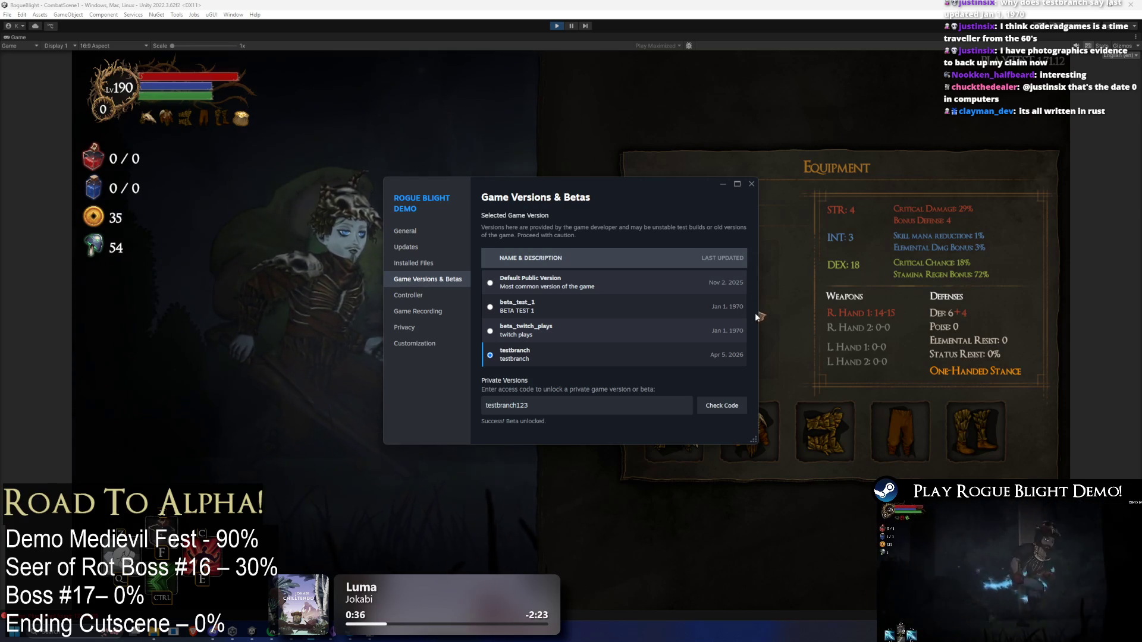
left_click(751, 184)
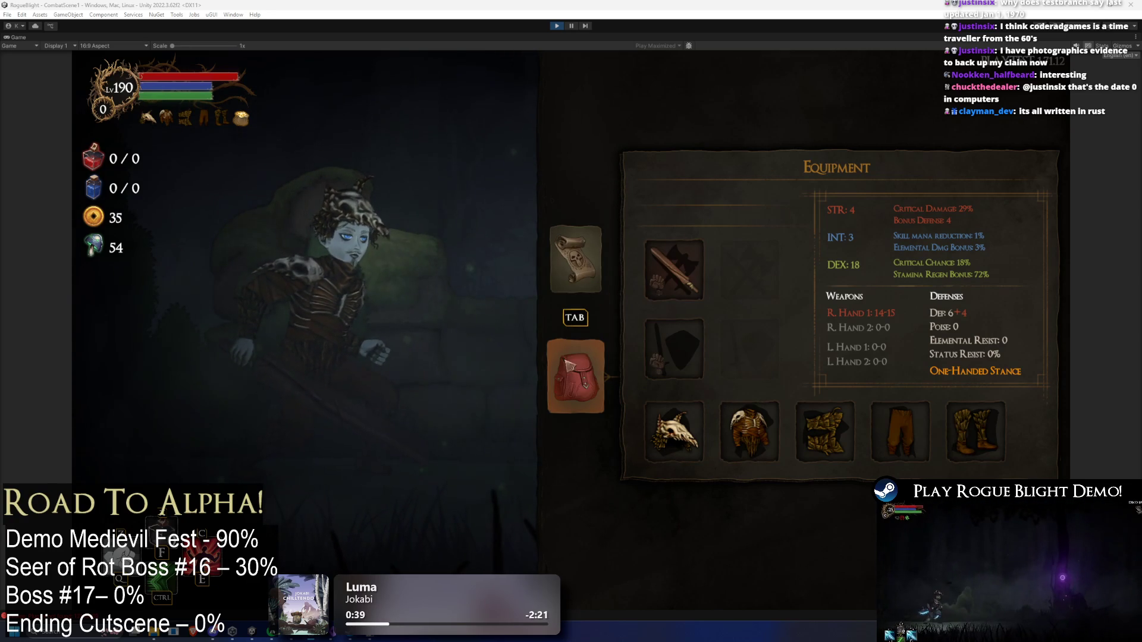
- Inspect the Wendigo's Skull head armor, then abandon the current run from the pause menu
left_click(672, 432)
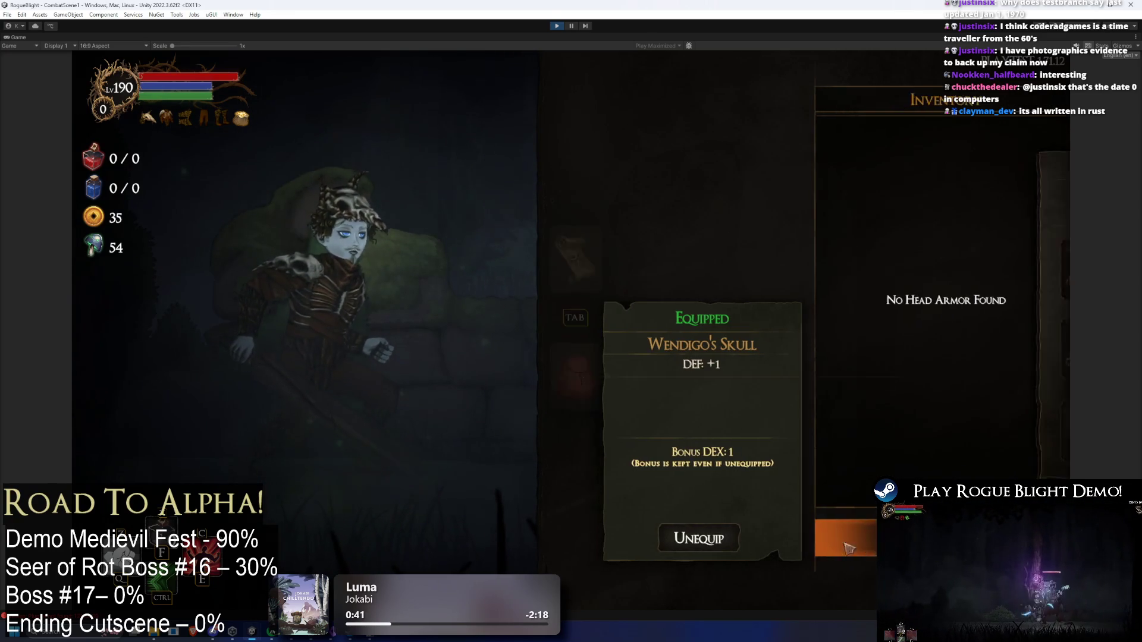
left_click(849, 552)
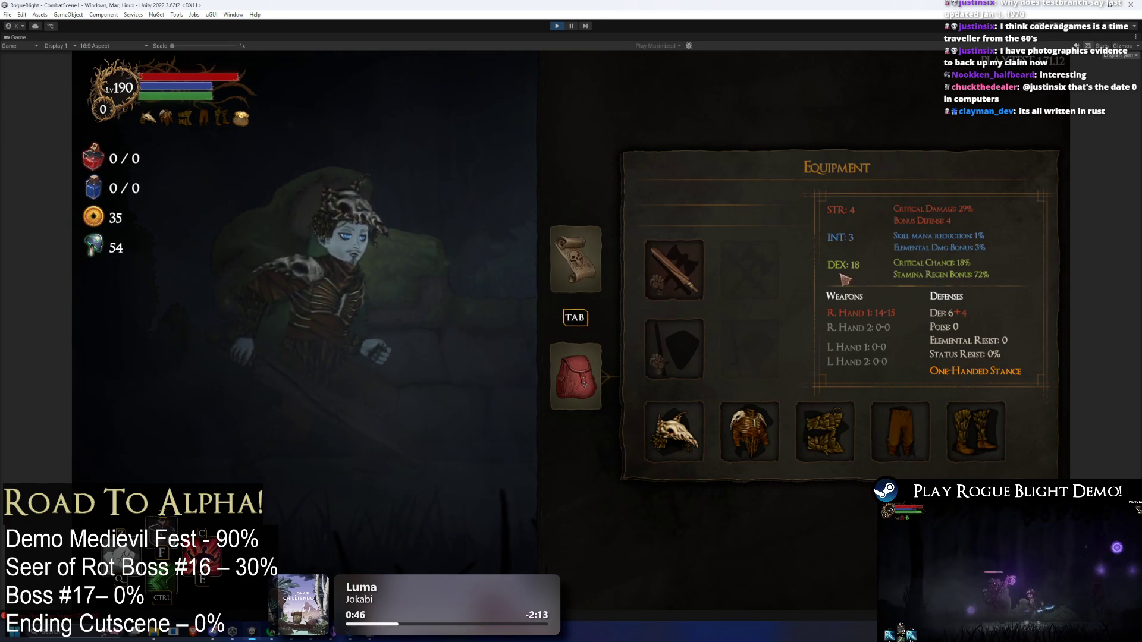
key("Escape")
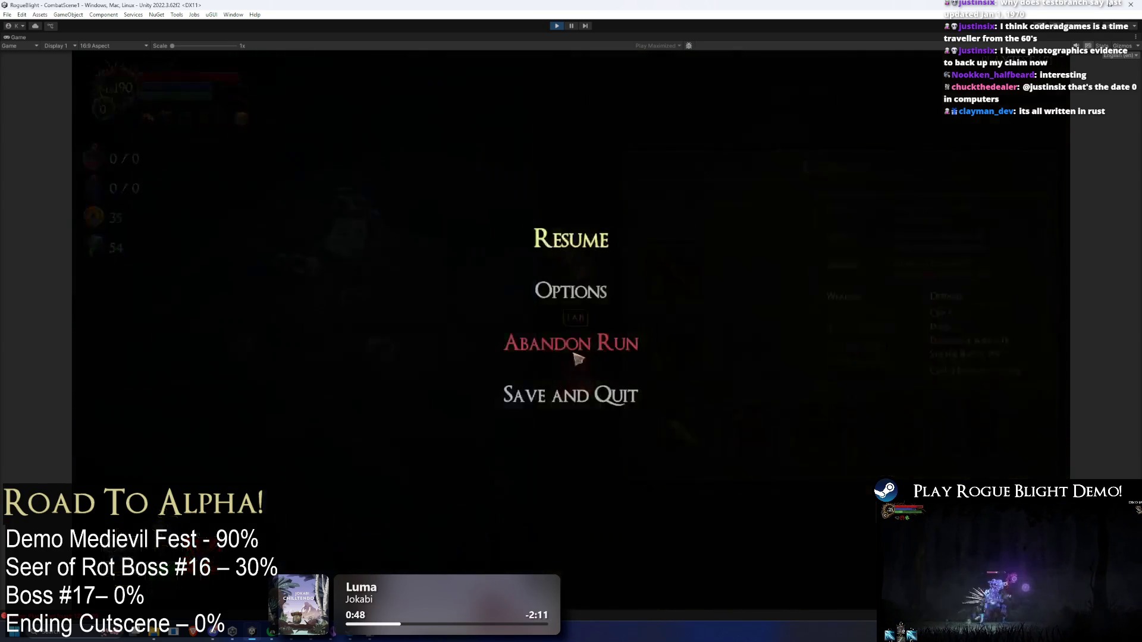
left_click(556, 333)
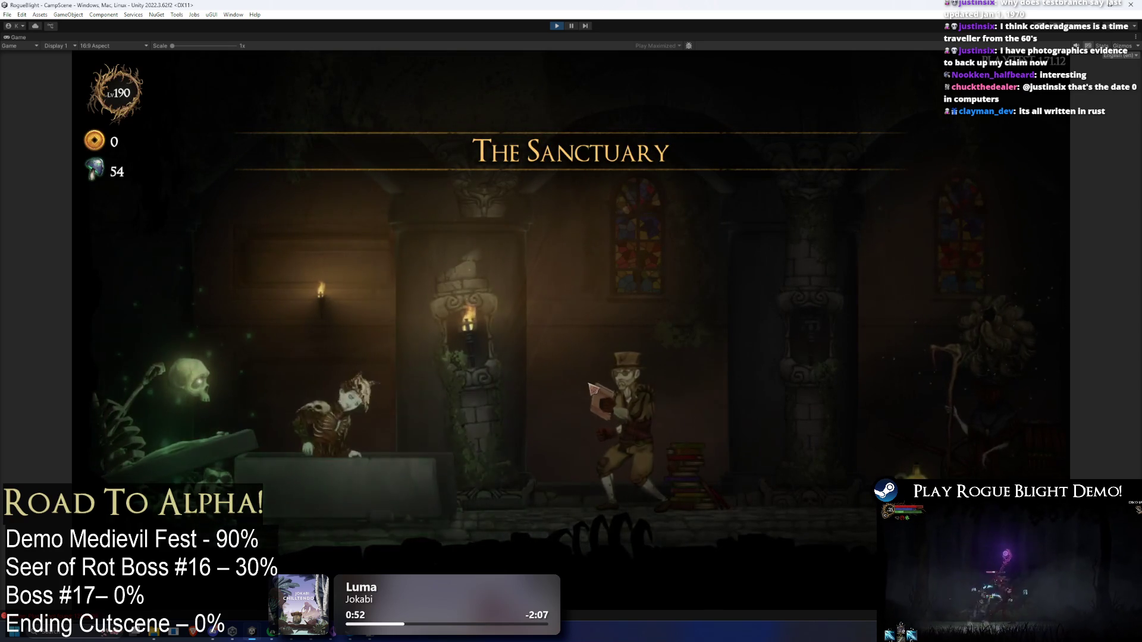
- Start a new Story Mode map from the Sanctuary with the Wooden Sword and a minor blessing
key("a")
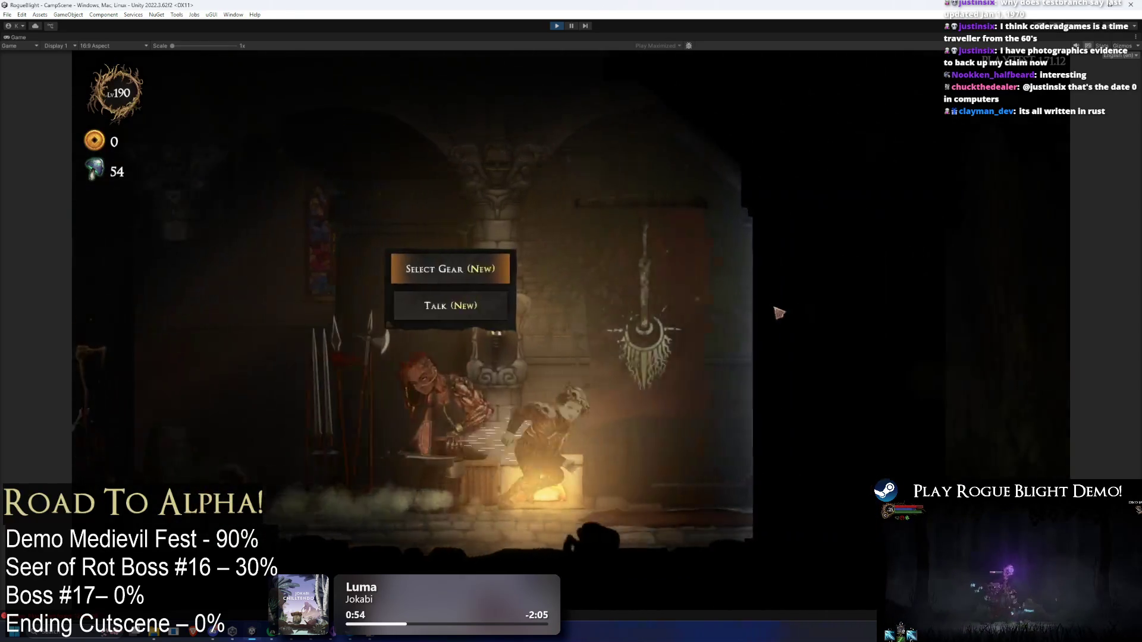
key("d")
left_click(764, 183)
left_click(548, 226)
left_click(669, 318)
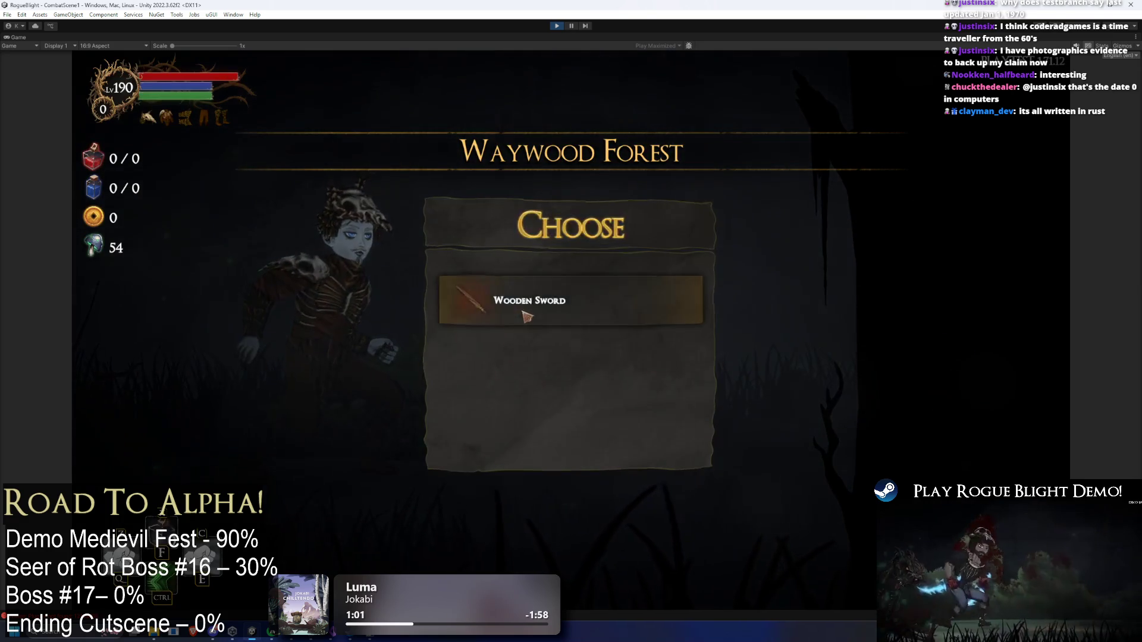
left_click(548, 301)
left_click(586, 298)
- Inspect the equipment slots, including the Wendigo's Skull head armor
key("Tab")
left_click(674, 431)
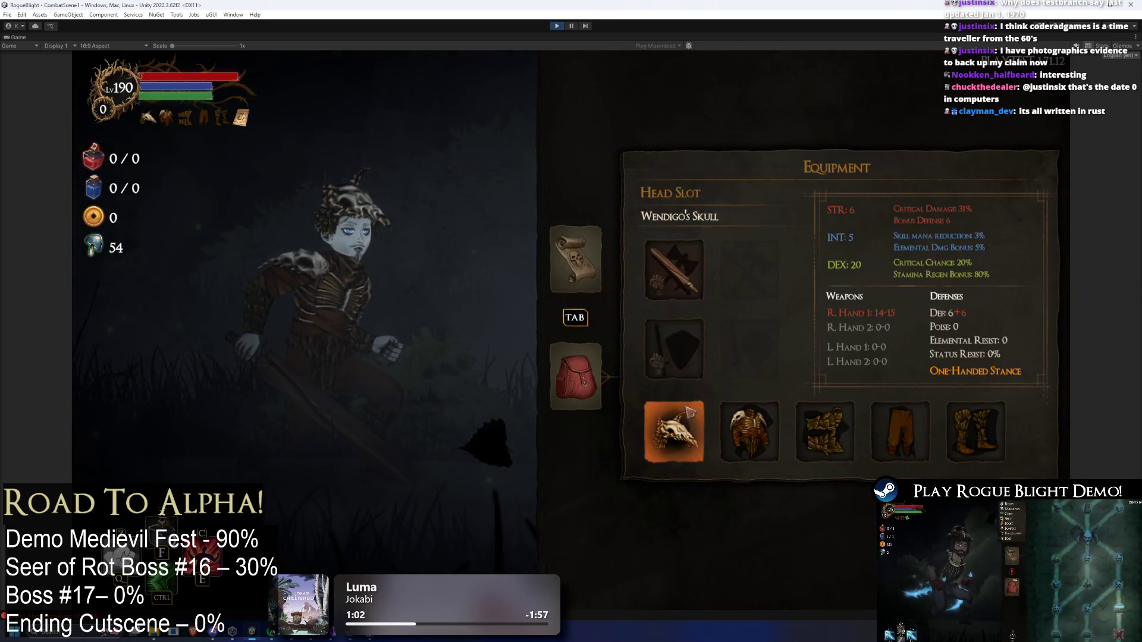
left_click(674, 270)
key("Escape")
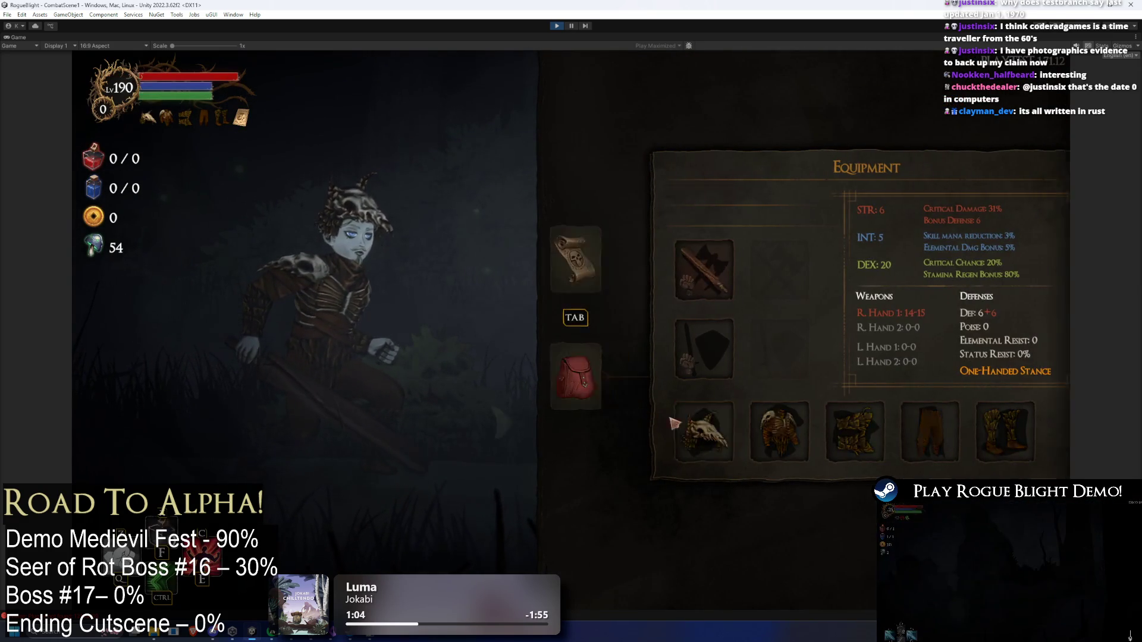
left_click(673, 431)
key("Escape")
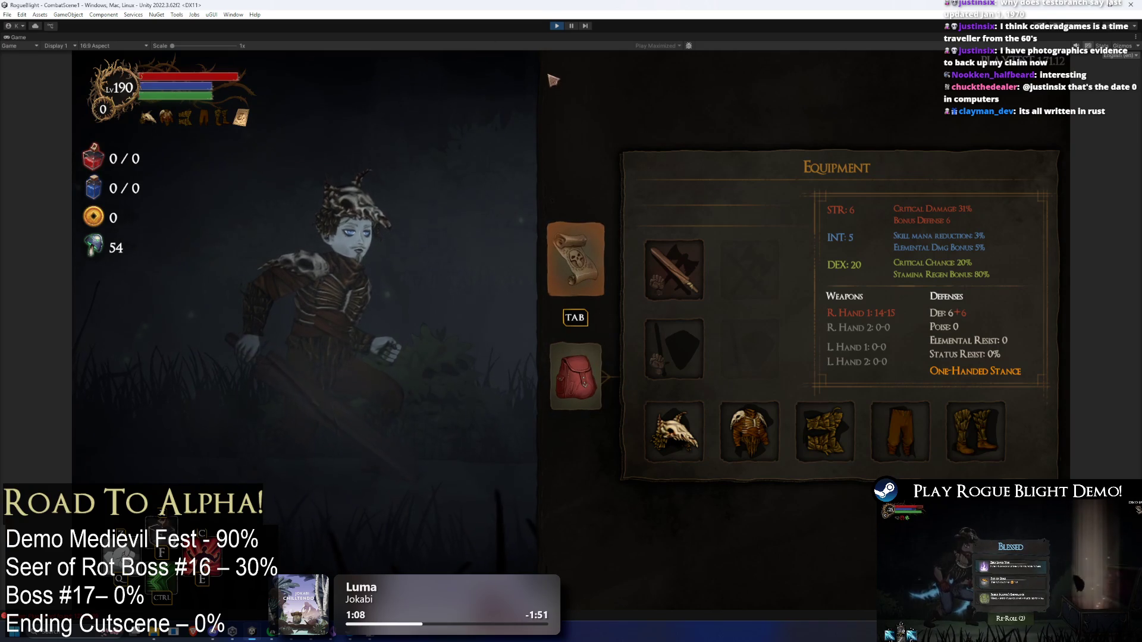
- Abandon again and restart a Story Mode map with the Wooden Sword and middle minor blessing
key("Escape")
left_click(518, 353)
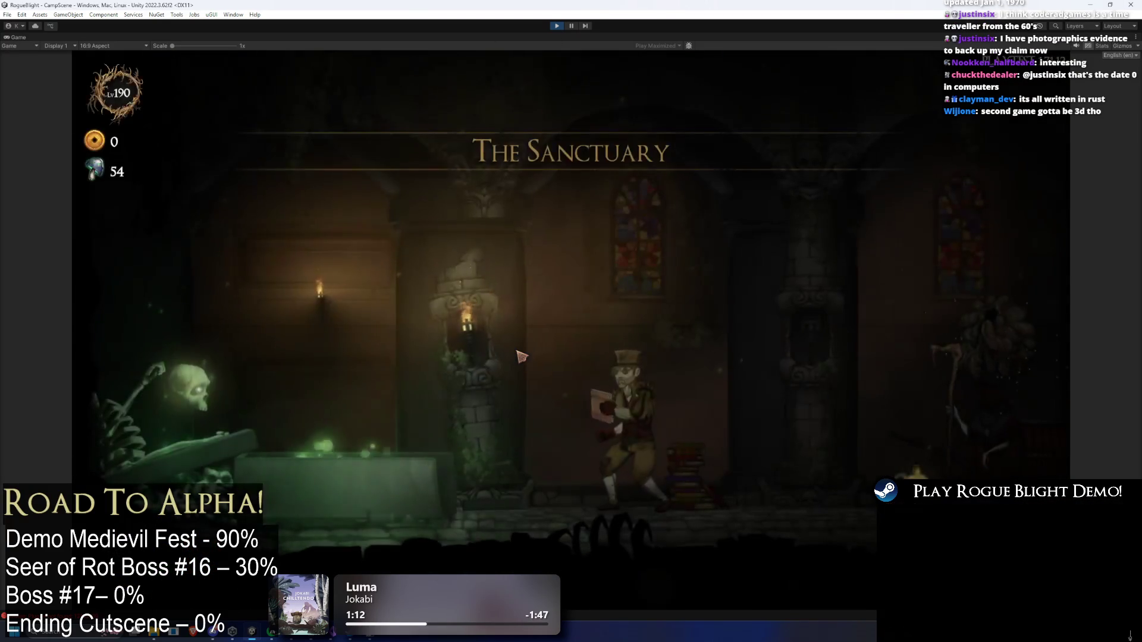
key("a")
key("d")
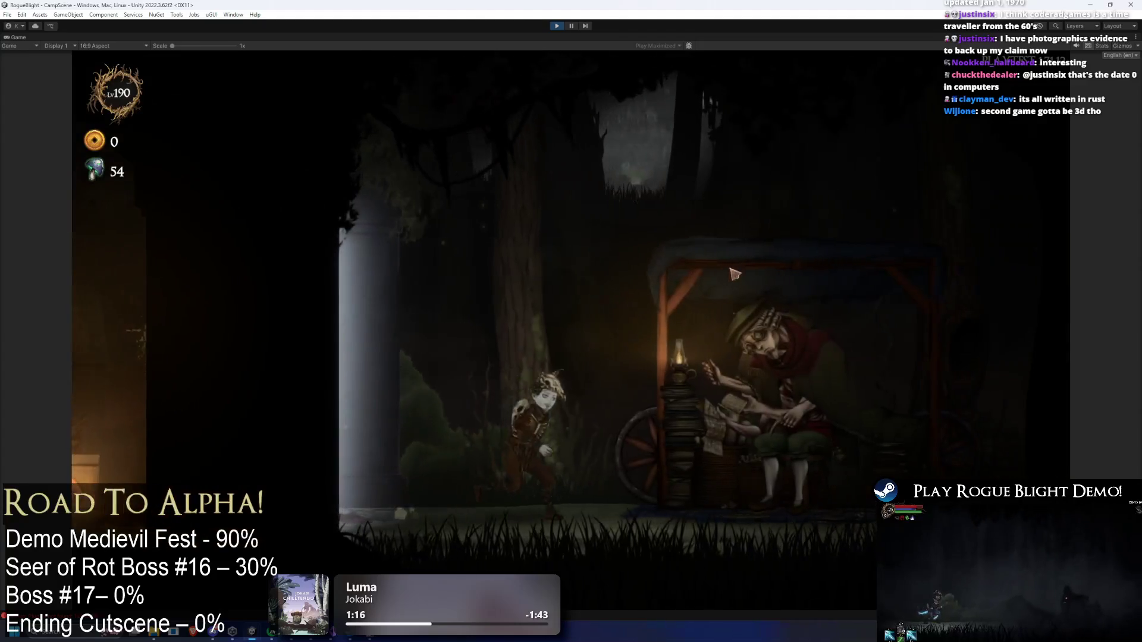
key("e")
key("e")
left_click(685, 294)
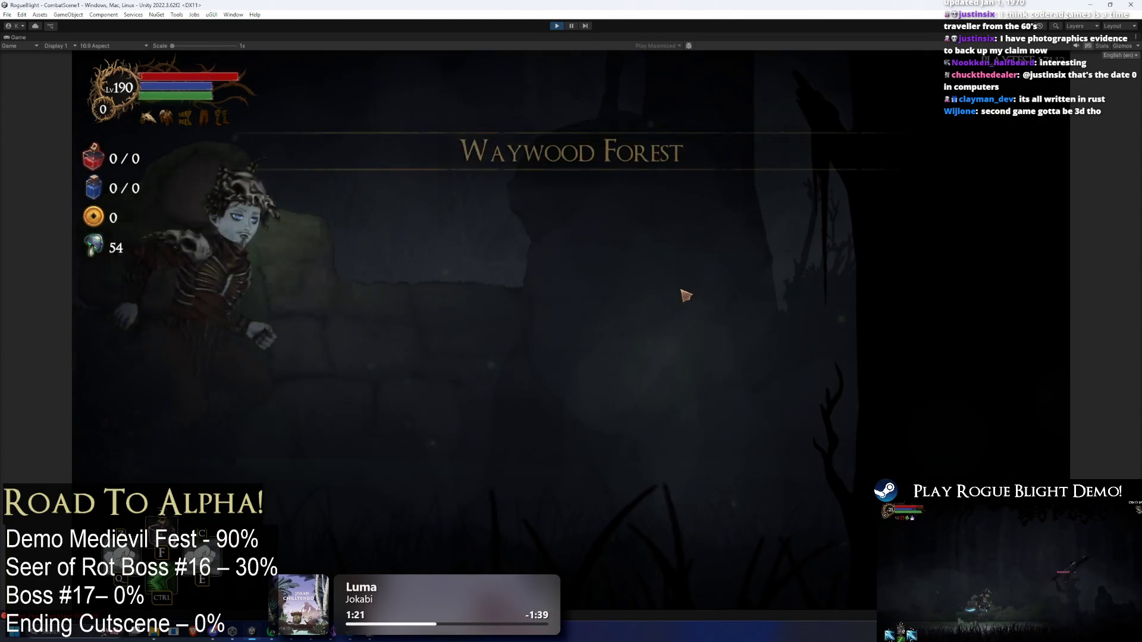
left_click(564, 302)
left_click(598, 357)
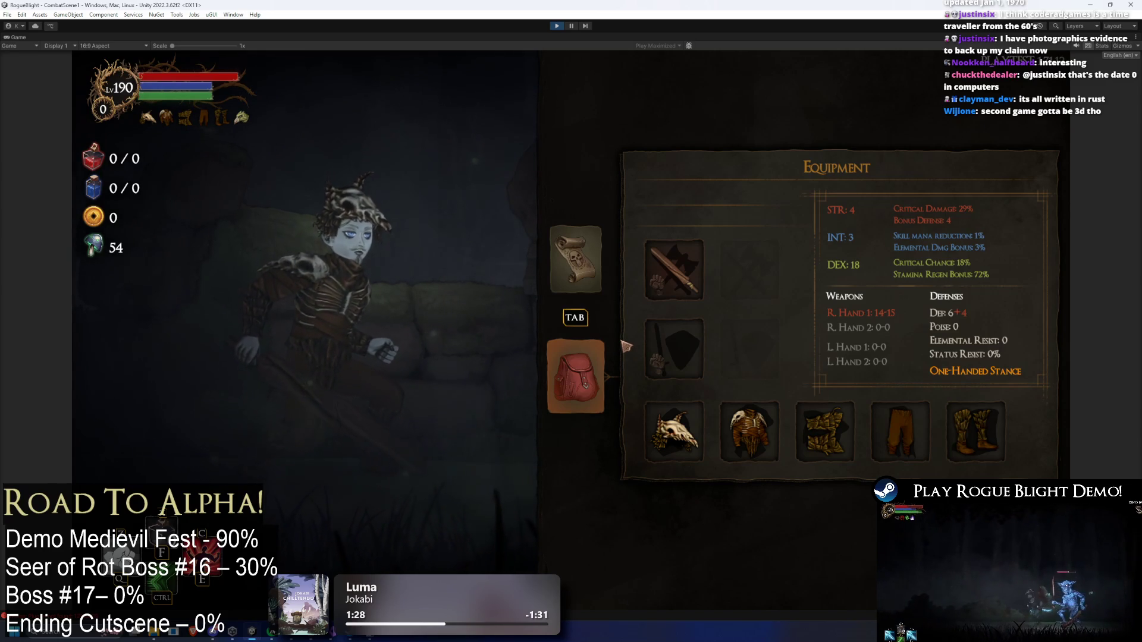
key("Tab")
left_click(570, 27)
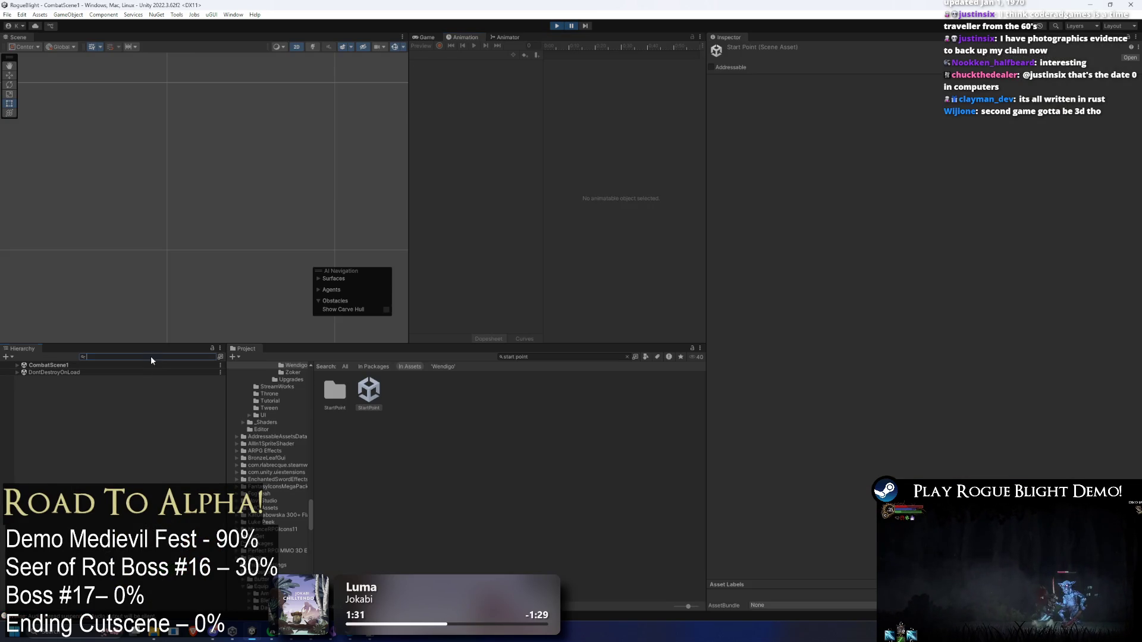
type("er")
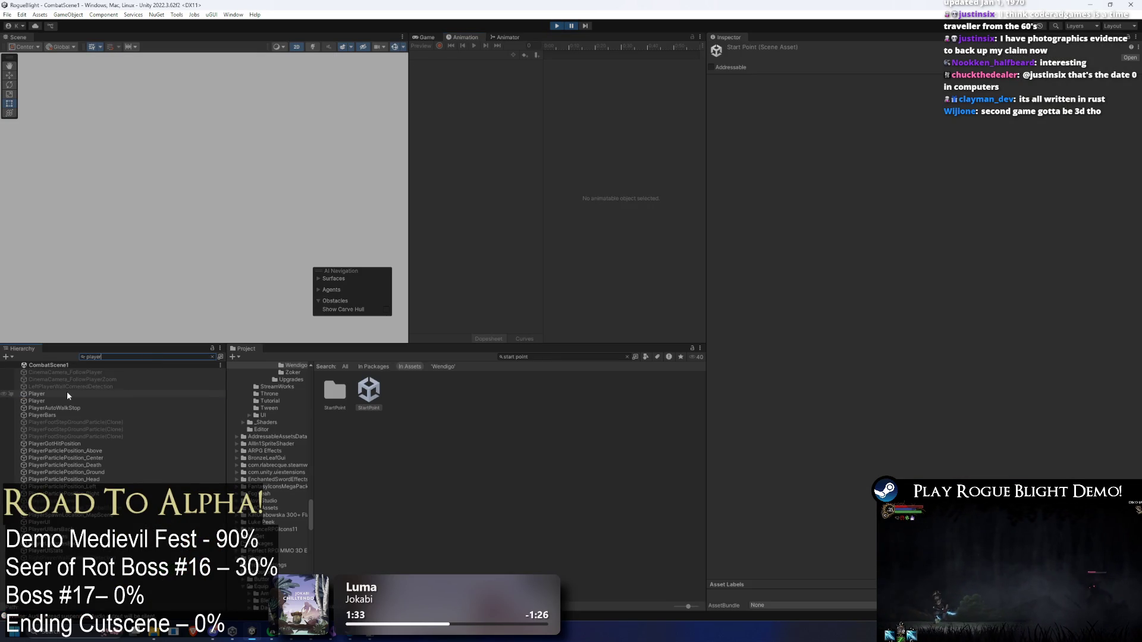
left_click(69, 394)
scroll(1069, 306, "down", 10)
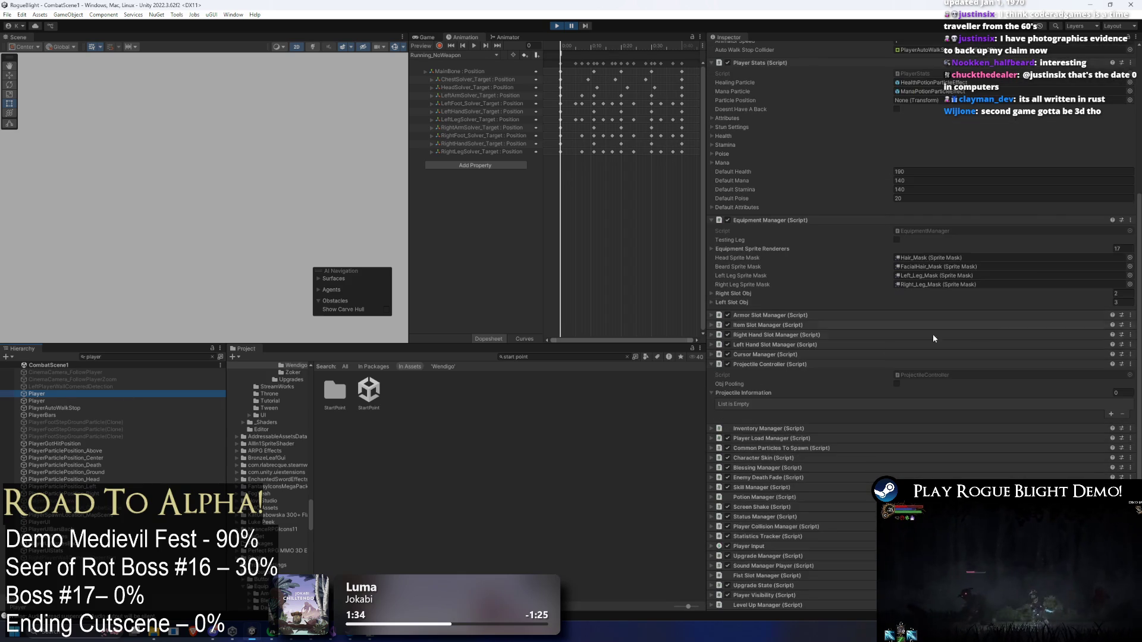
scroll(787, 433, "down", 1)
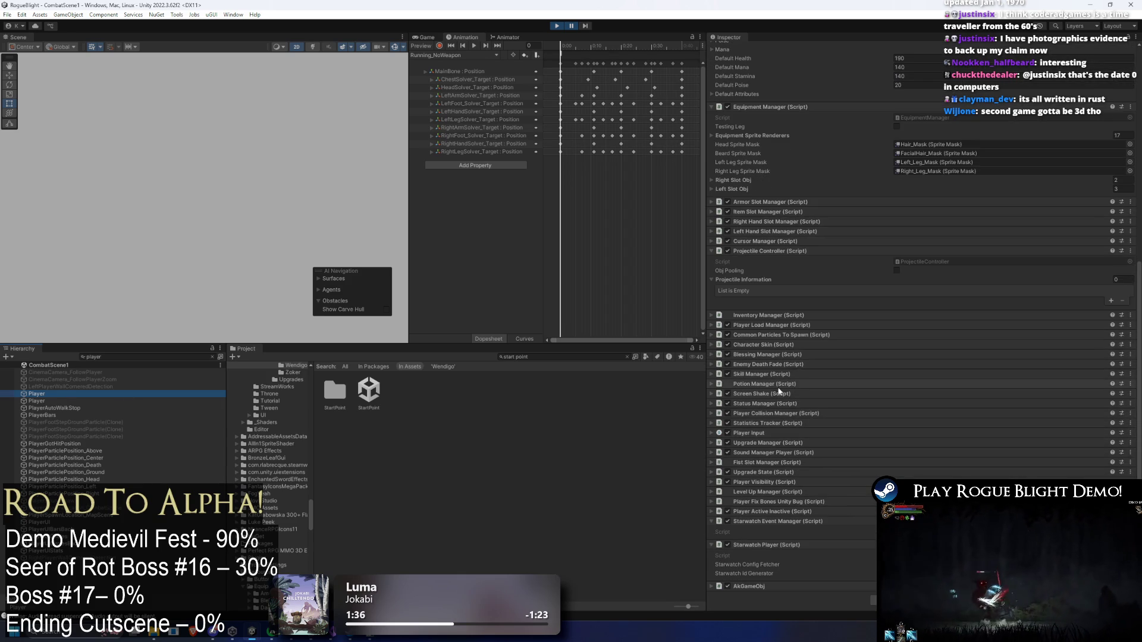
left_click(778, 403)
left_click(754, 432)
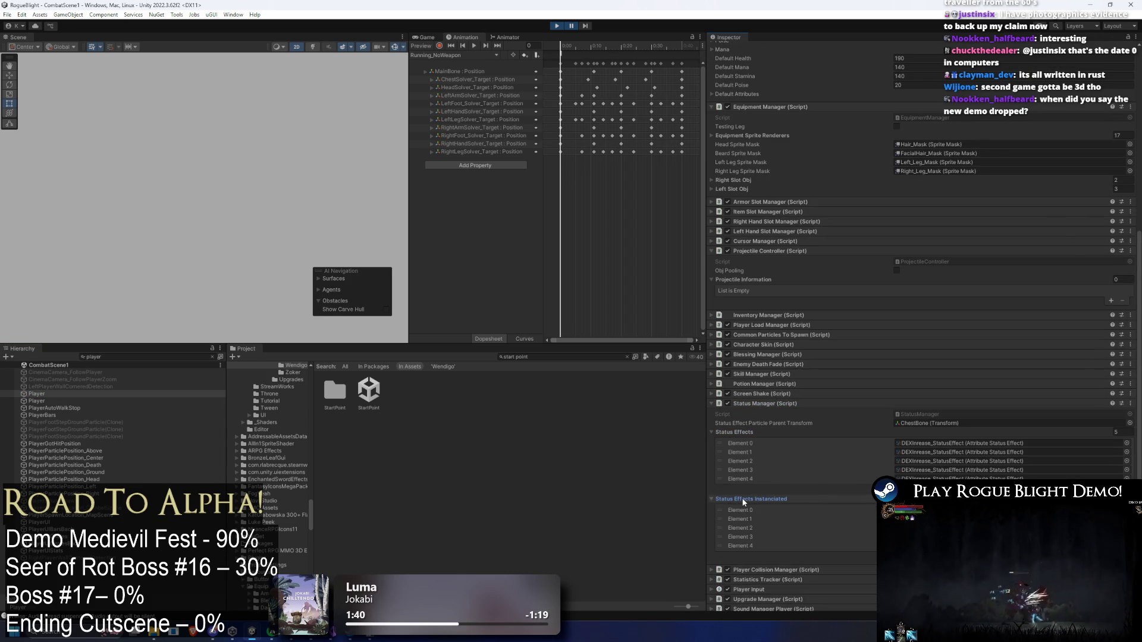
left_click(931, 443)
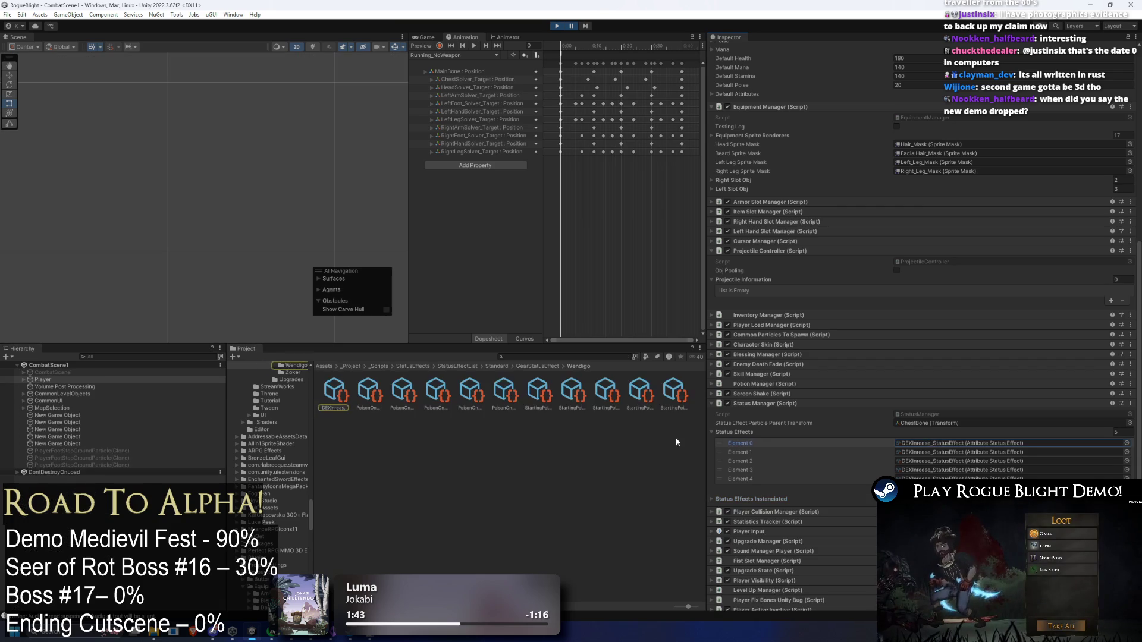
left_click(347, 396)
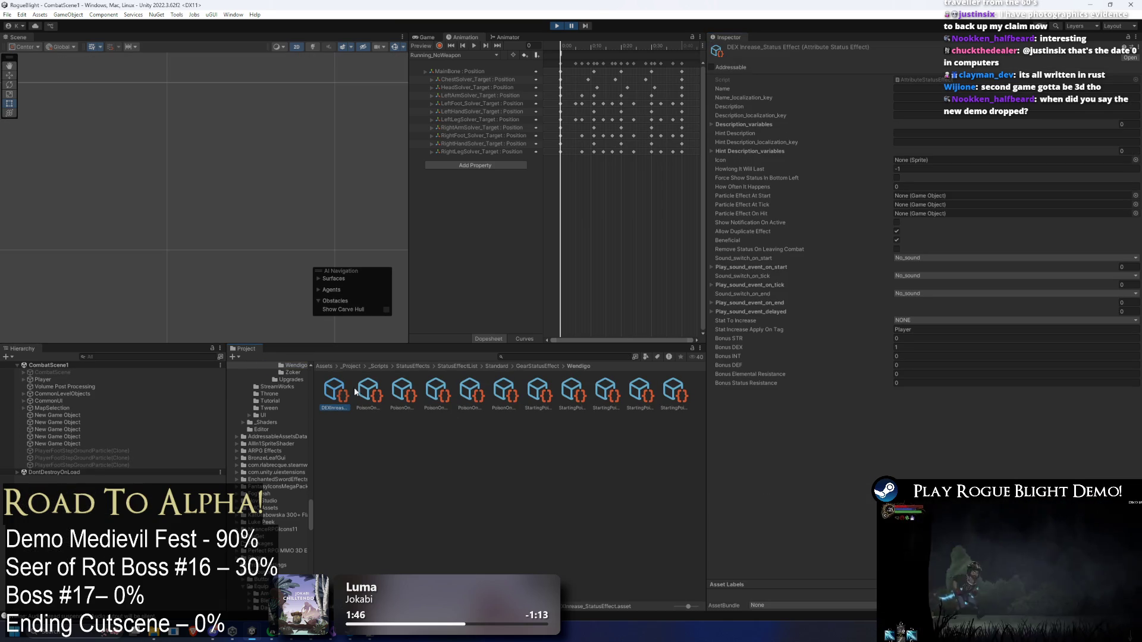
mouse_move(341, 636)
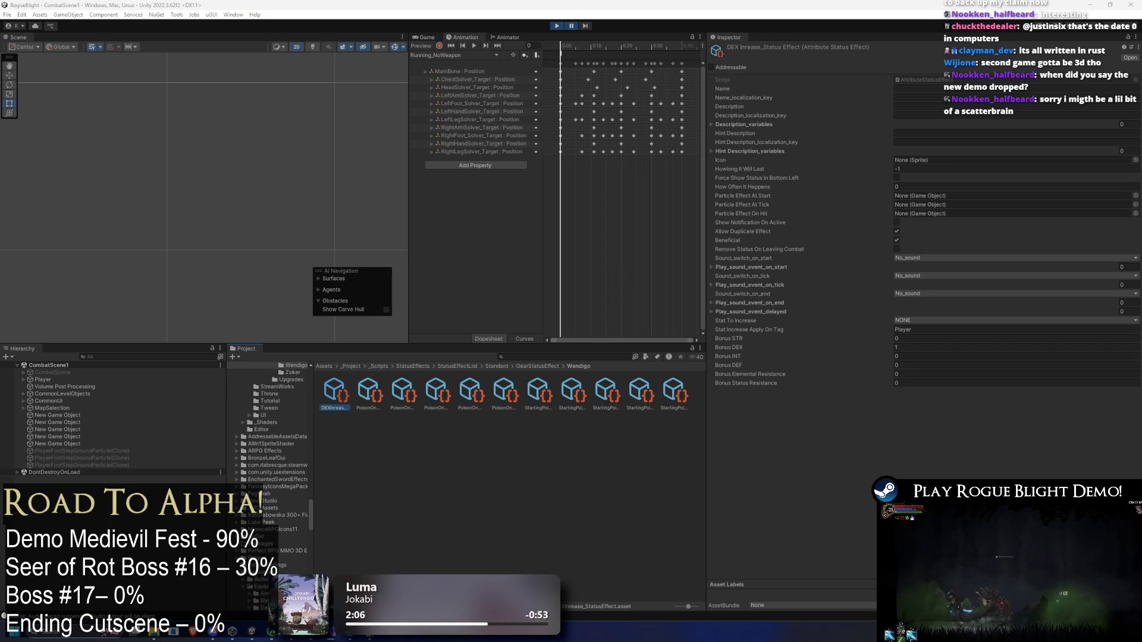
left_click(566, 27)
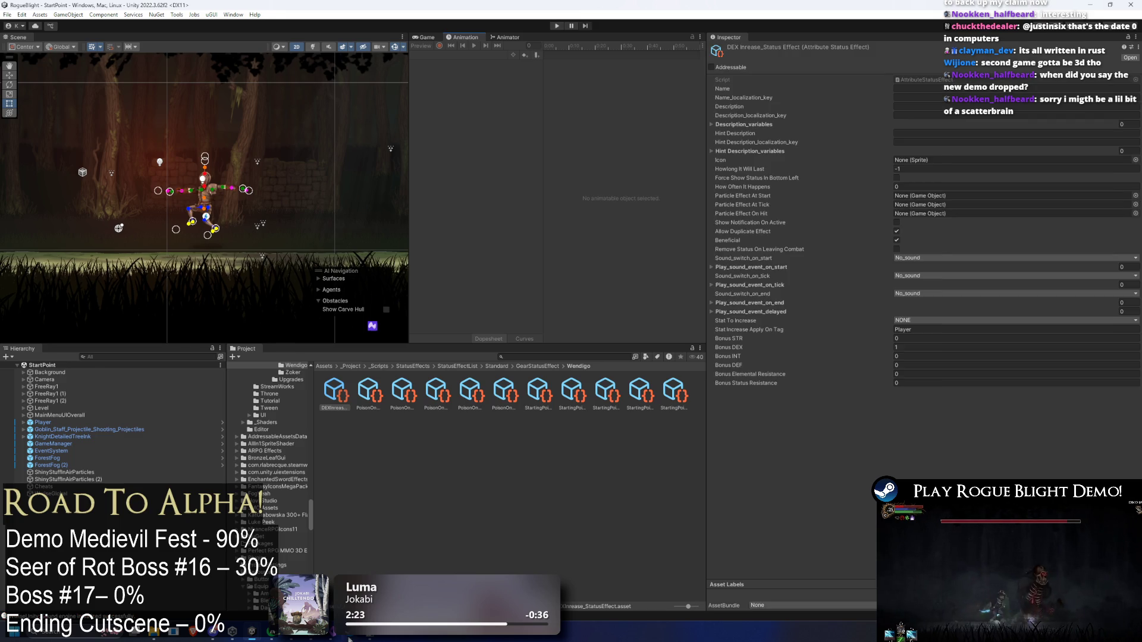
- Open Rogue Blight Demo's Game Versions & Betas settings in Steam, then close them
key("alt+Tab")
left_click(79, 122)
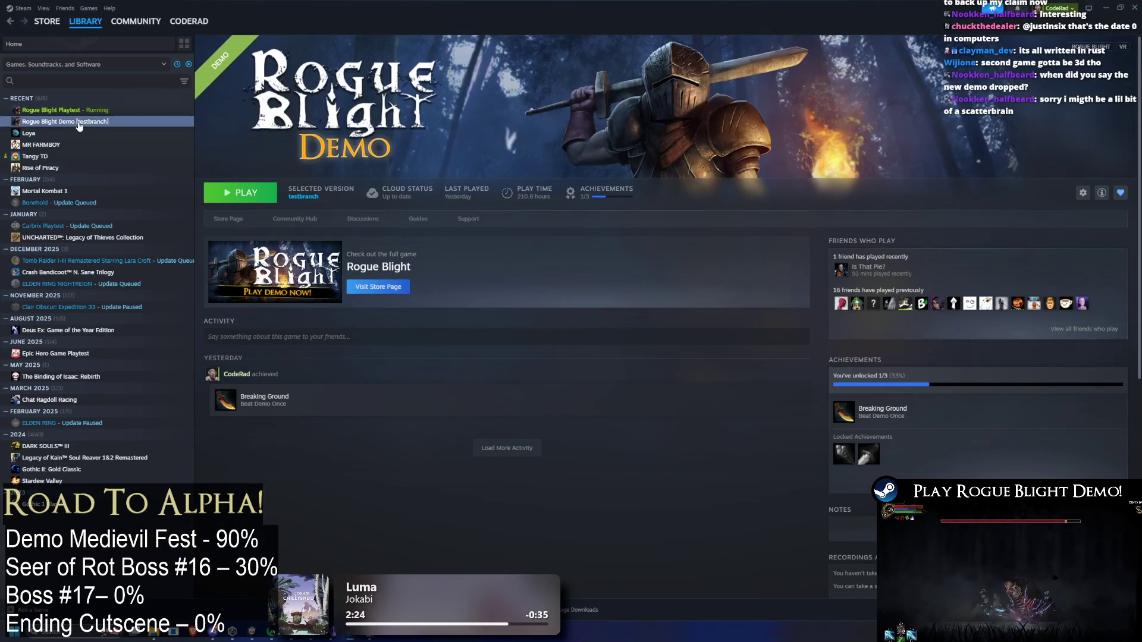
right_click(80, 122)
left_click(138, 207)
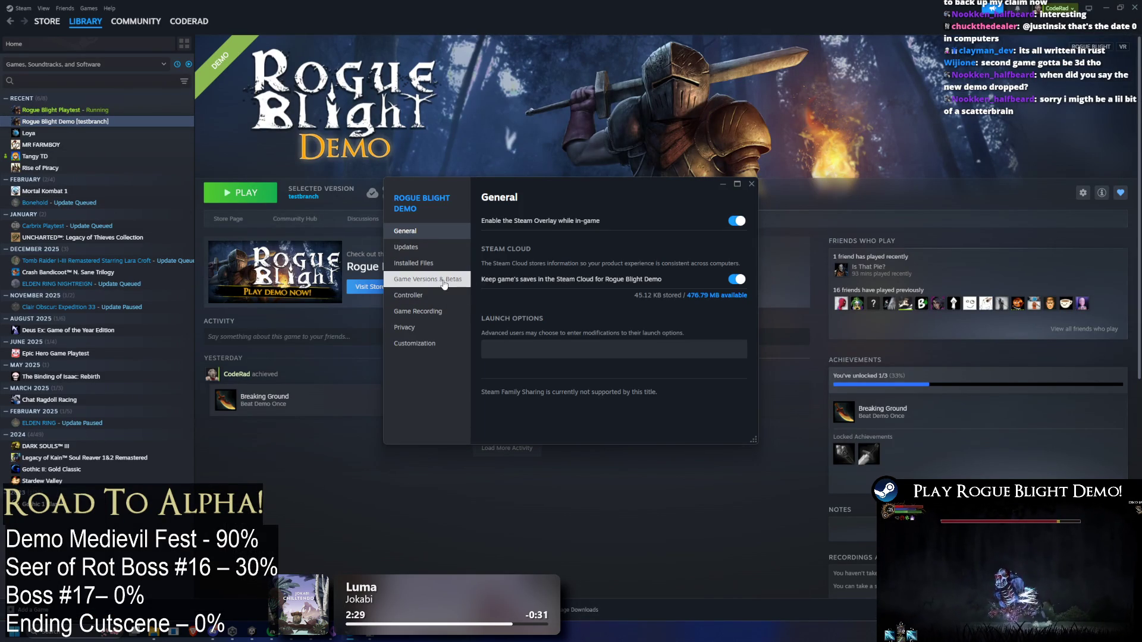
left_click(443, 285)
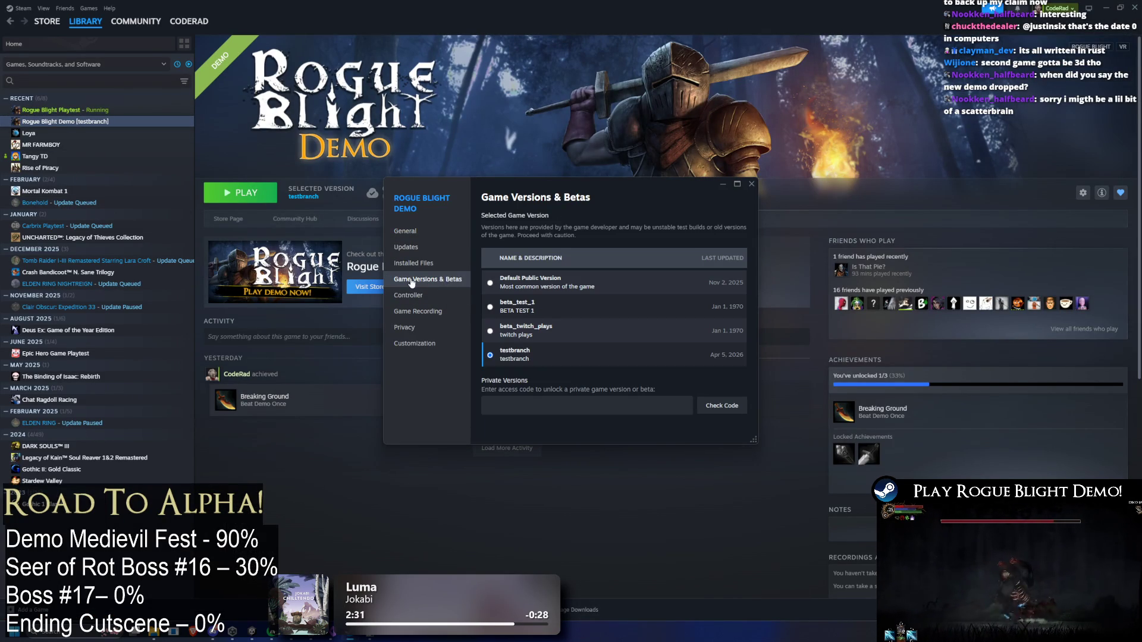
left_click(751, 183)
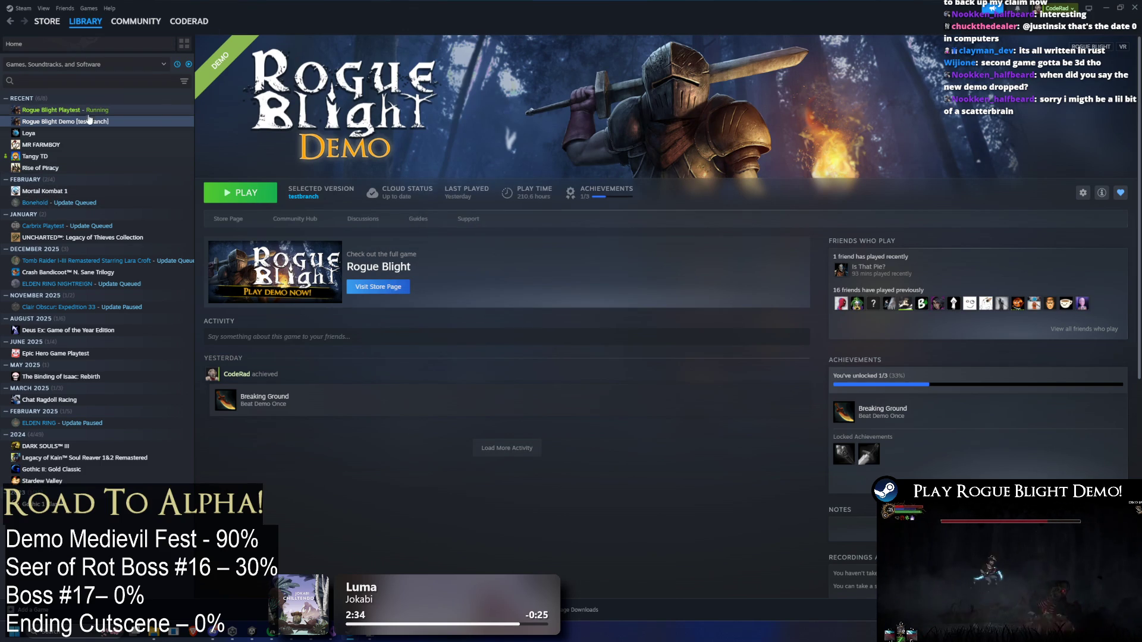
- Reopen Game Versions & Betas, enter and check the private access code, then close properties
right_click(64, 123)
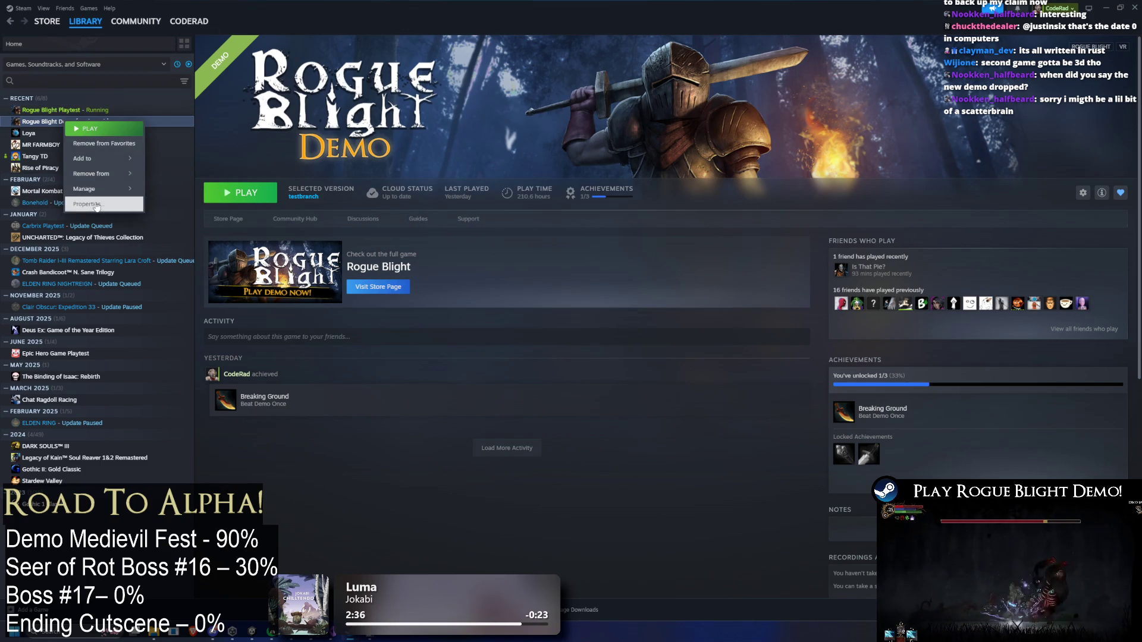
left_click(98, 203)
left_click(436, 279)
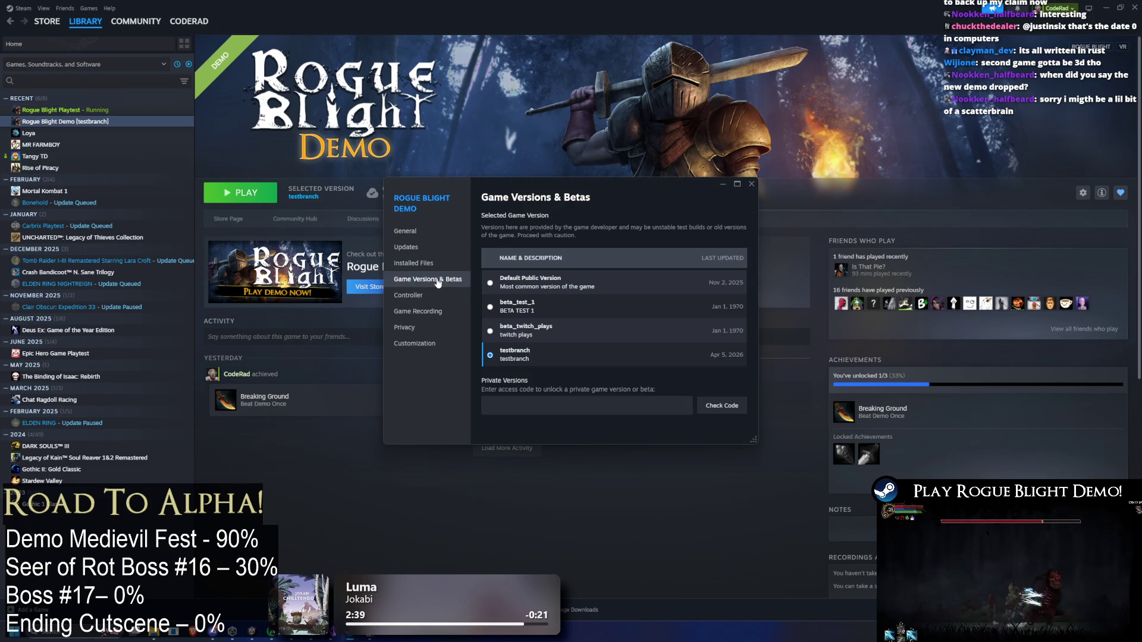
left_click(537, 402)
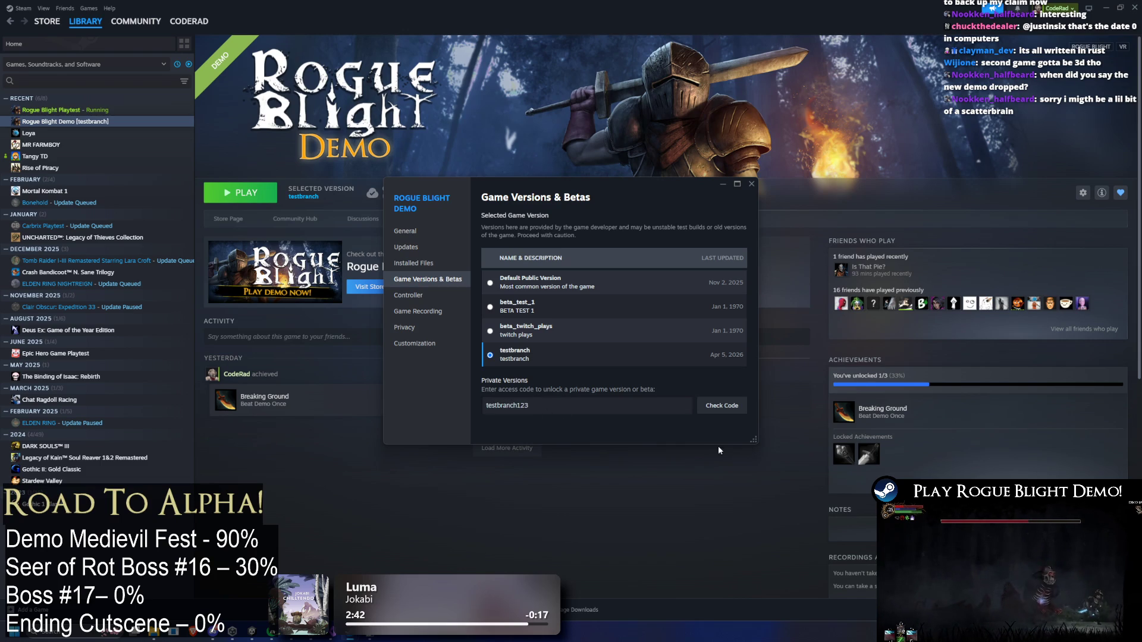
left_click(720, 405)
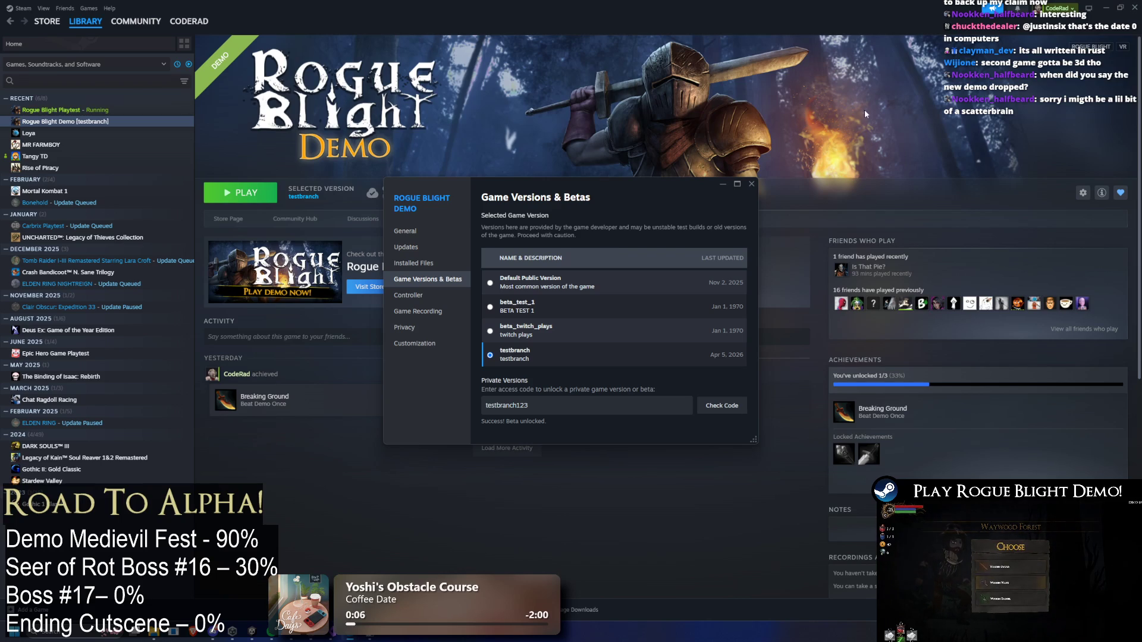
left_click(751, 184)
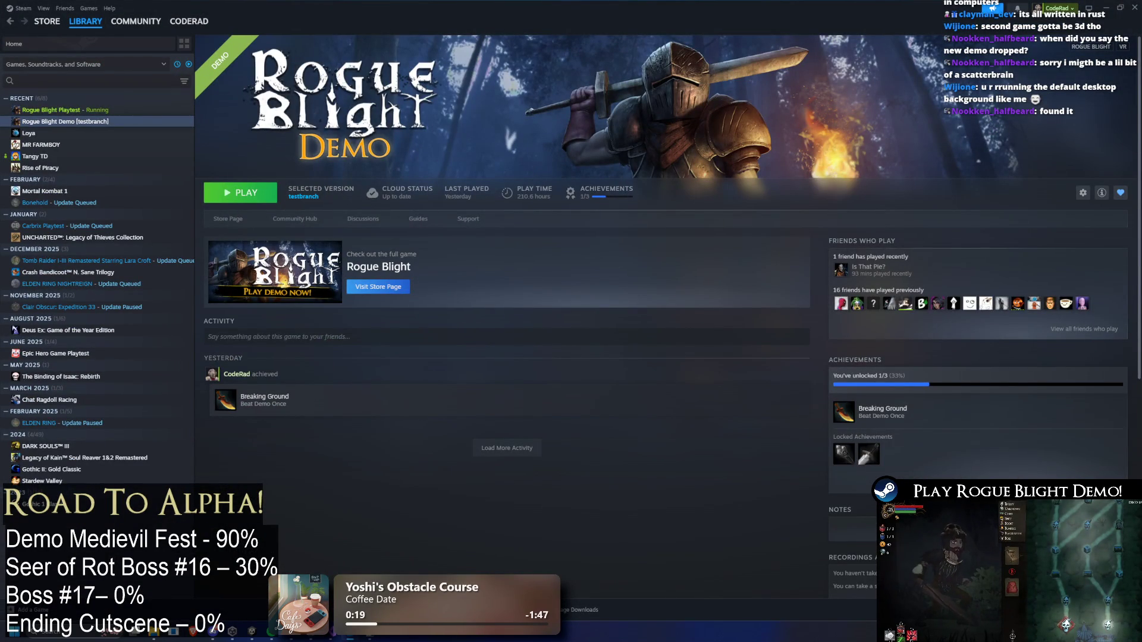
double_click(896, 5)
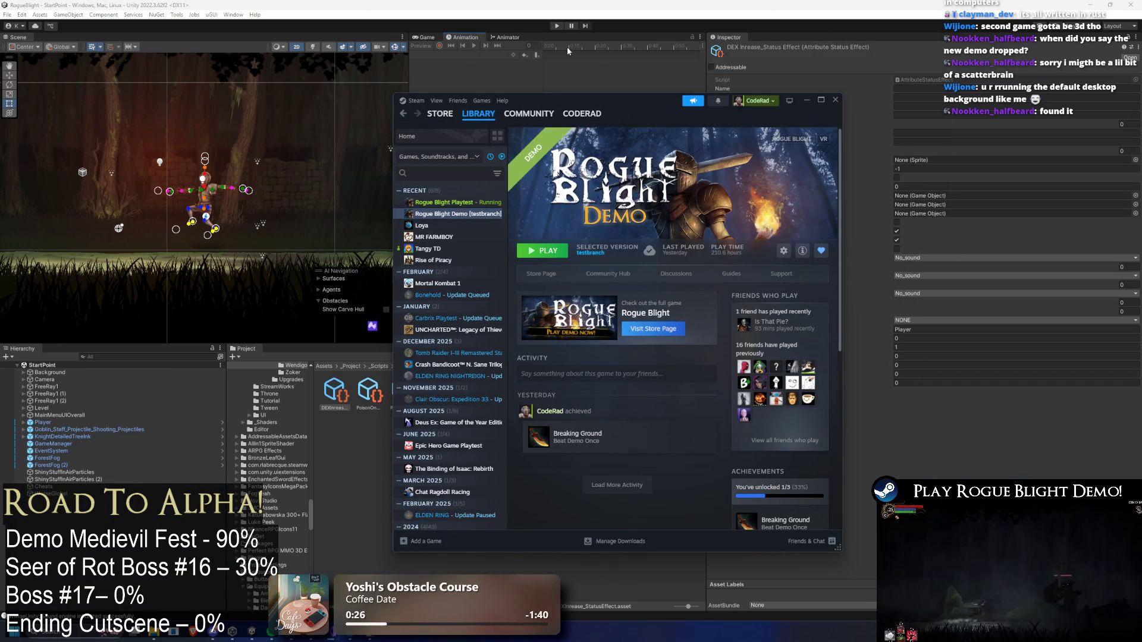
- Maximize the Steam window, then put it away to bring back the Unity editor
left_click_drag(631, 110, 509, 6)
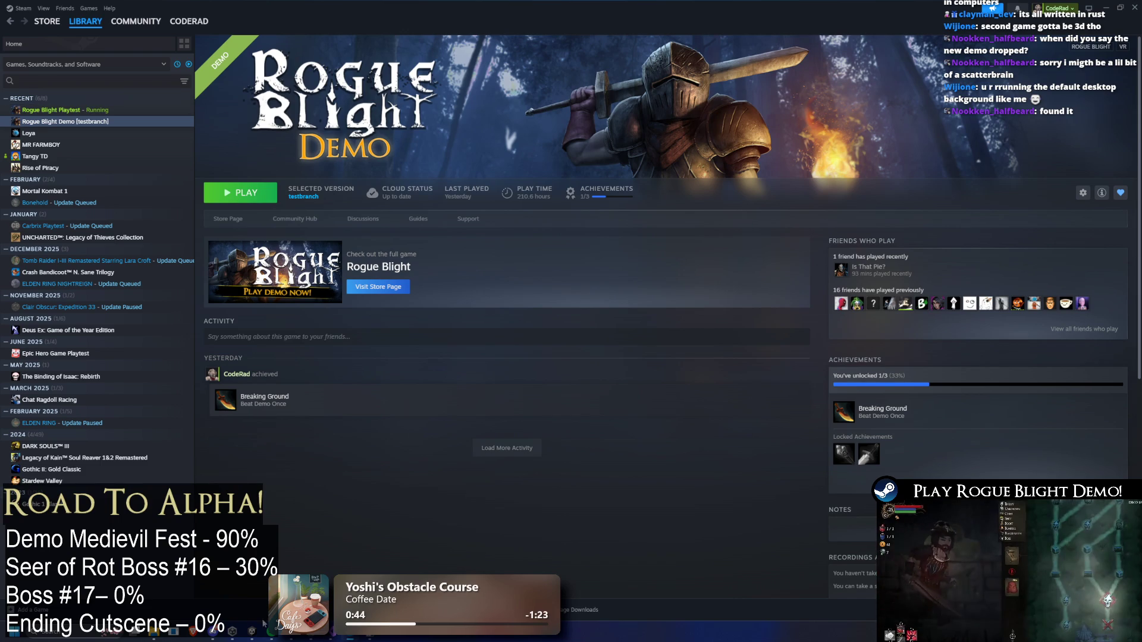
mouse_move(213, 635)
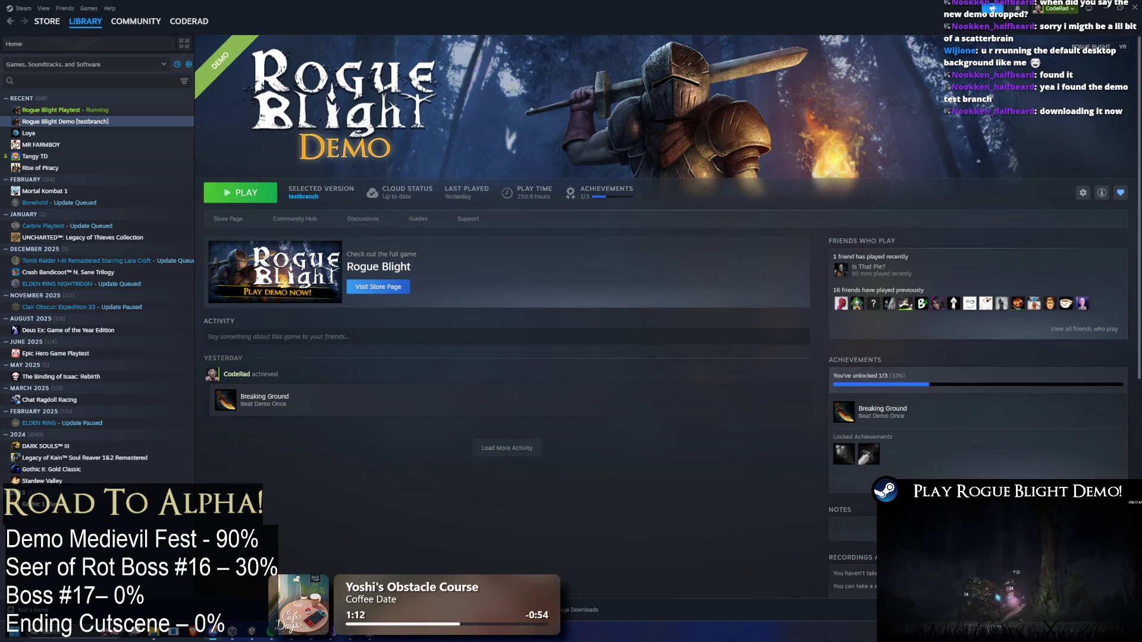
left_click(1106, 8)
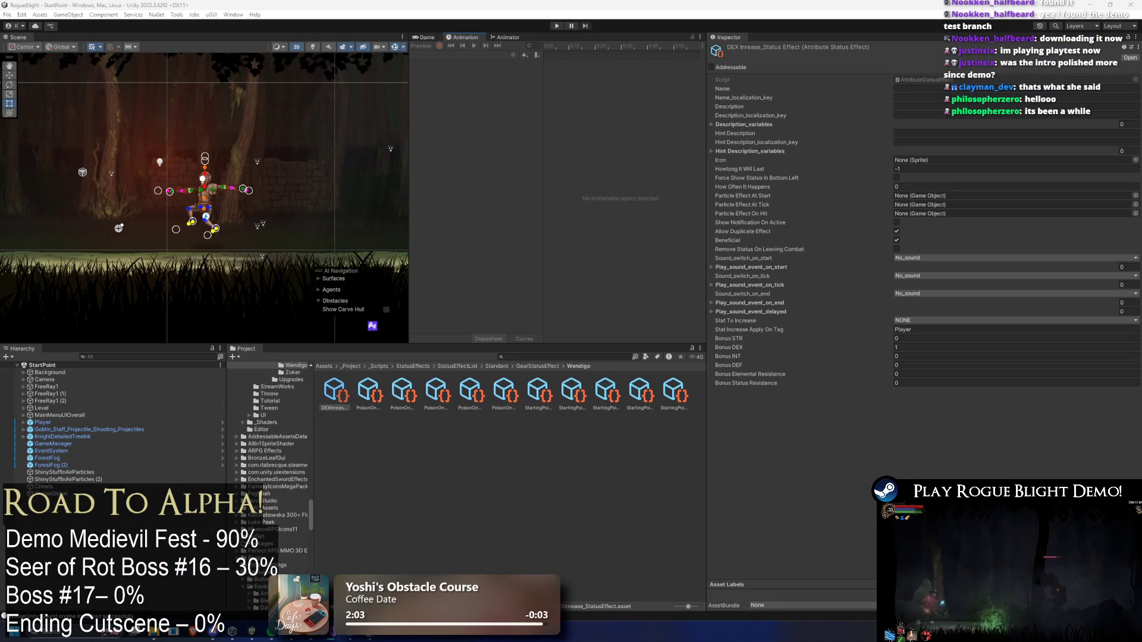
- Press Play in the Unity toolbar to launch the game to the Rogue Blight title menu
left_click(557, 26)
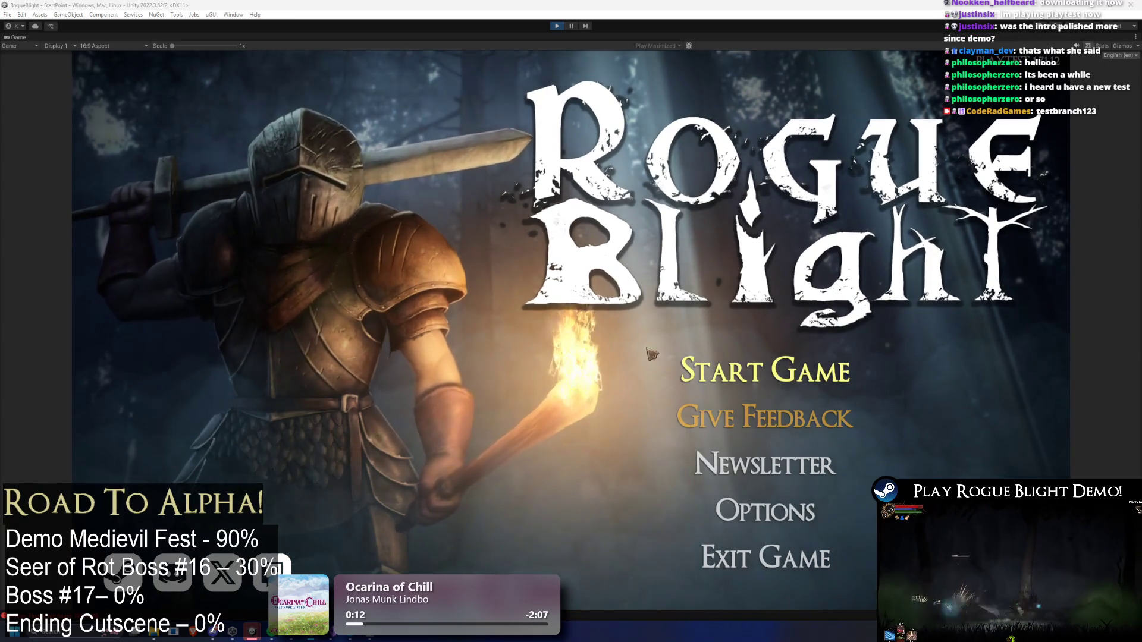
- Start a game and load the save slot, then switch over to the Steam library
left_click(764, 370)
left_click(764, 319)
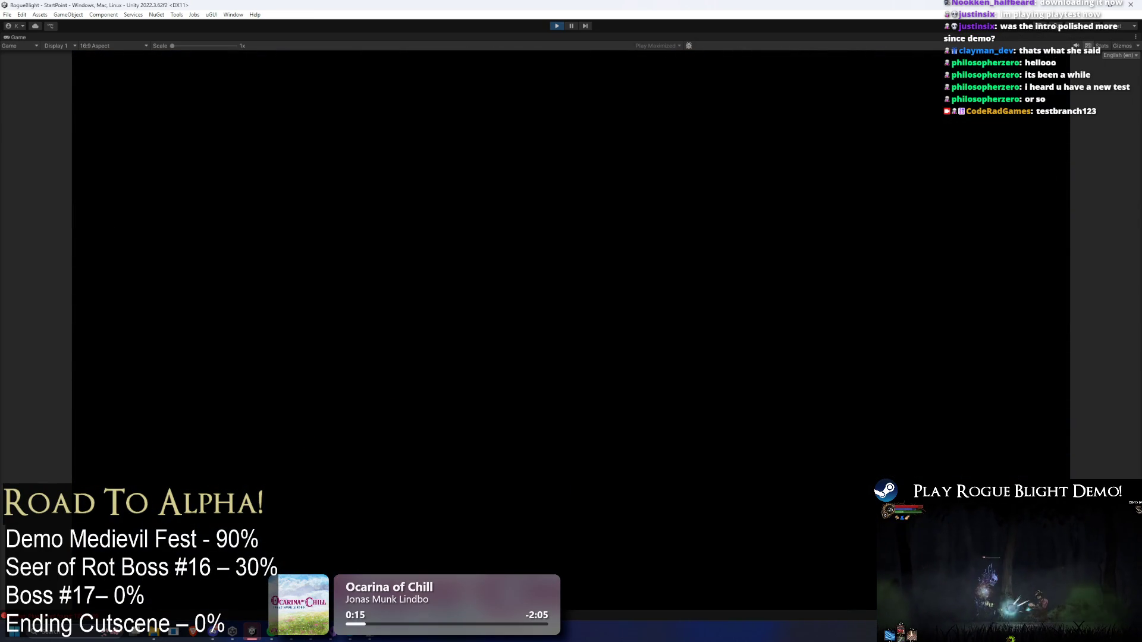
key("super")
type("chrome")
key("Escape")
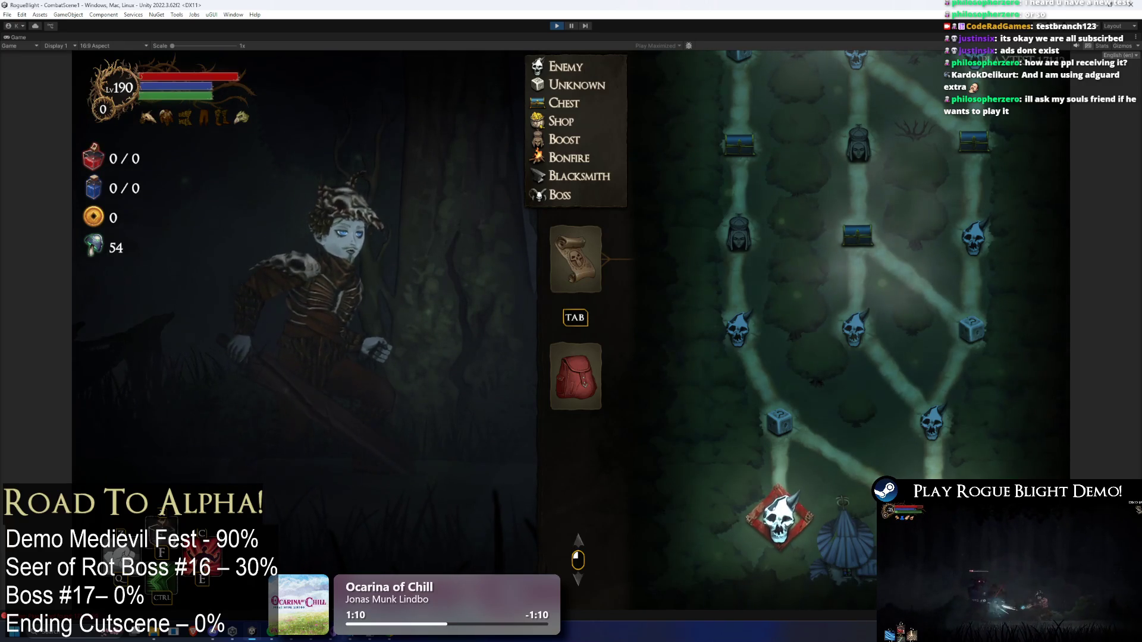
key("alt+Tab")
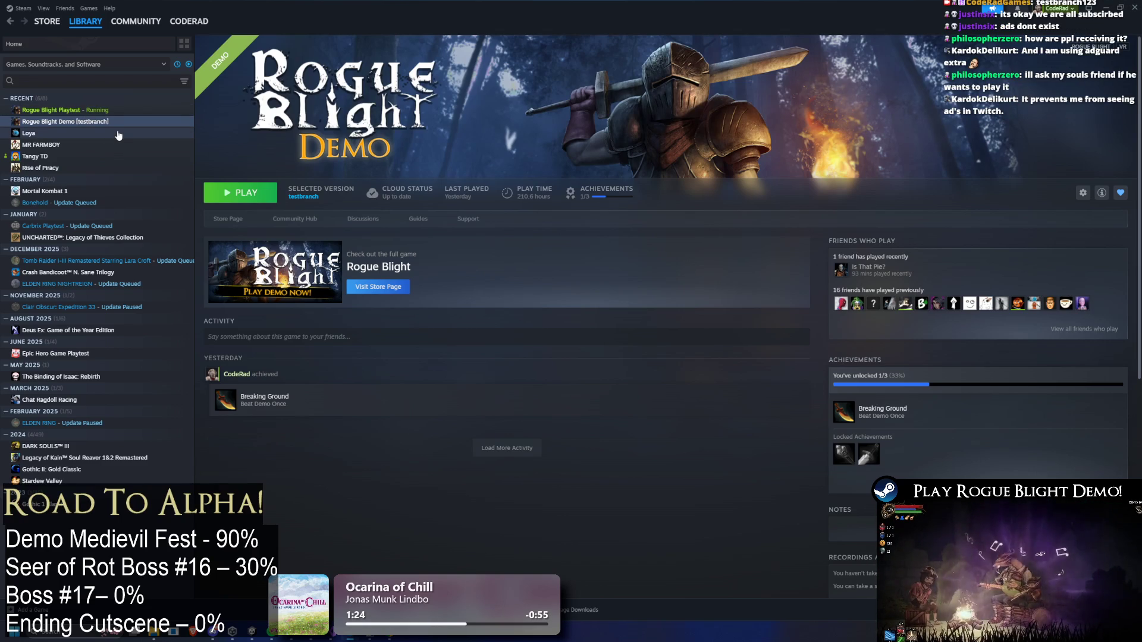
- Open Rogue Blight Demo's Properties at the Game Versions & Betas page
right_click(60, 126)
right_click(37, 123)
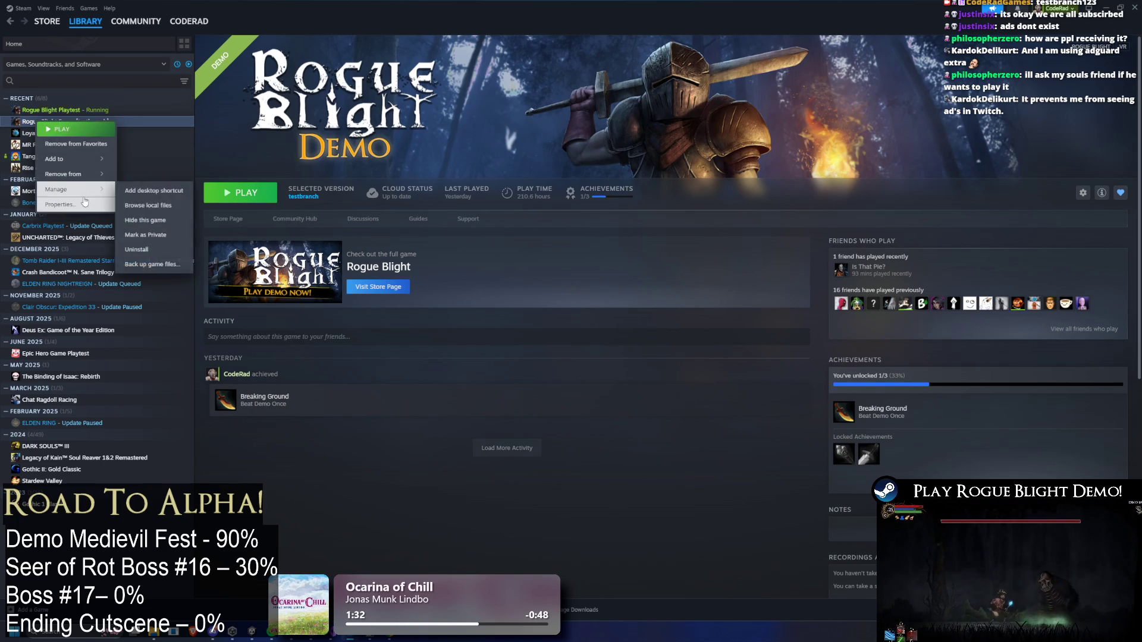
left_click(88, 206)
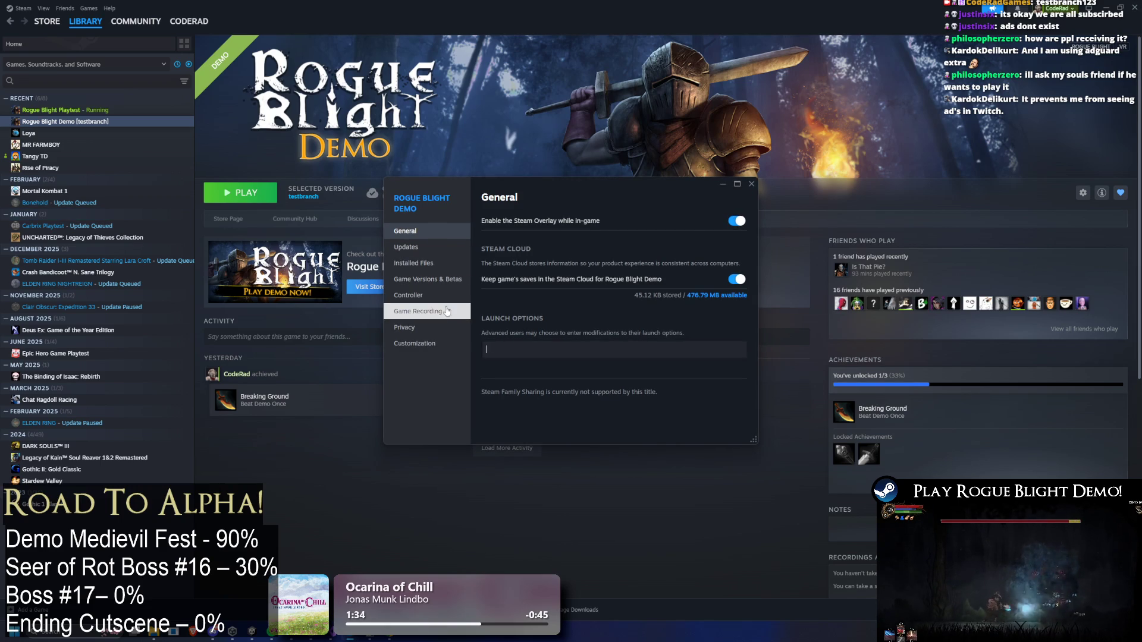
left_click(438, 283)
- Enter the private beta access code, check it, and close the Properties window
left_click(513, 402)
key("ctrl+a")
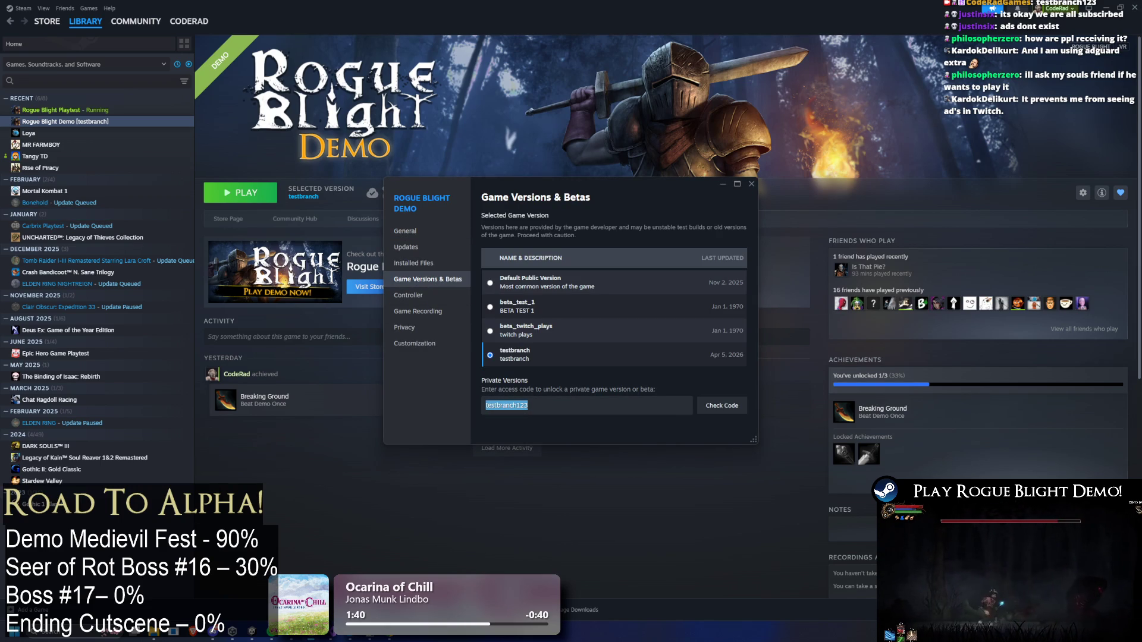
left_click(718, 404)
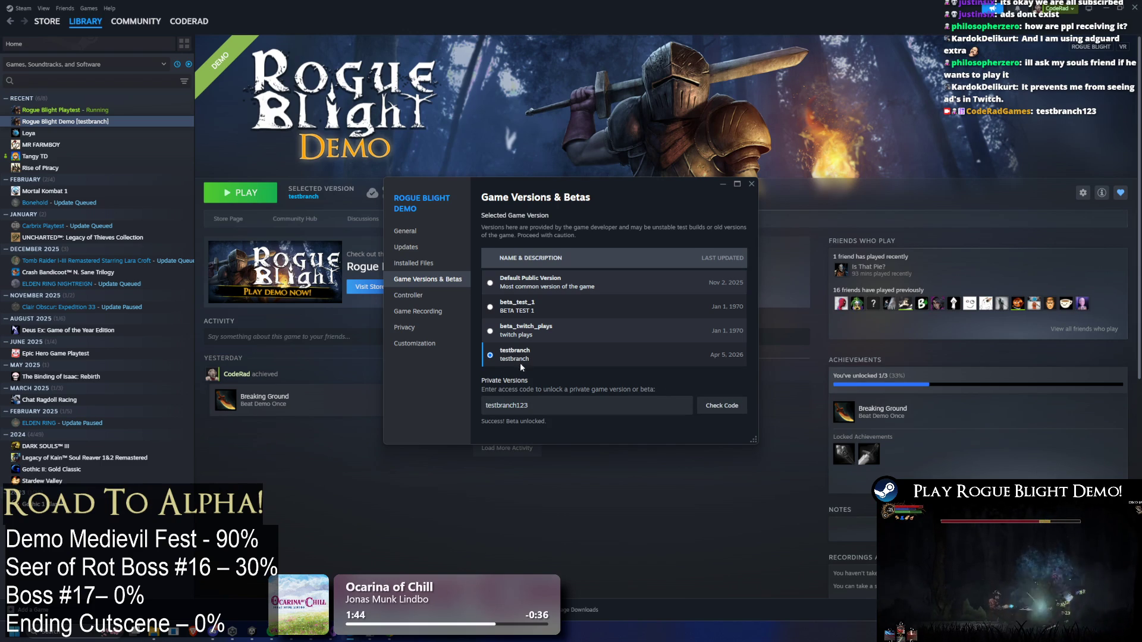
left_click(751, 184)
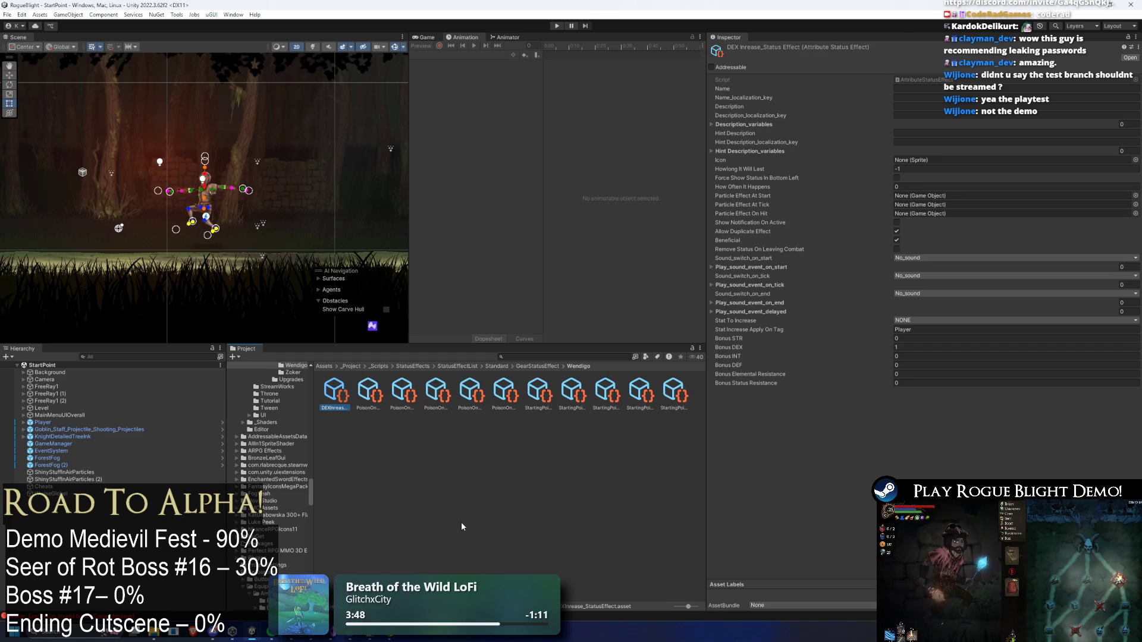
- Switch from Unity to Steam's Rogue Blight Demo library page
key("alt+Tab")
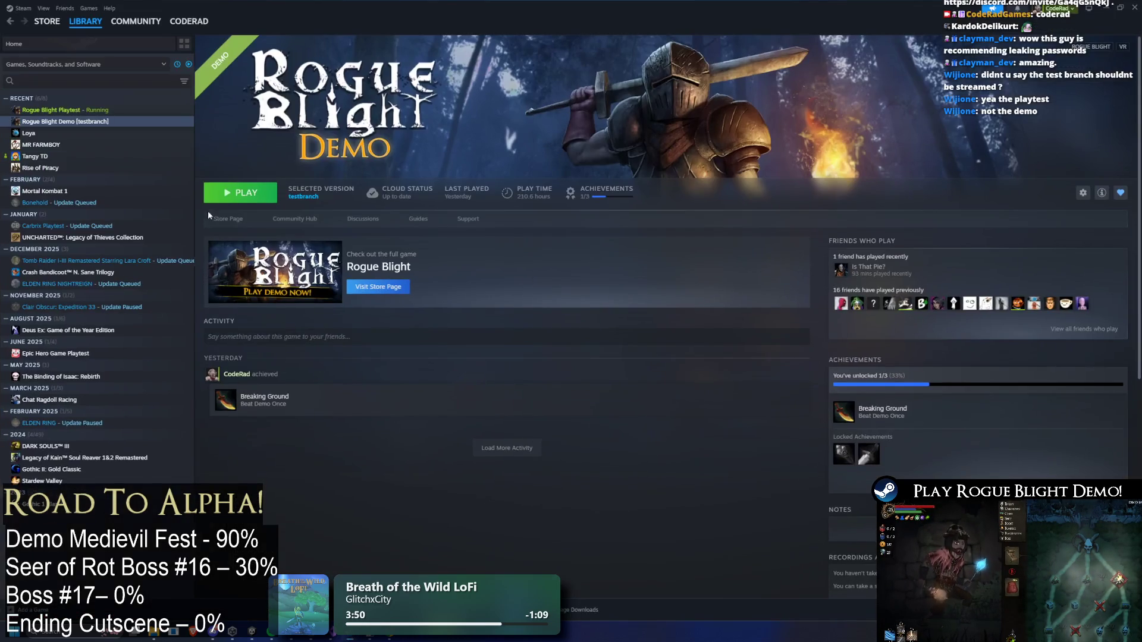
- Open Rogue Blight Demo's properties and view the Playtest and Demo [testbranch] library pages
right_click(83, 124)
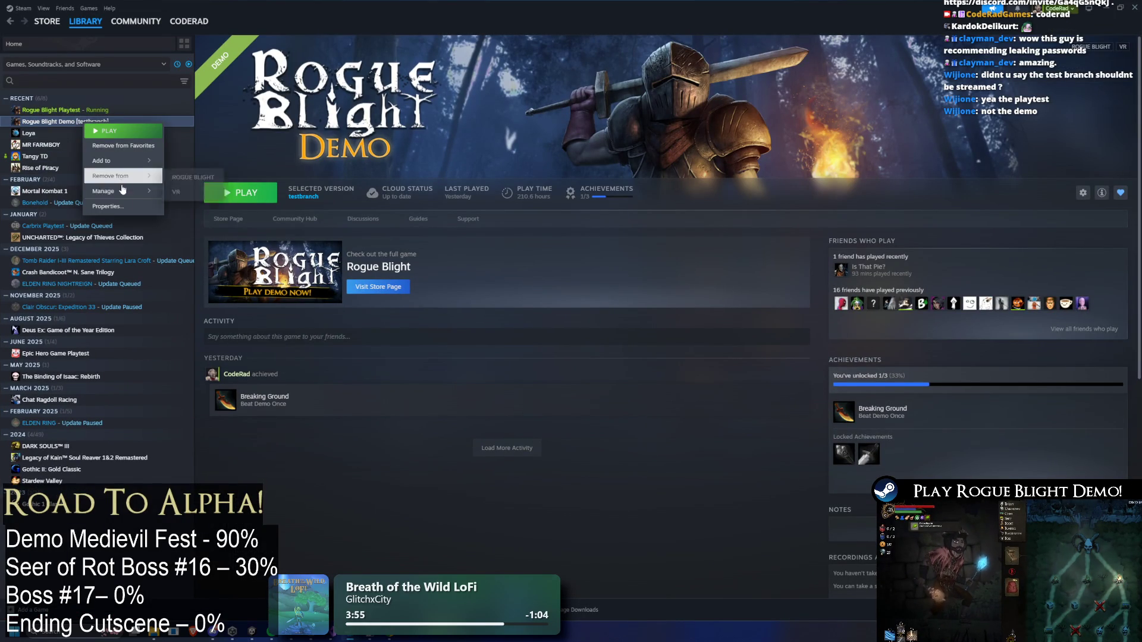
left_click(128, 206)
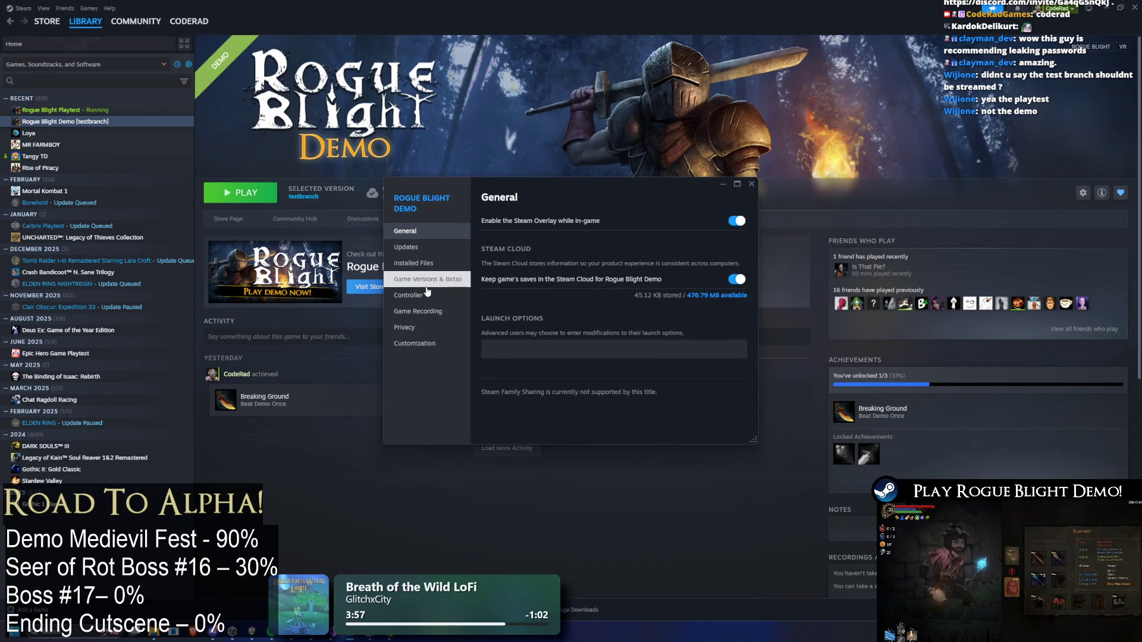
left_click(80, 111)
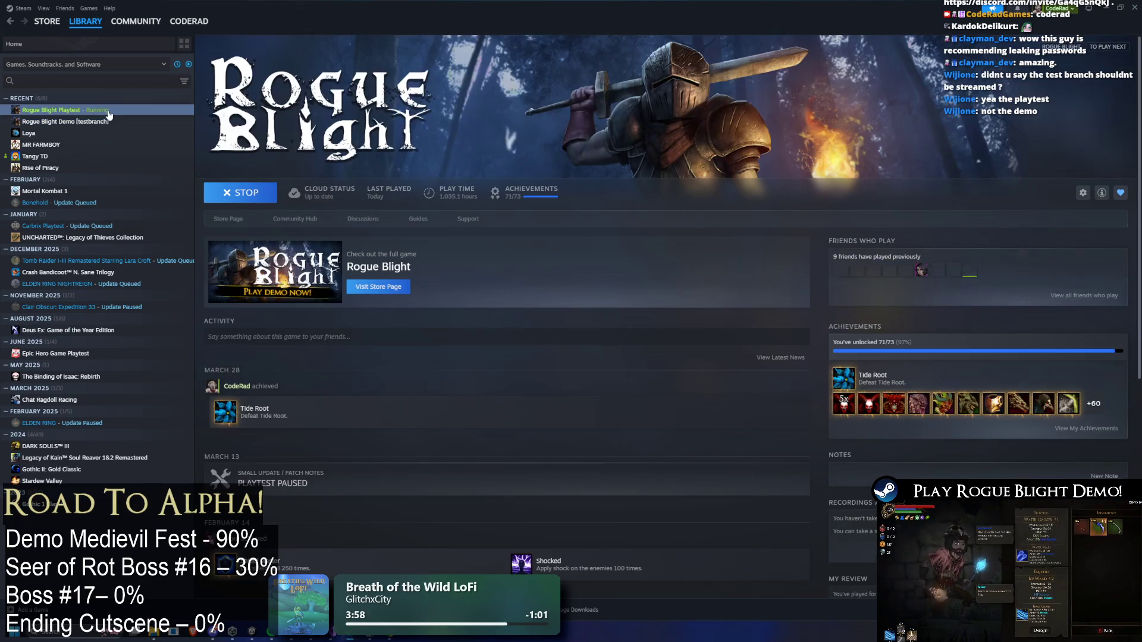
left_click(80, 122)
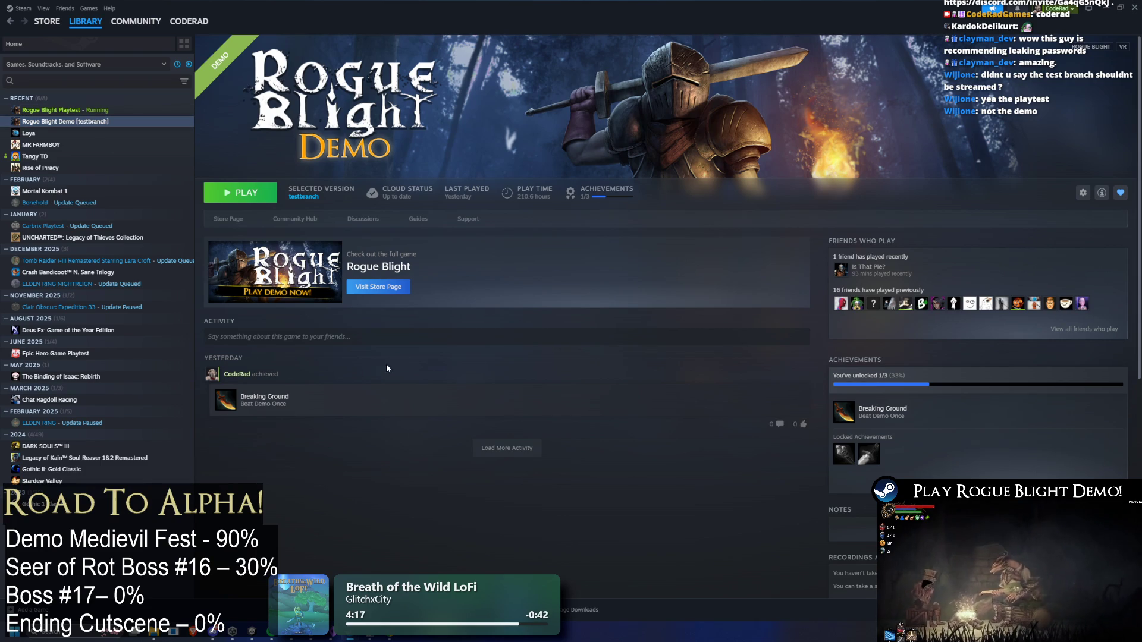
left_click(1112, 631)
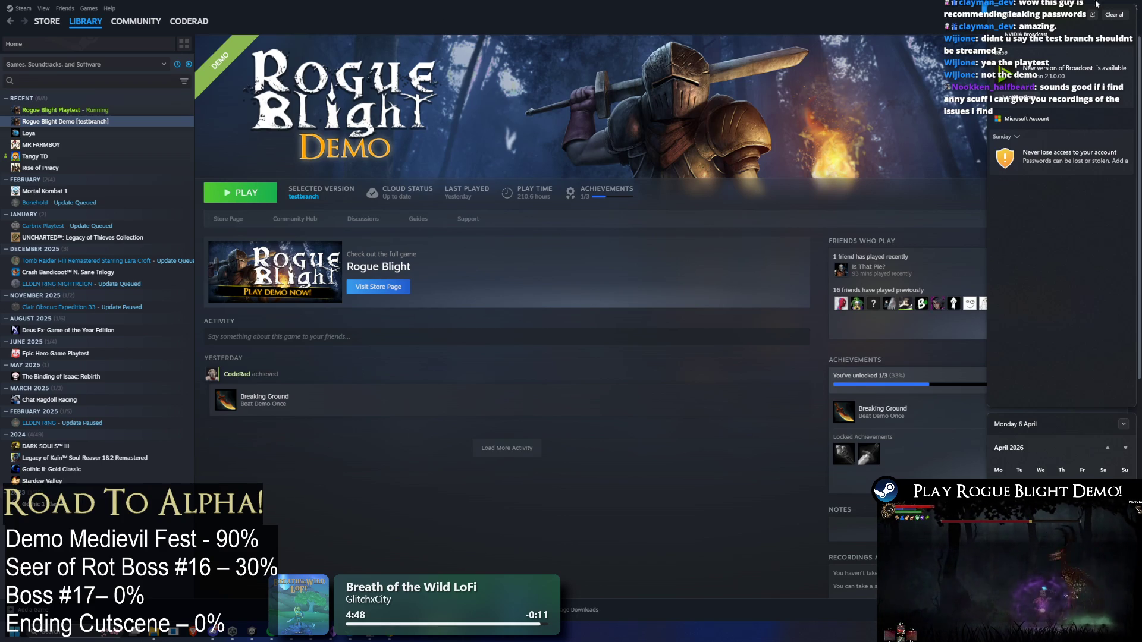
- Clear the Windows notifications and close the Rogue Blight Demo Properties window
left_click(1124, 16)
left_click(1107, 10)
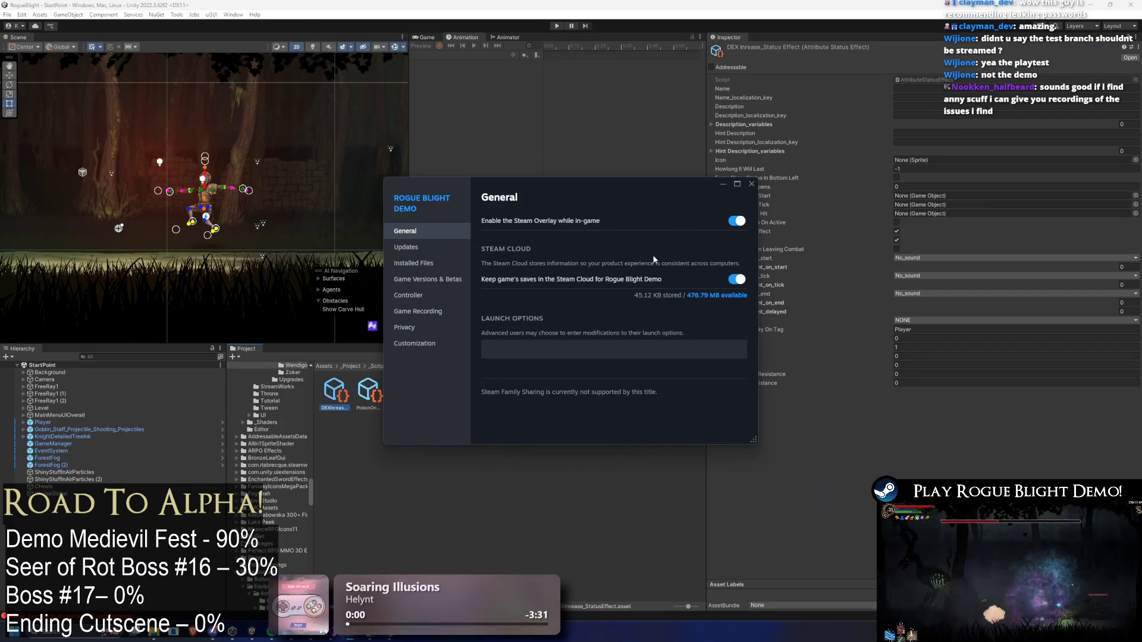
left_click(751, 184)
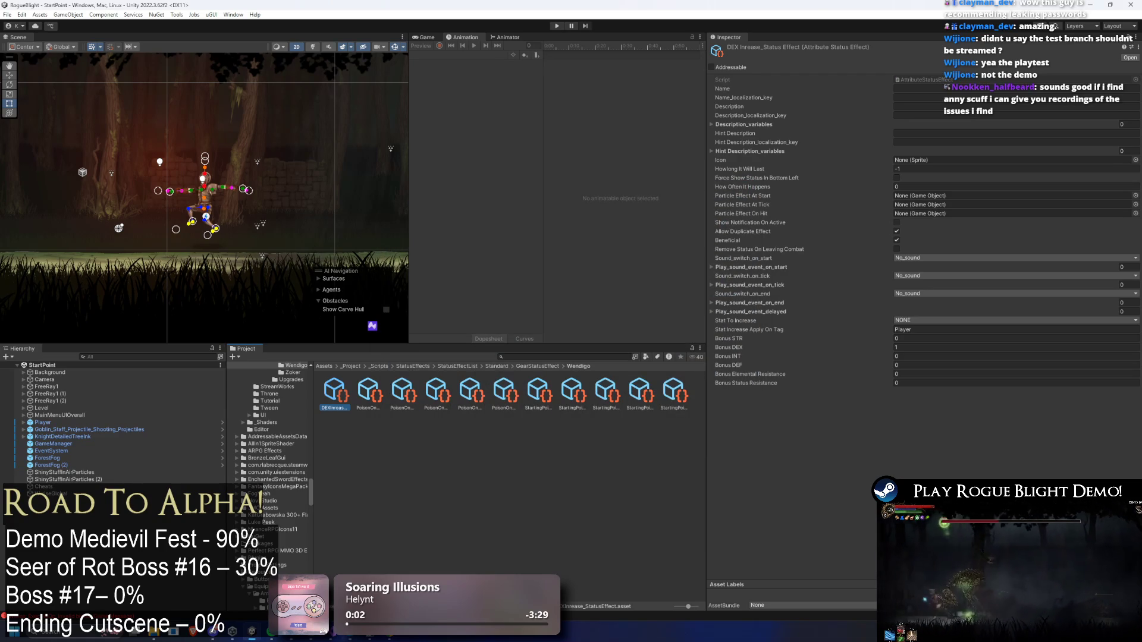
- Return to Unity, search the Project assets for 'stat' and clear it, then switch to Steam
mouse_move(330, 631)
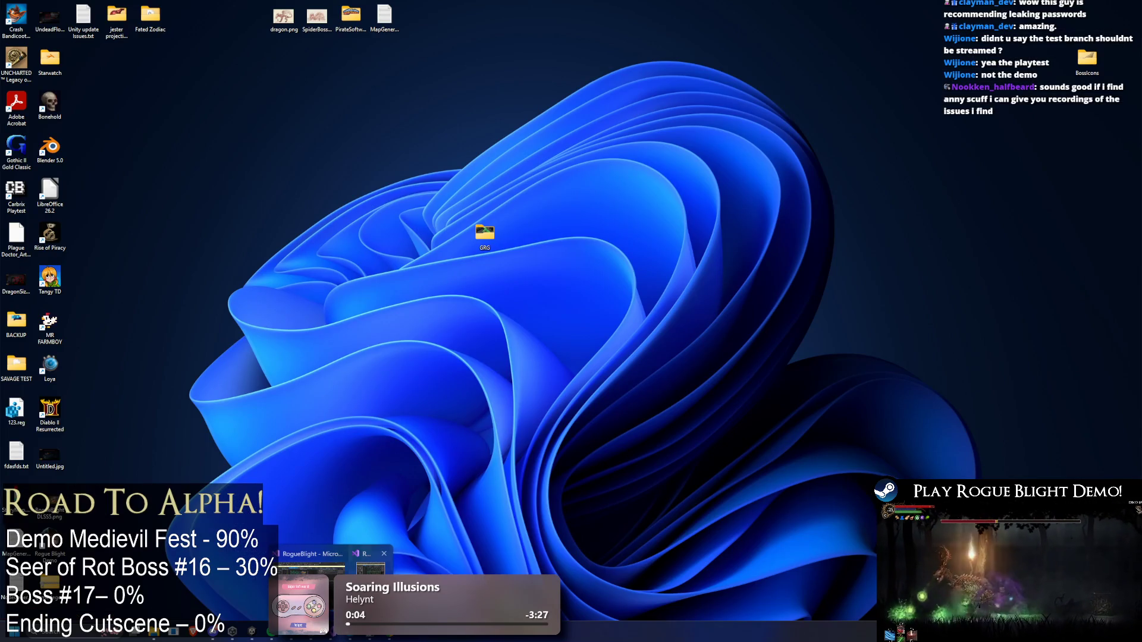
left_click(312, 562)
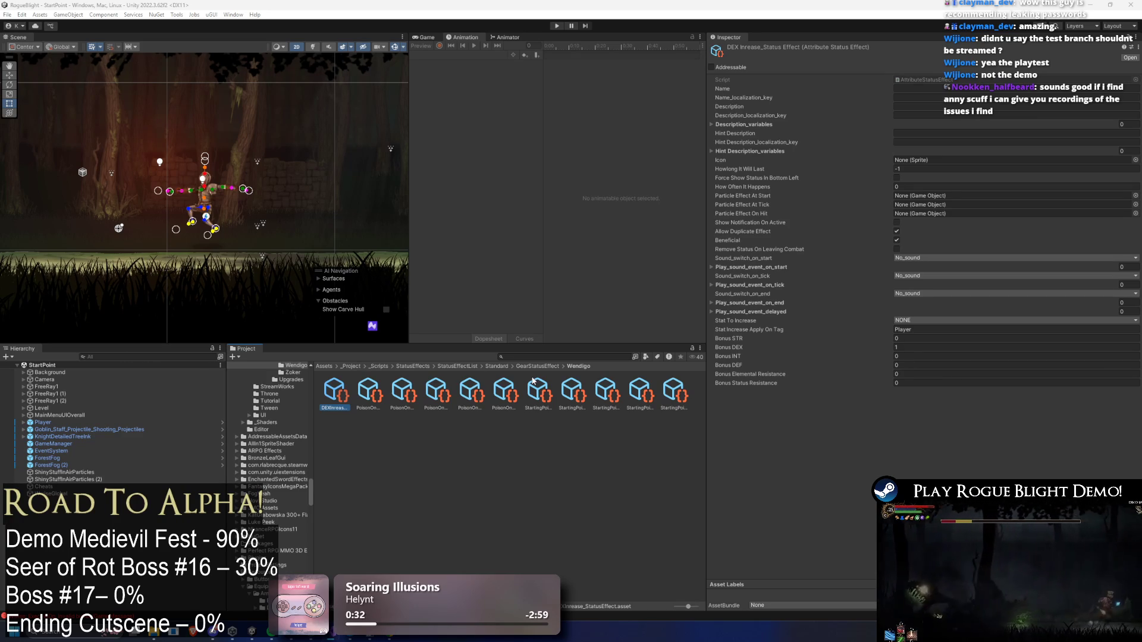
left_click(519, 358)
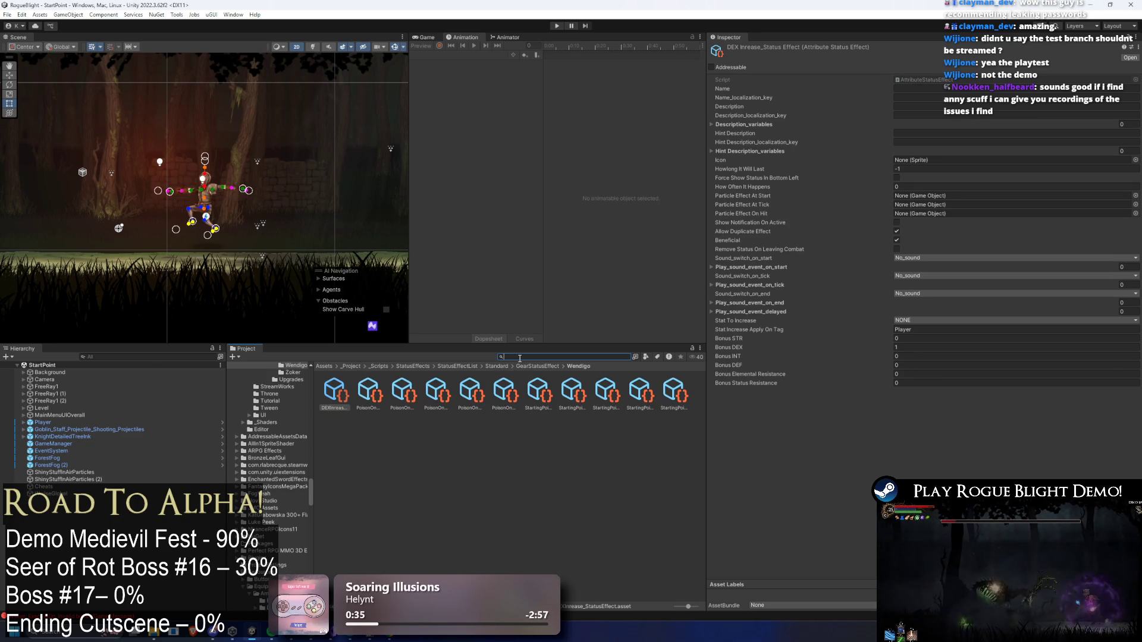
type("testat")
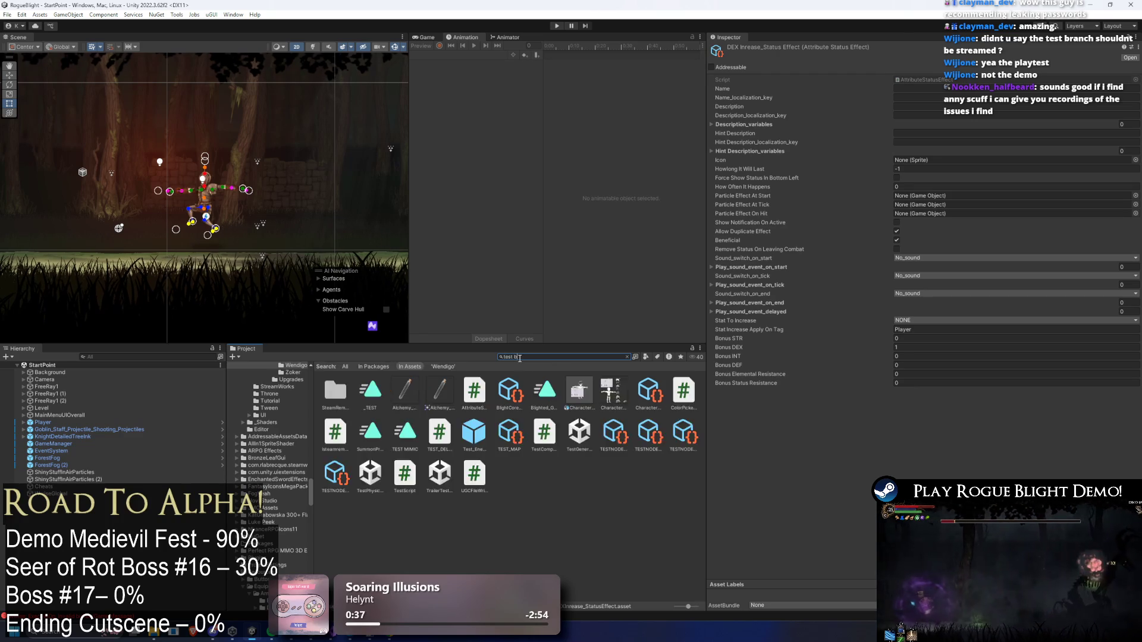
key("BackSpace")
key("BackSpace")
key("BackSpace")
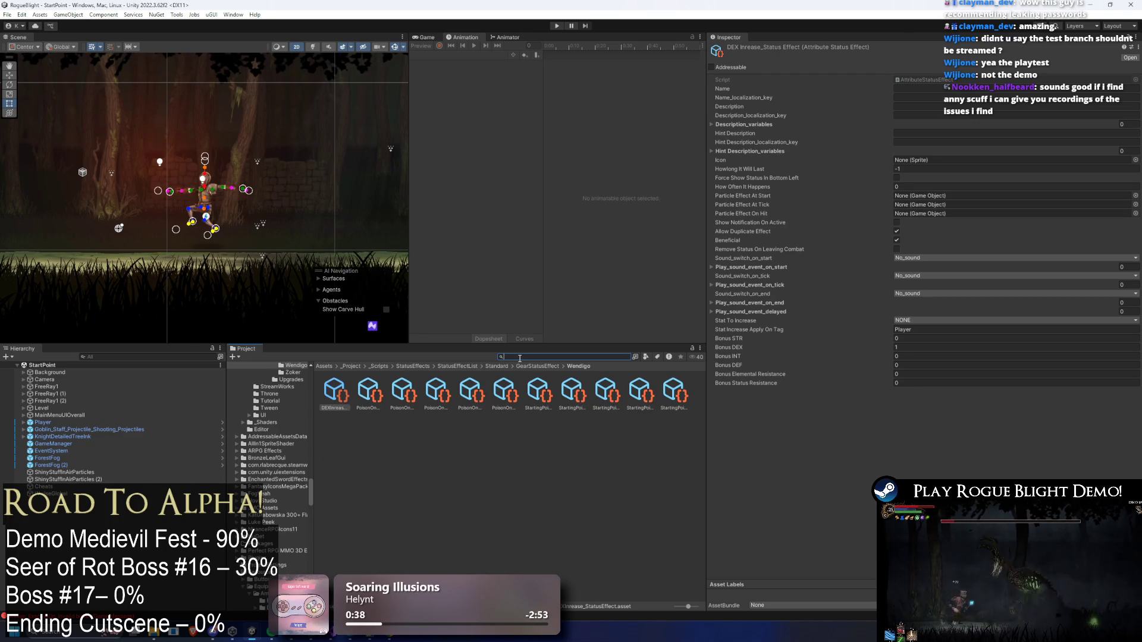
key("alt+Tab")
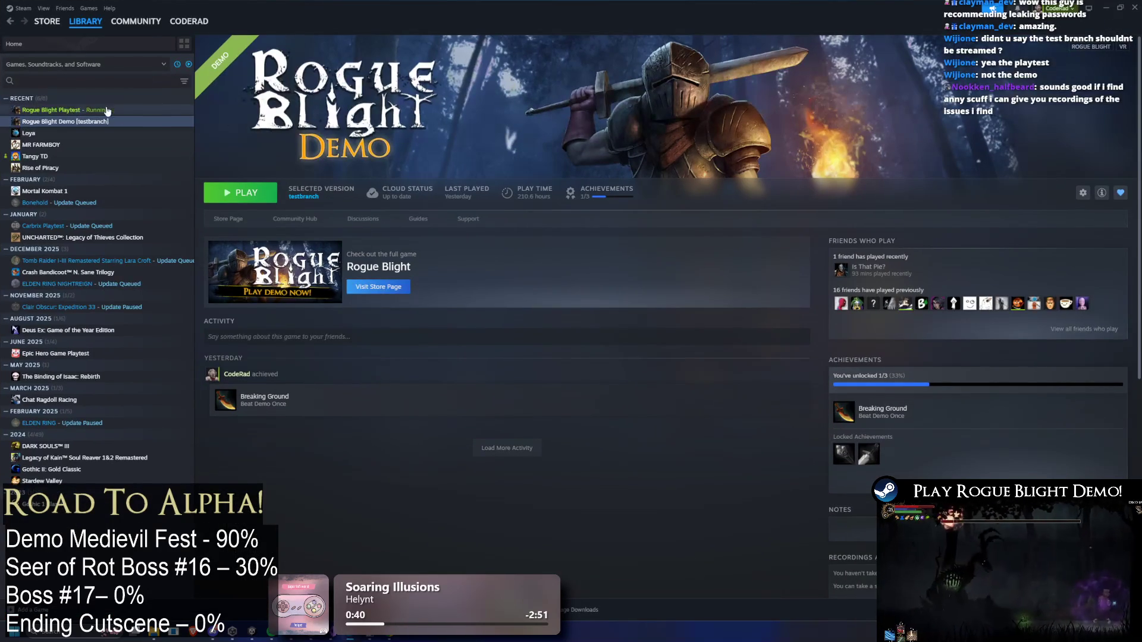
- Open Rogue Blight Demo's properties, briefly return to Unity, then come back to Steam
right_click(101, 119)
left_click(104, 219)
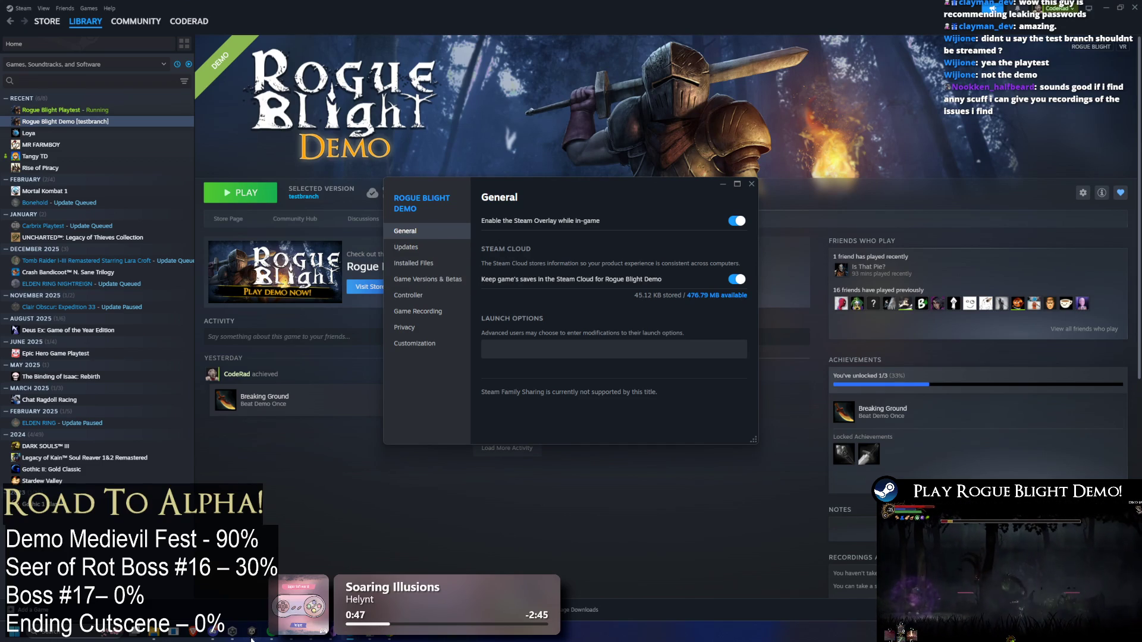
mouse_move(253, 638)
left_click(304, 586)
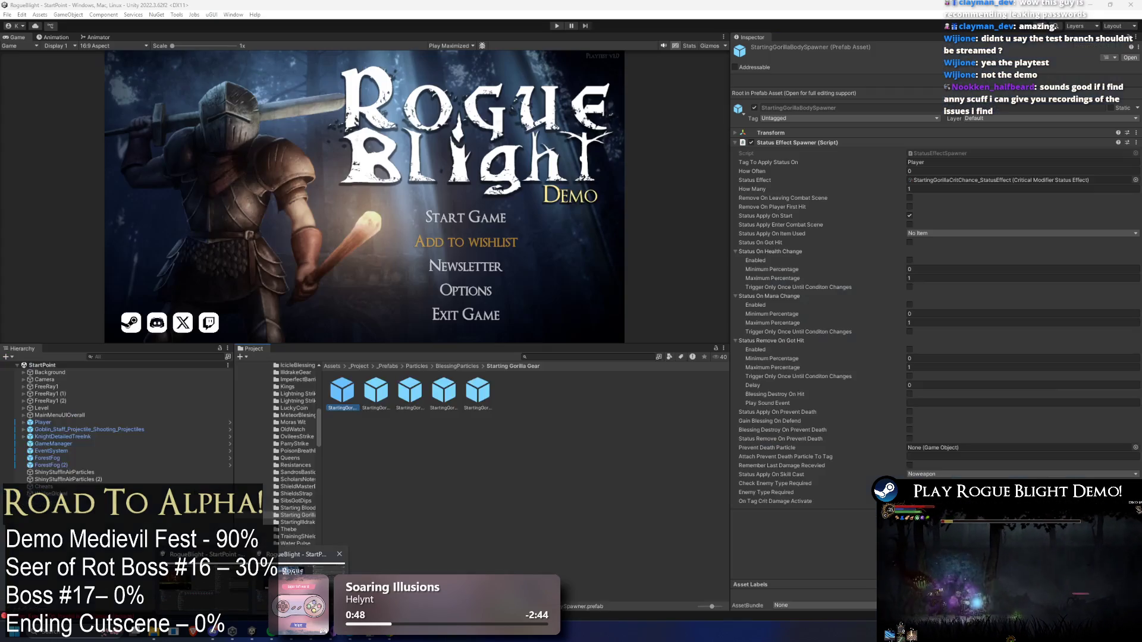
key("alt+Tab")
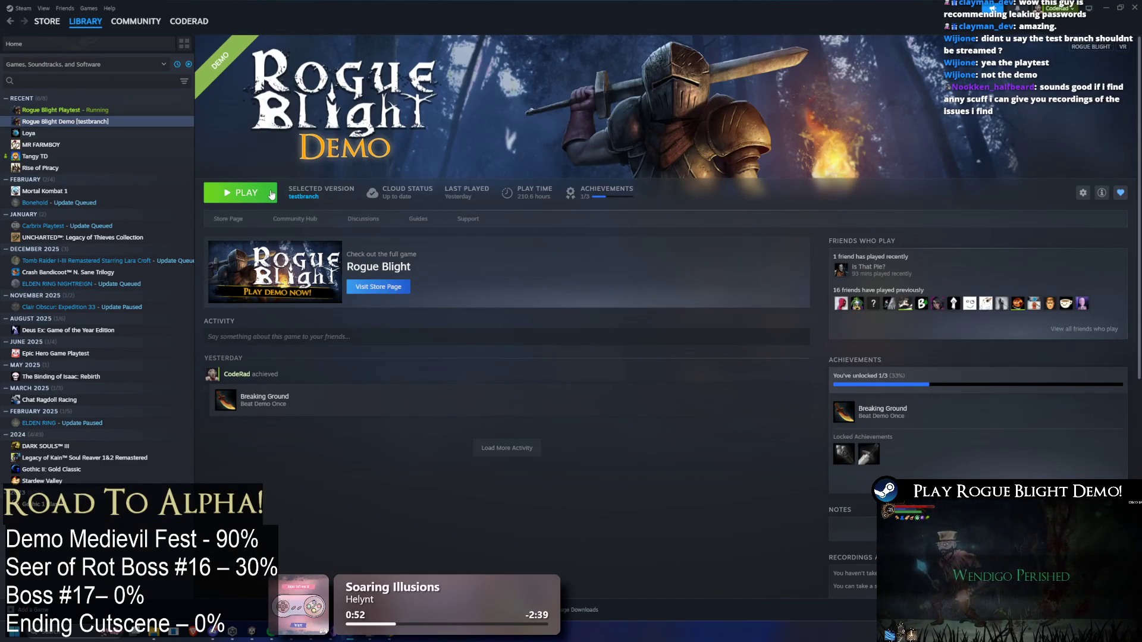
- Choose Default Public Version under Game Versions & Betas and close the properties
right_click(79, 123)
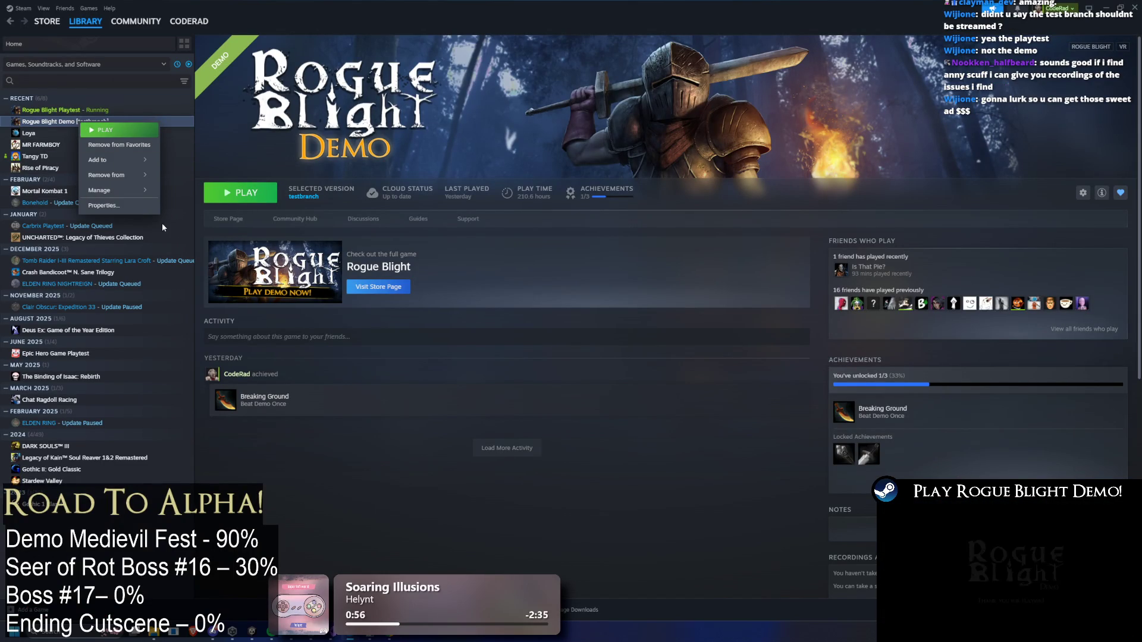
left_click(104, 206)
left_click(444, 266)
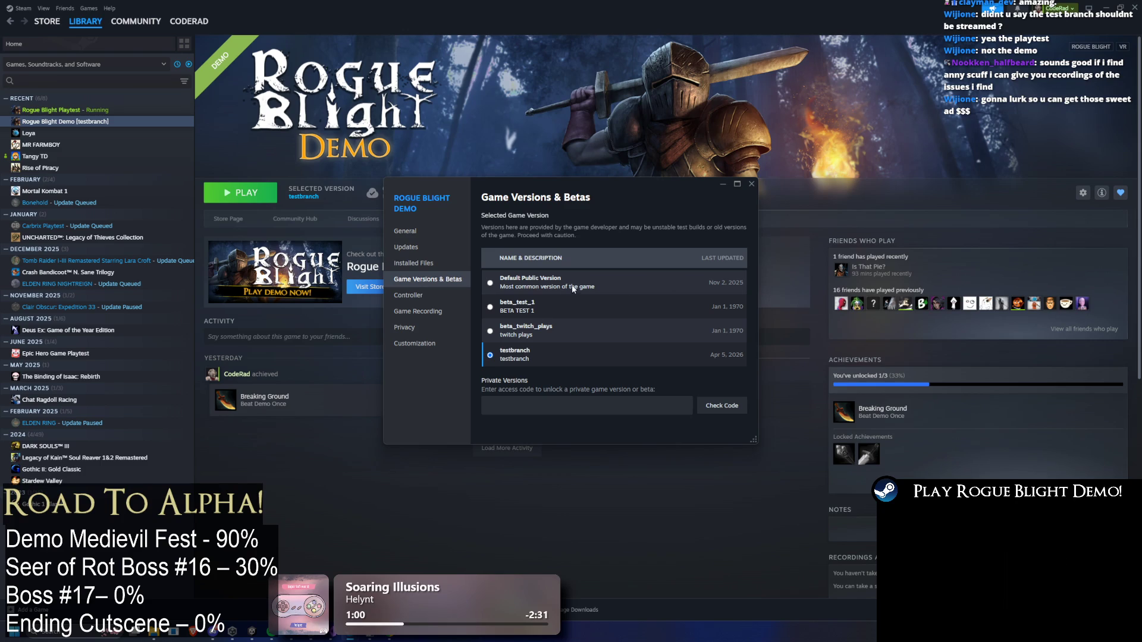
left_click(579, 291)
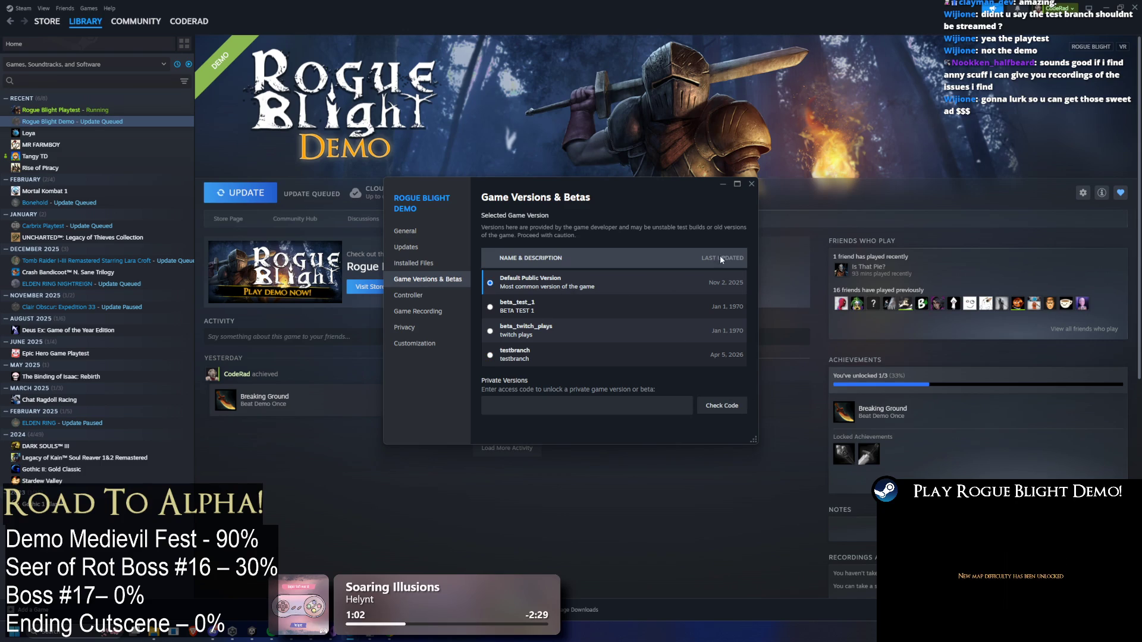
left_click(751, 183)
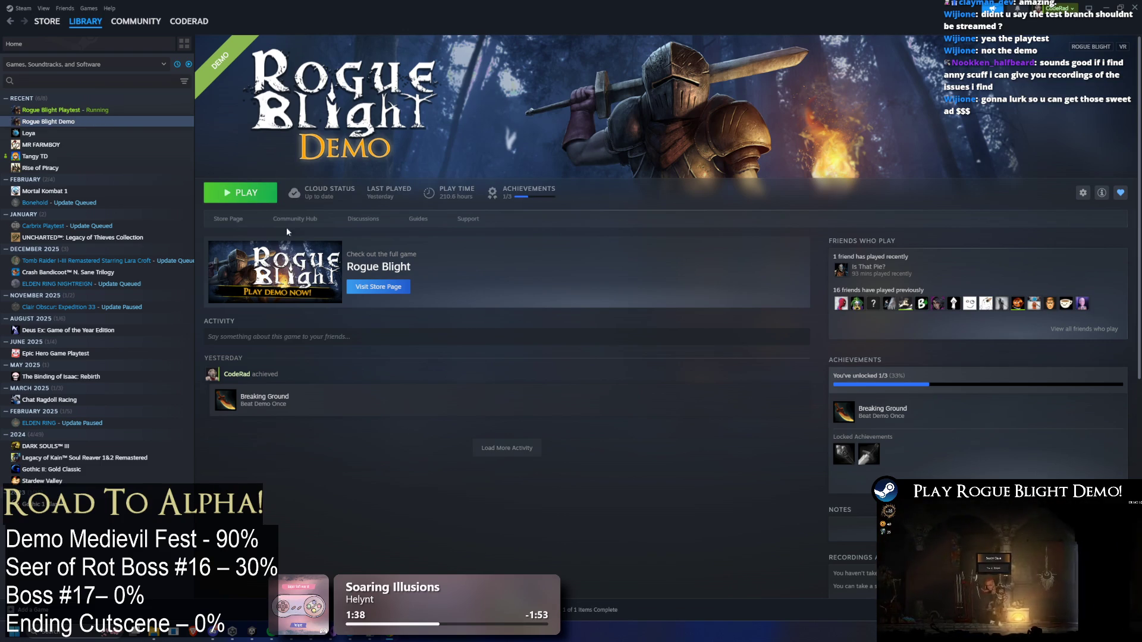
- Launch the updated Rogue Blight Demo with PLAY once the download completes
left_click(240, 192)
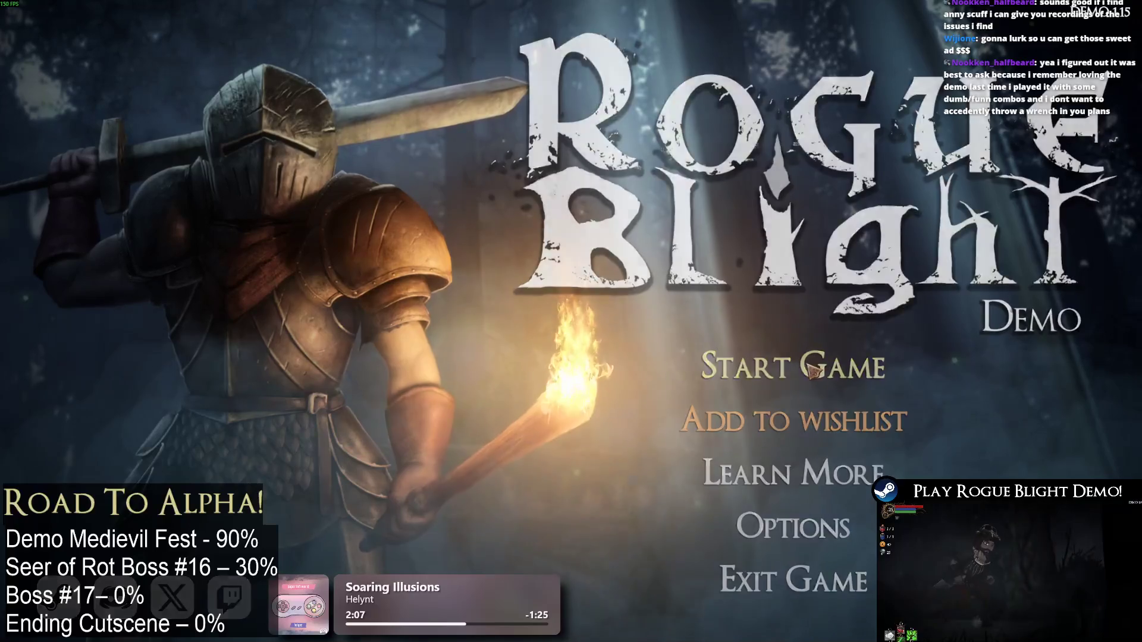
- Start a new game in the first slot, choose character preset 2, and return to Steam
left_click(810, 368)
left_click(825, 327)
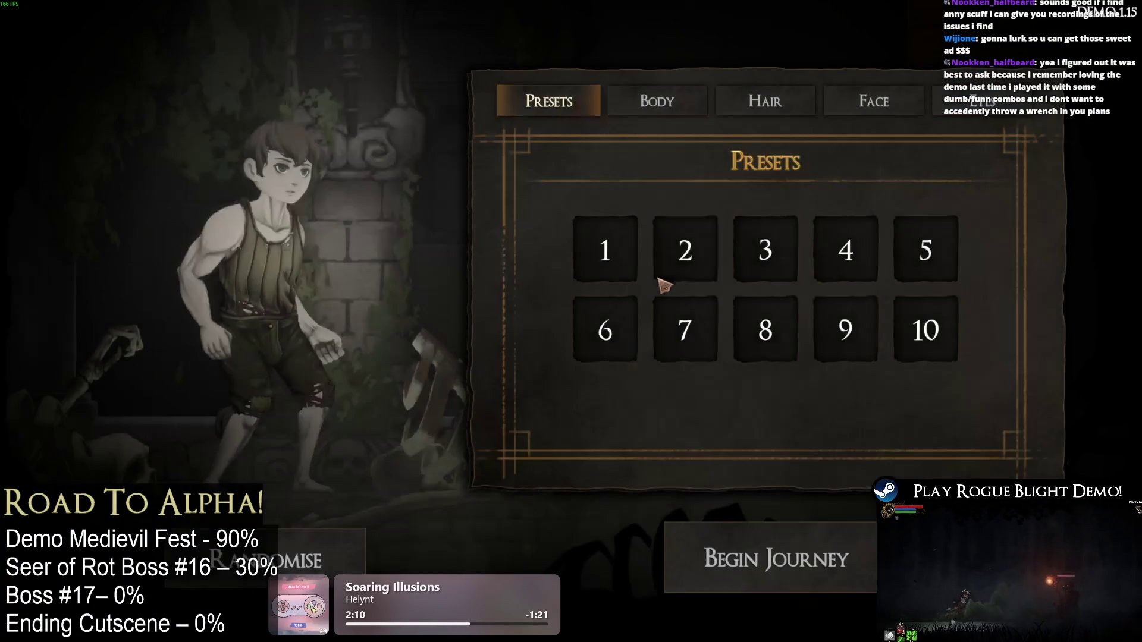
left_click(671, 267)
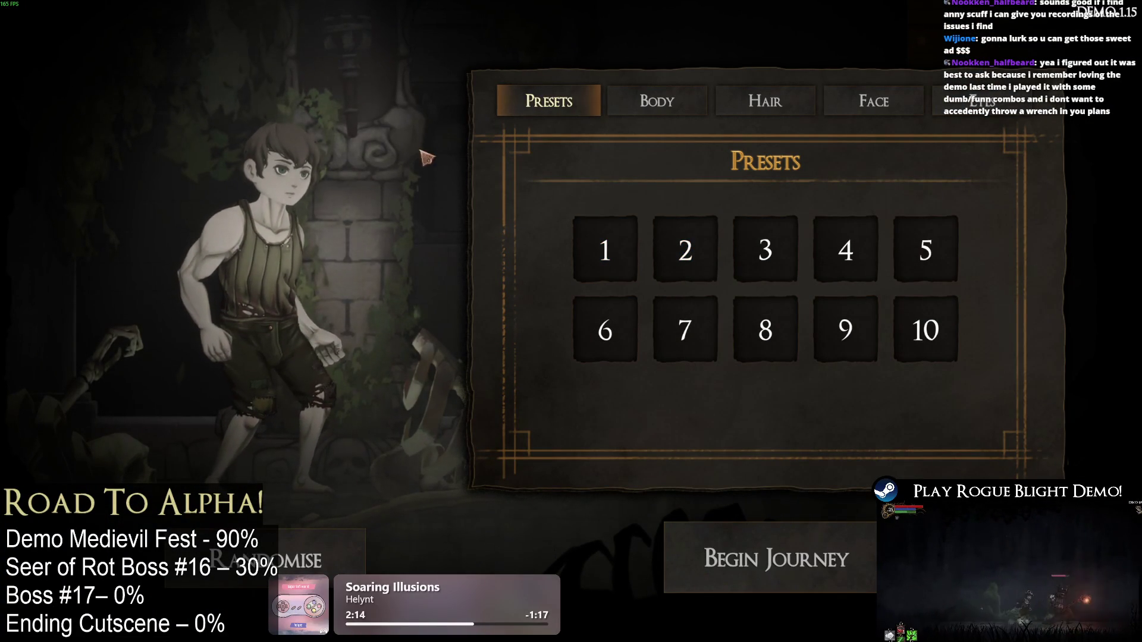
key("alt+Tab")
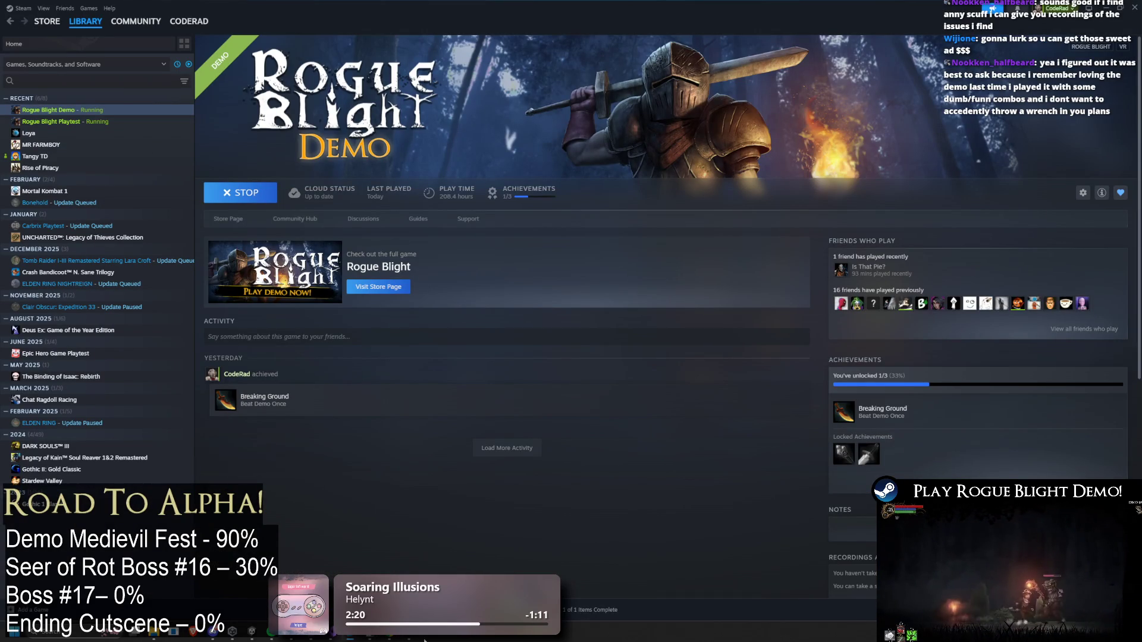
- Switch back and forth between the running game and the Unity editor
key("alt+Tab")
key("alt+Tab")
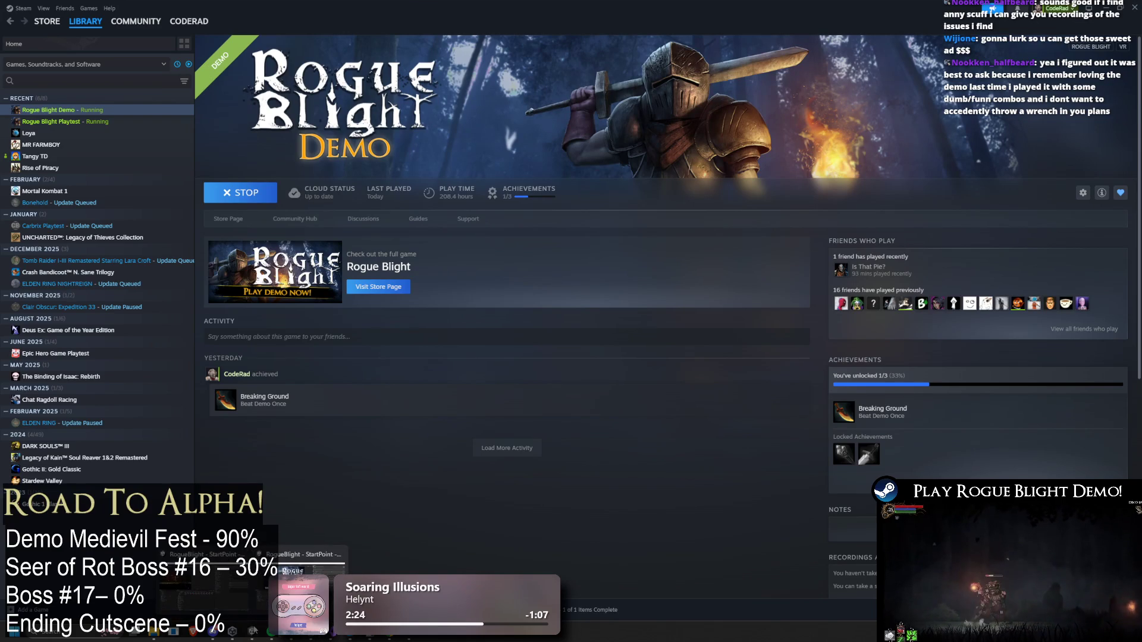
left_click(315, 635)
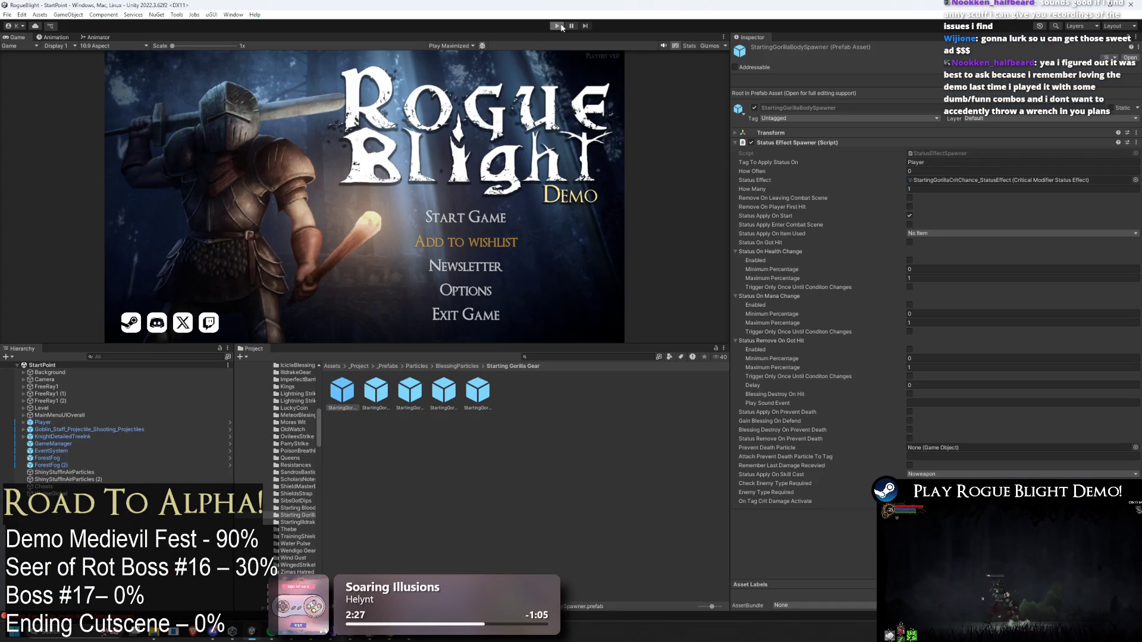
key("alt+Tab")
key("alt+Tab")
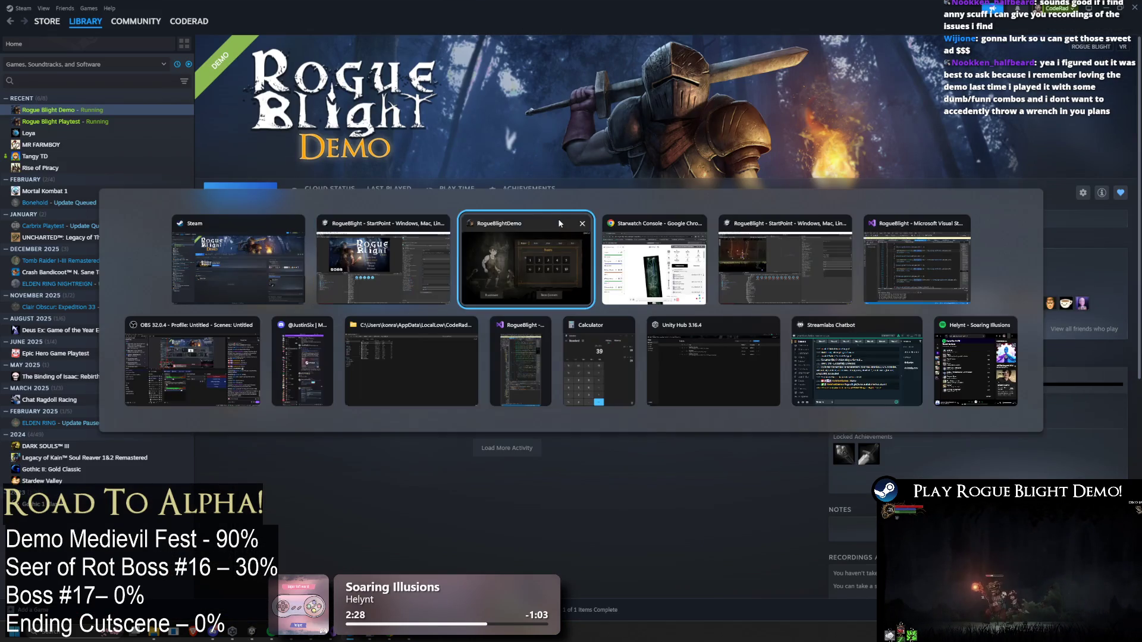
key("alt+Tab")
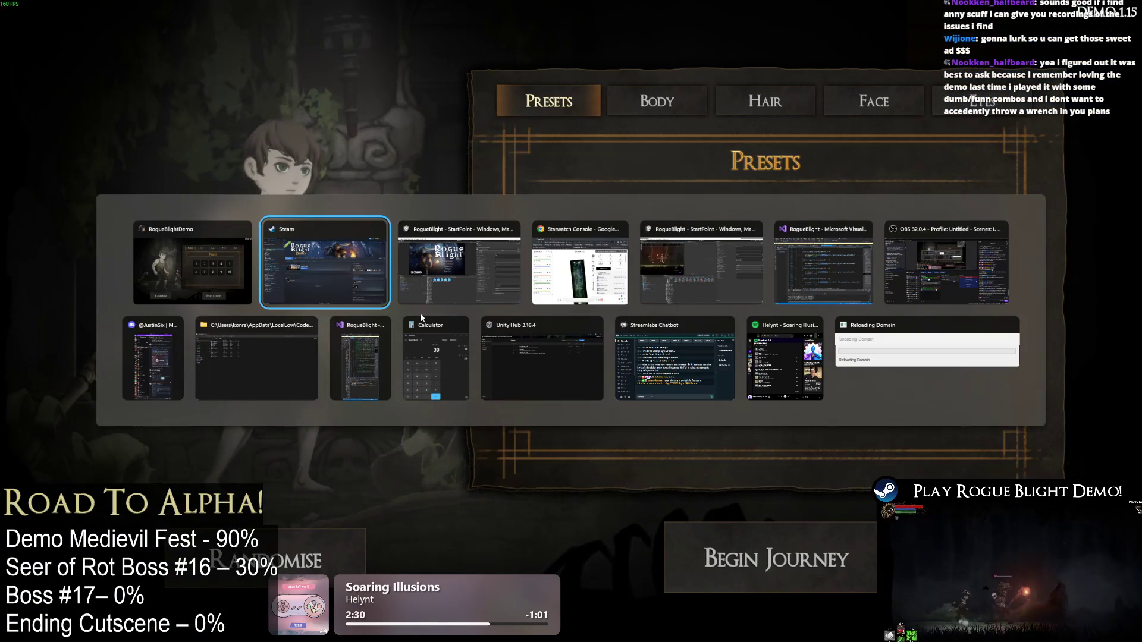
left_click(437, 298)
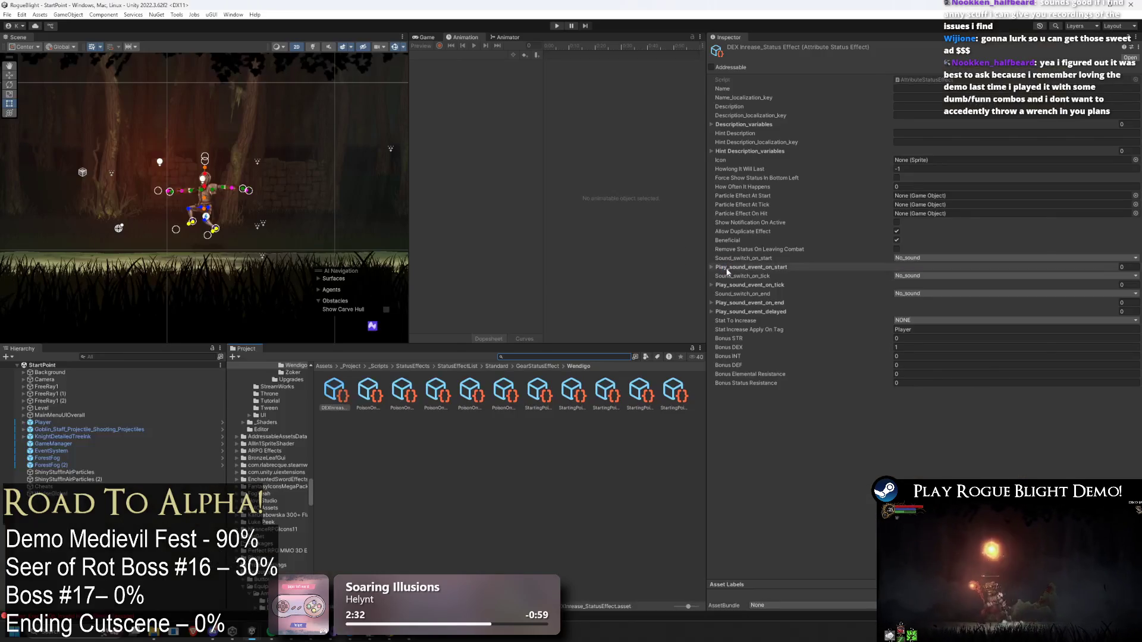
key("alt+Tab")
left_click(584, 273)
key("alt+Tab")
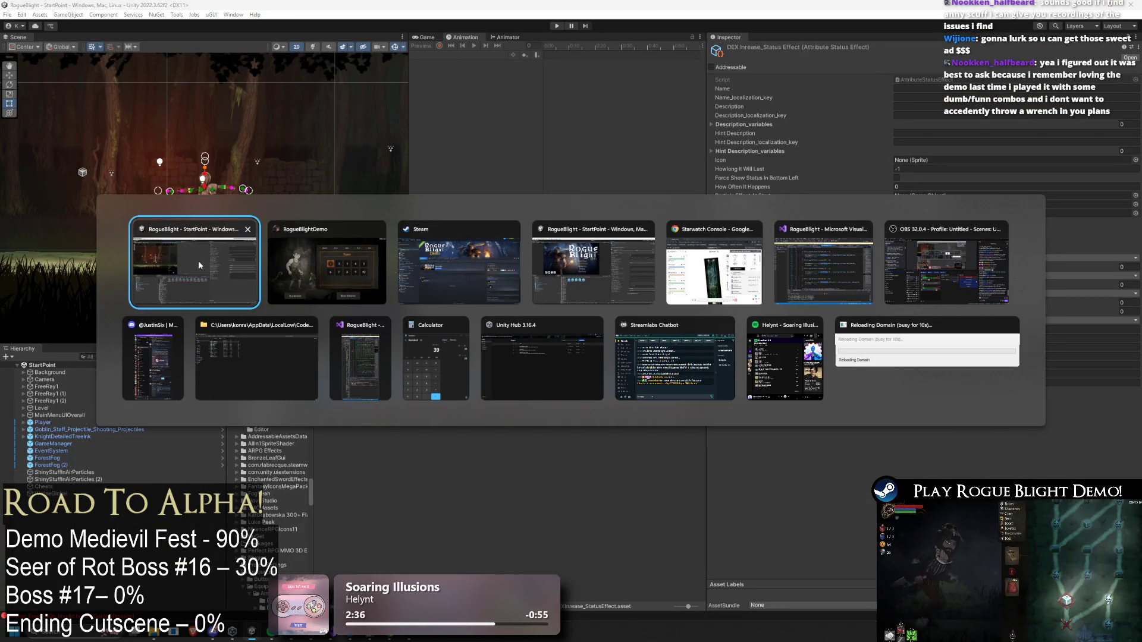
left_click(196, 264)
key("alt+Tab")
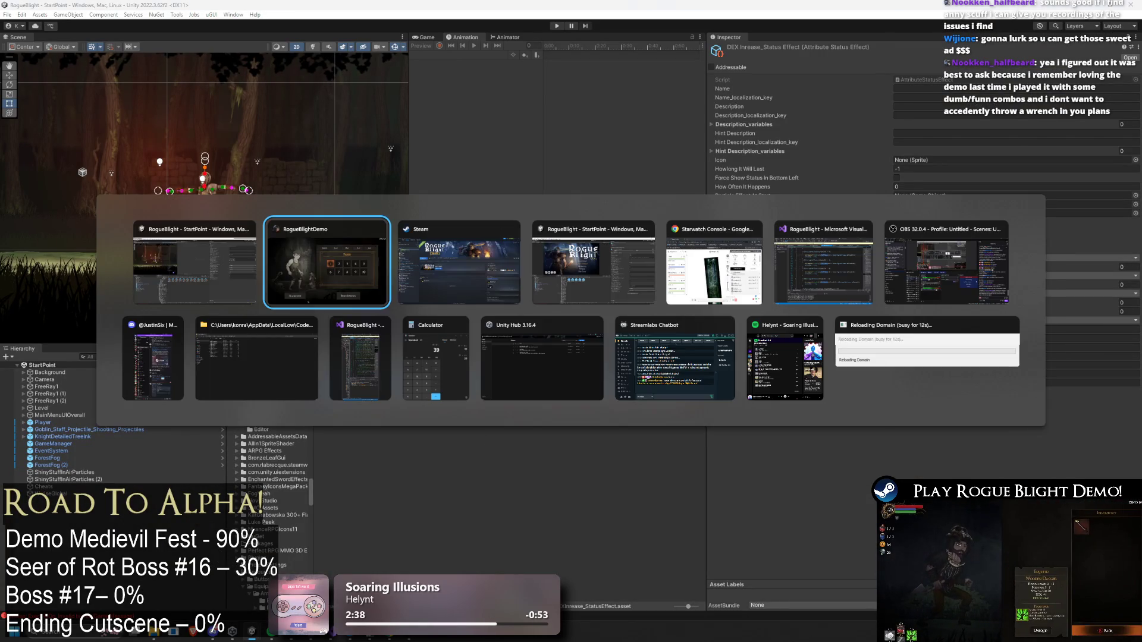
key("alt+Tab")
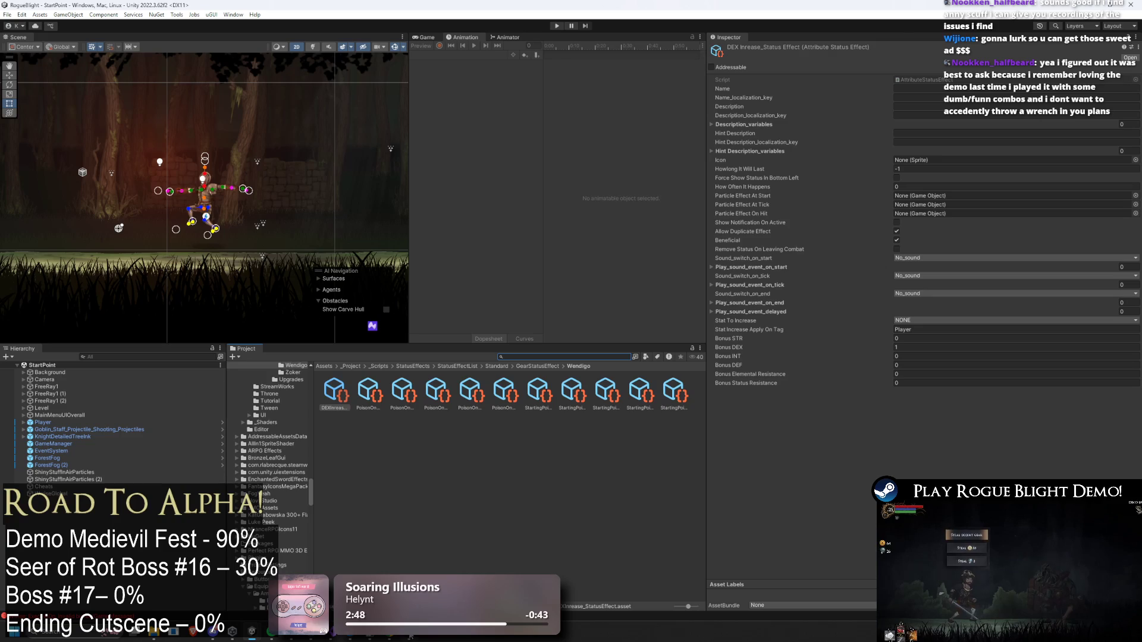
- Bring the other Unity editor window forward, then toggle the desktop to return to Unity
mouse_move(258, 638)
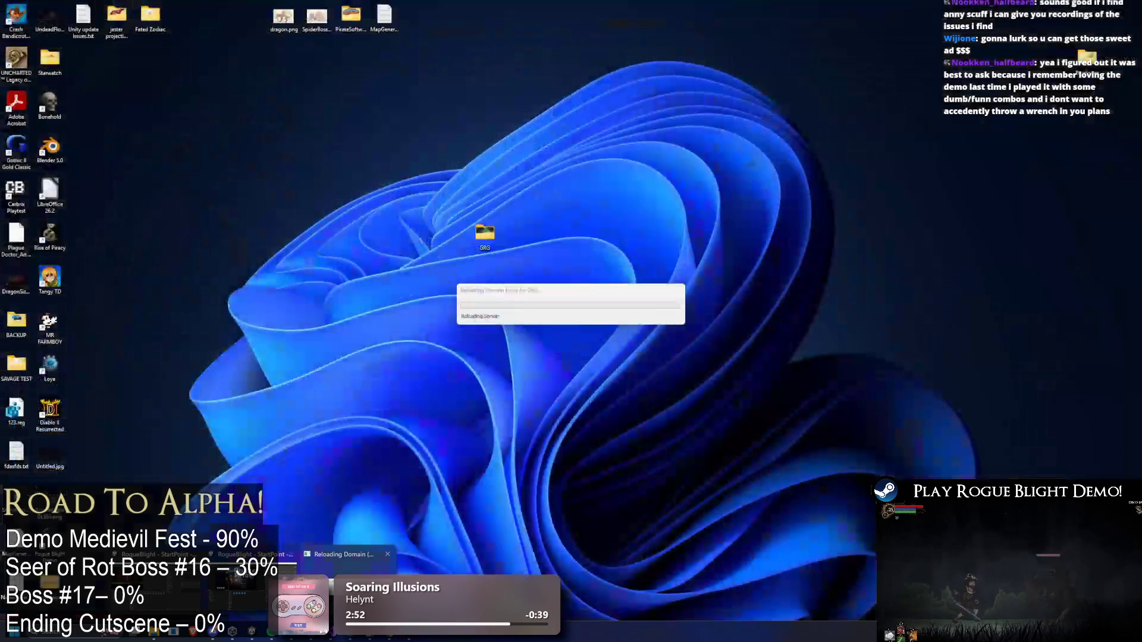
left_click(348, 555)
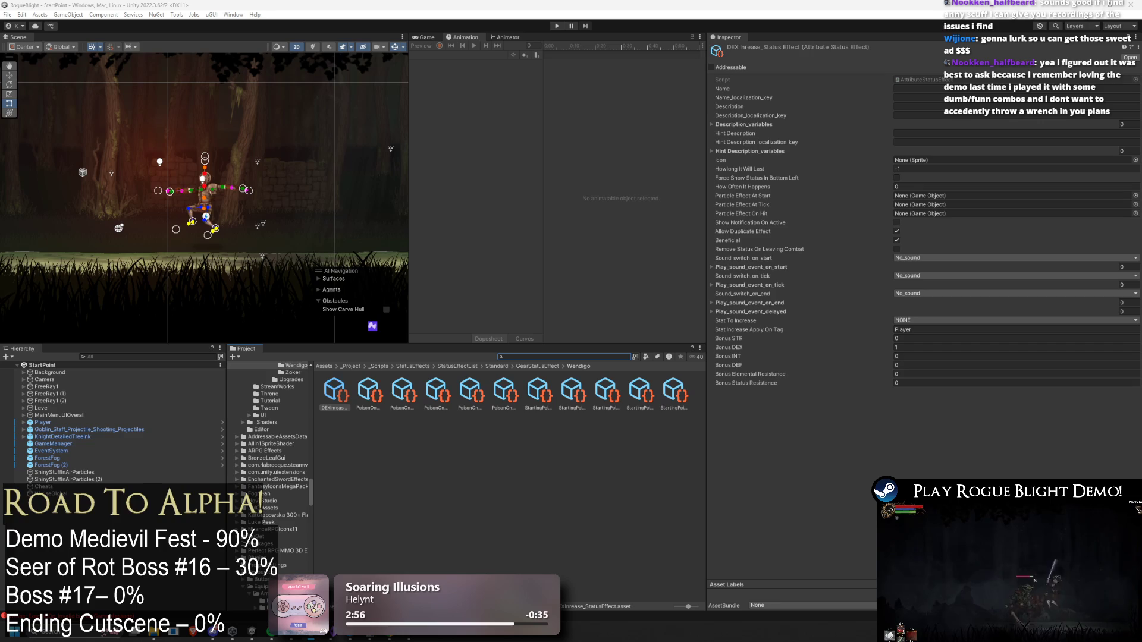
key("super+d")
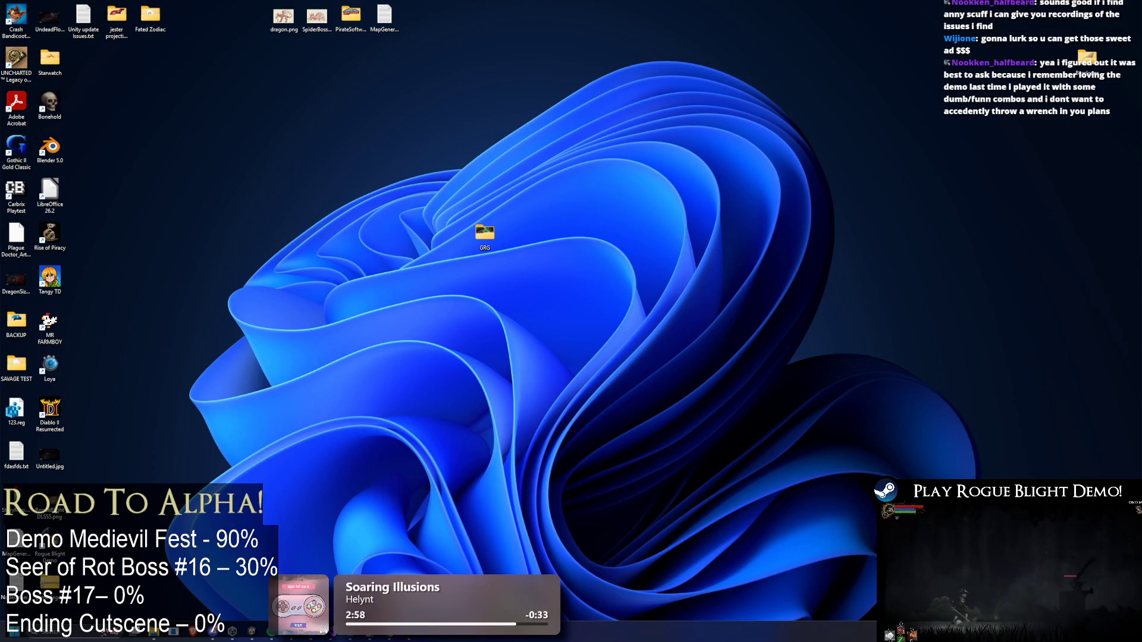
key("super+d")
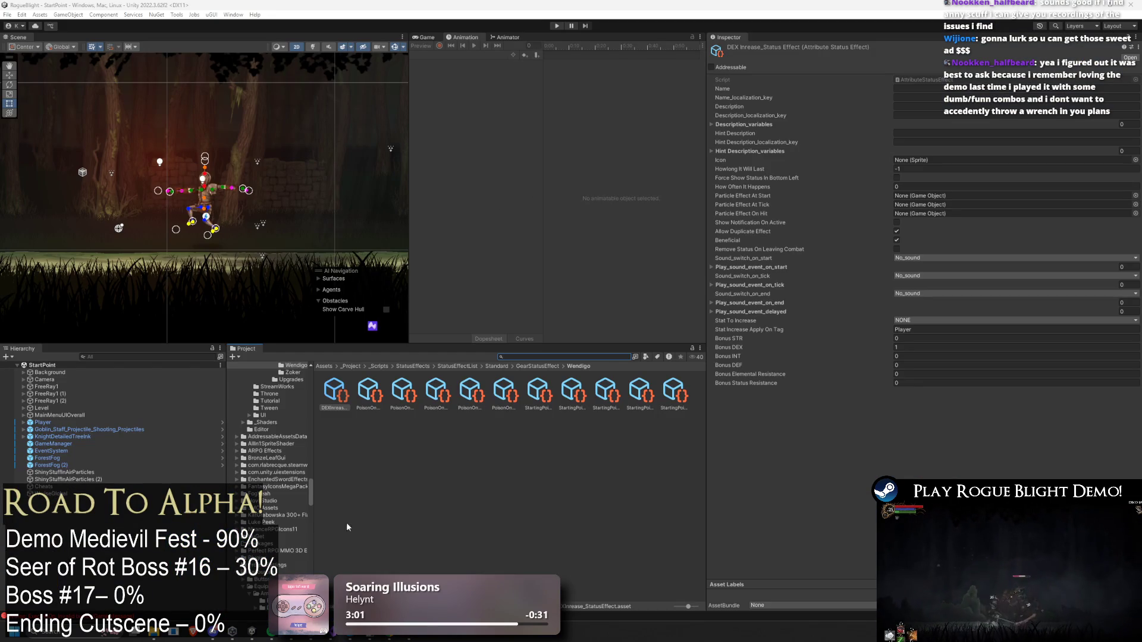
mouse_move(257, 631)
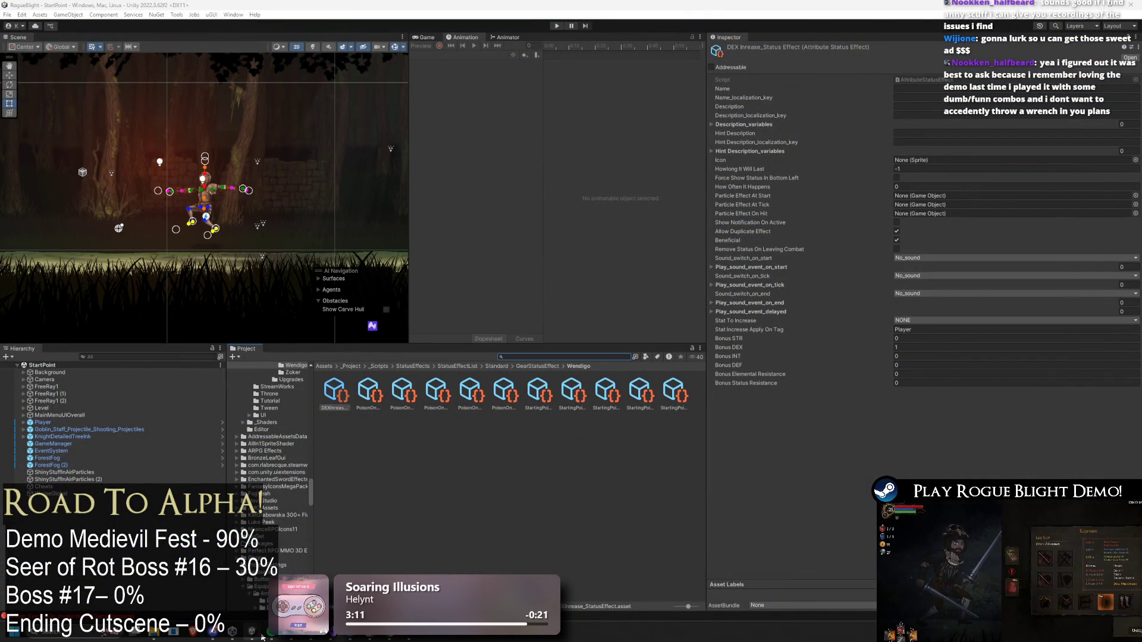
mouse_move(292, 636)
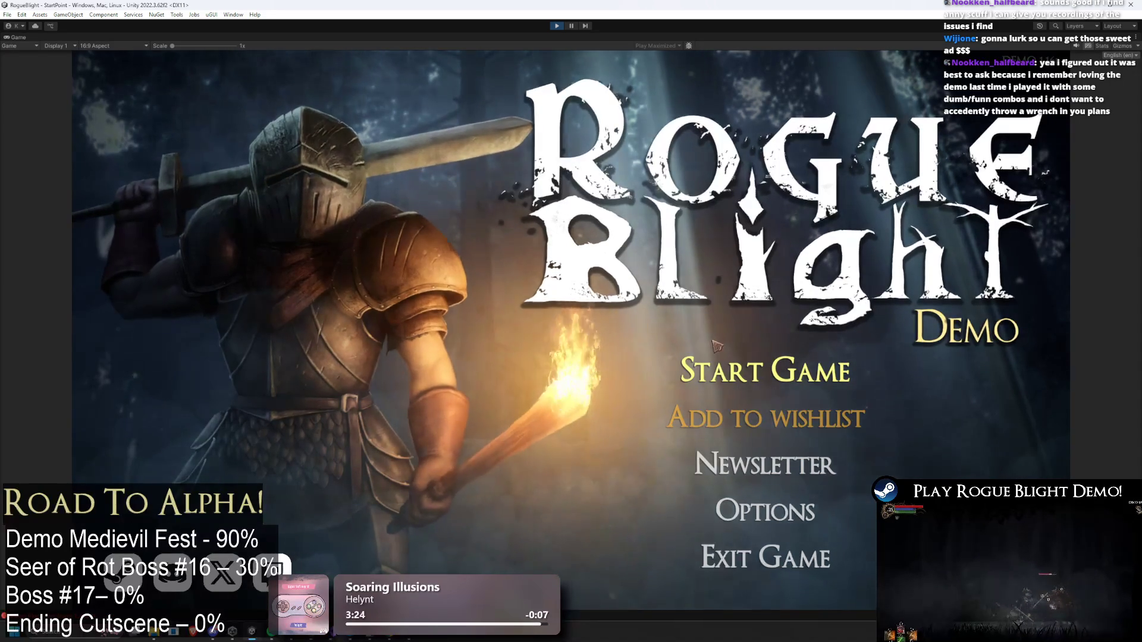
- Start a New Game in a save slot and accept the 100-currency playtest reward
left_click(738, 369)
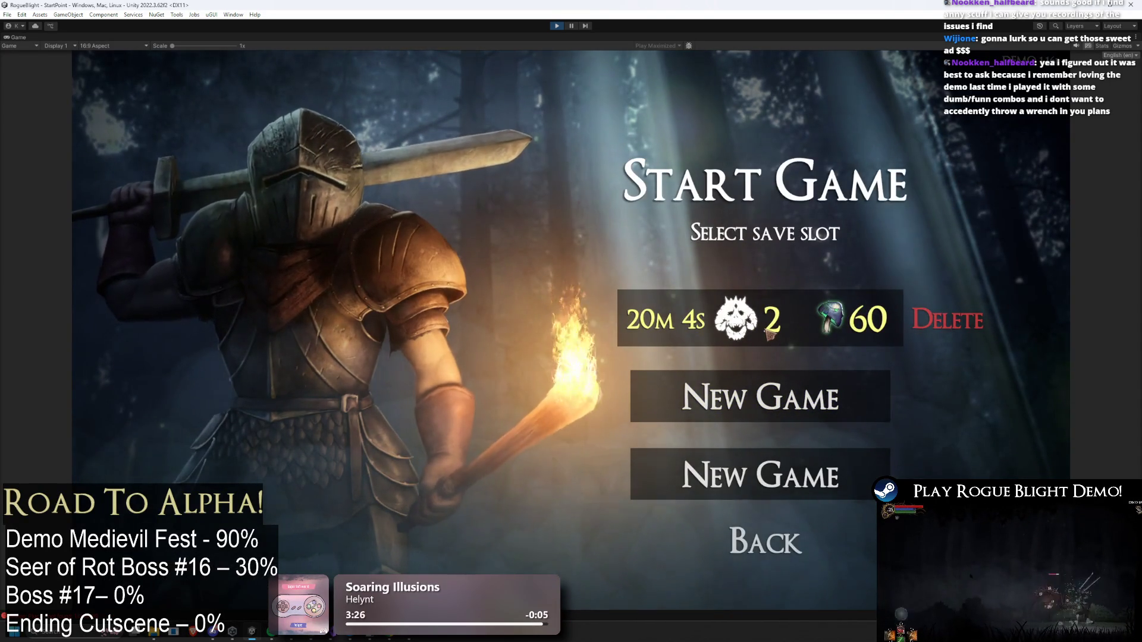
left_click(770, 377)
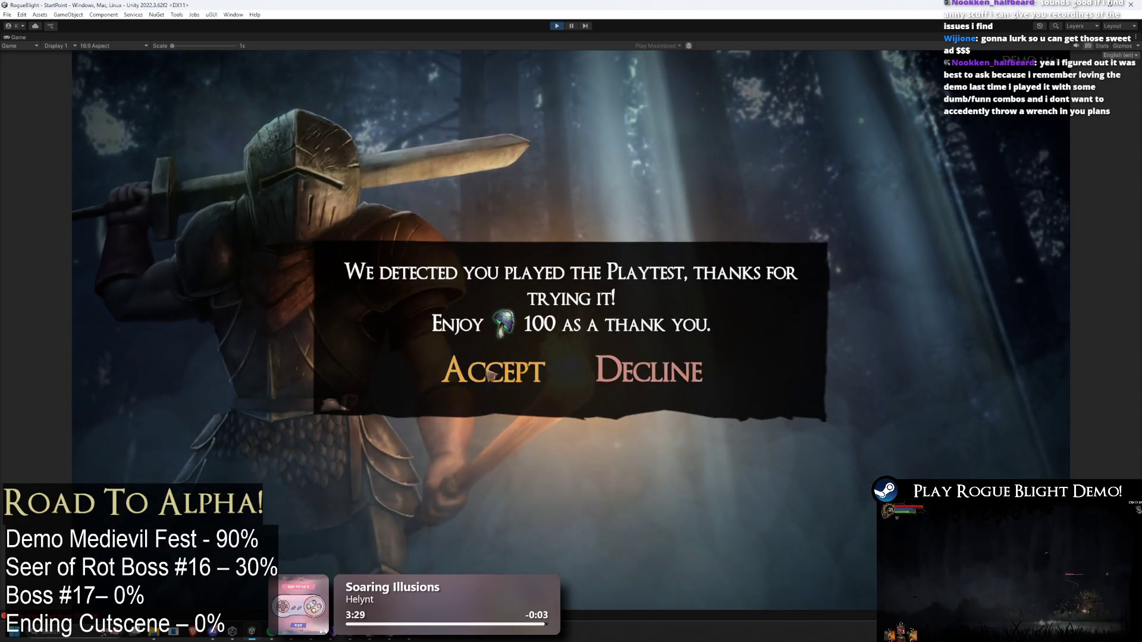
left_click(520, 380)
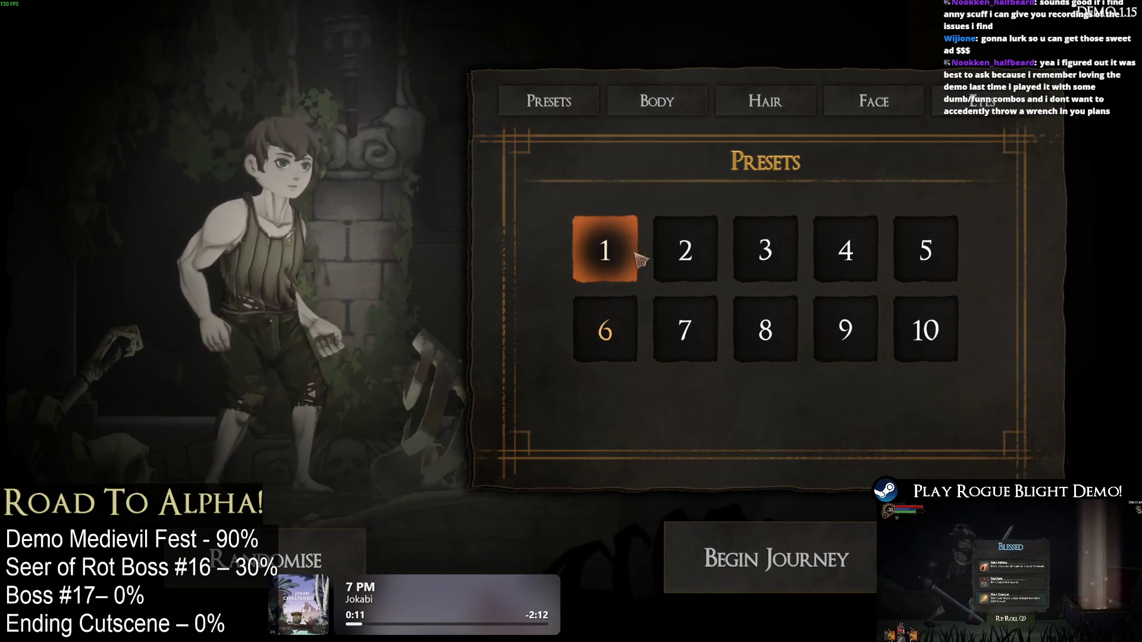
- Choose character preset 6 in the demo, then return to the fullscreen game
left_click(610, 327)
key("alt+Tab")
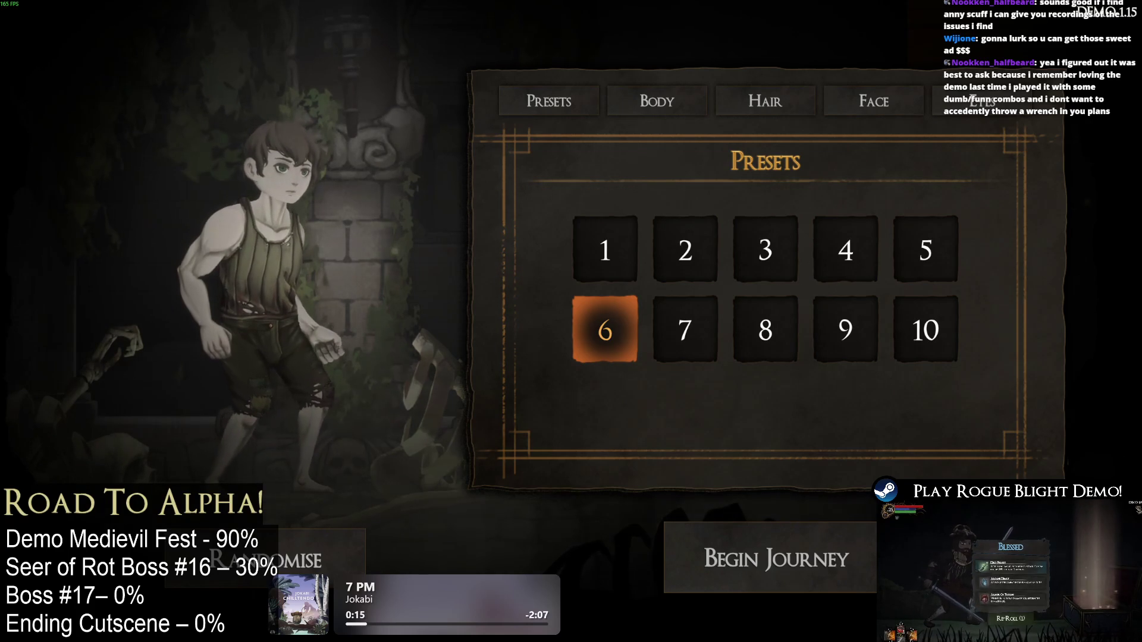
key("super+d")
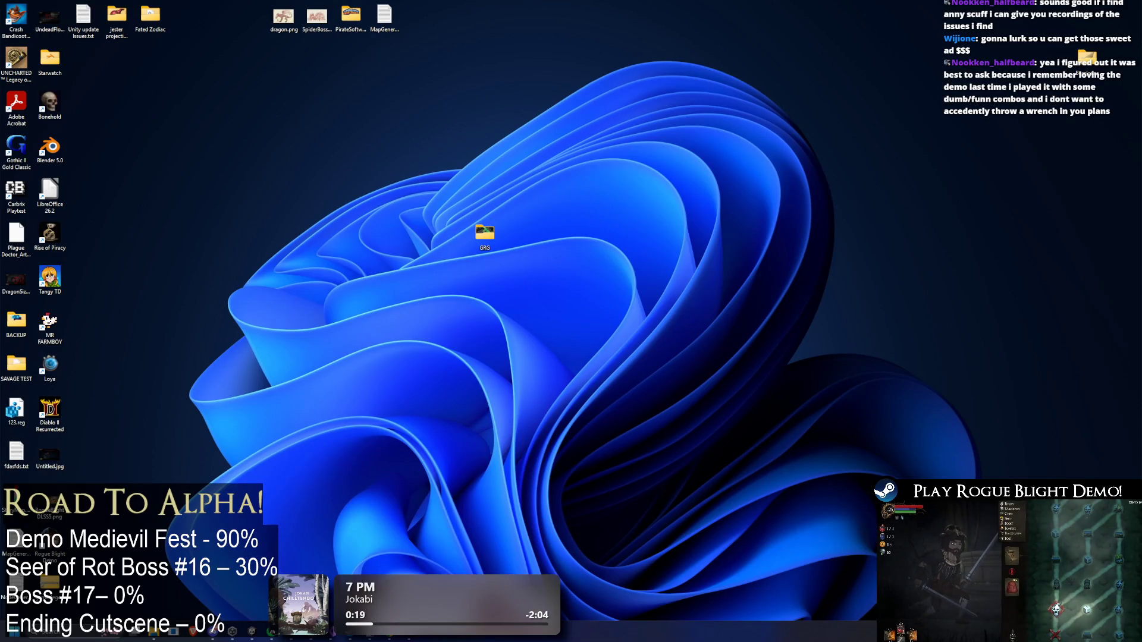
key("alt+Tab")
key("alt+Tab")
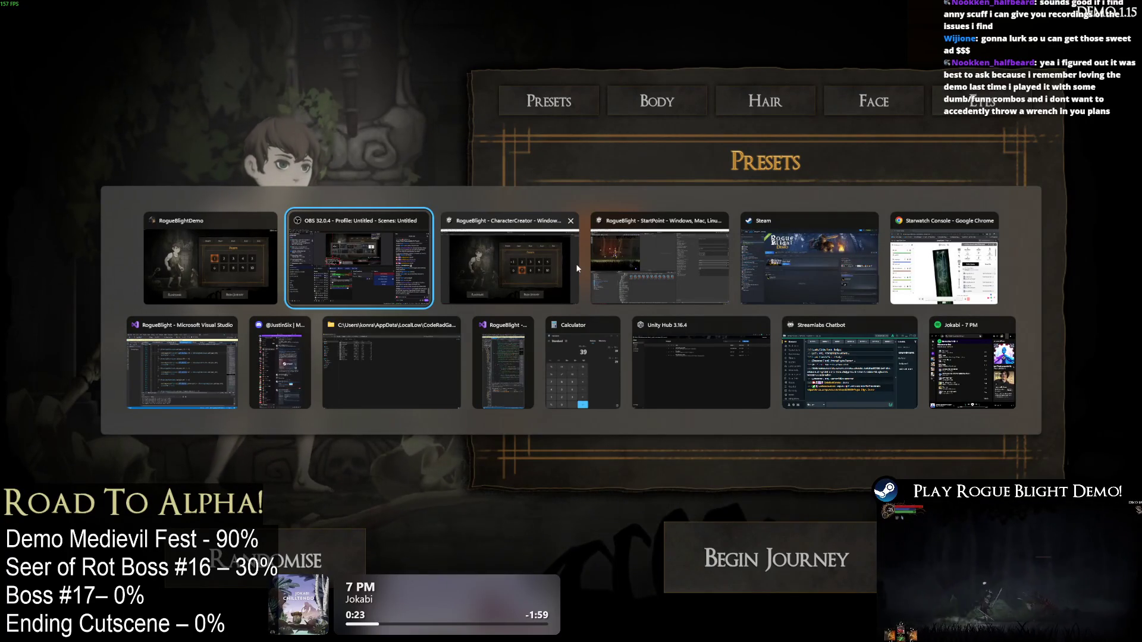
- Bring the Unity character creator forward and maximize the Unity editor window again
left_click(527, 241)
mouse_move(538, 3)
left_mouse_down()
mouse_move(902, 108)
mouse_move(926, 26)
left_mouse_up()
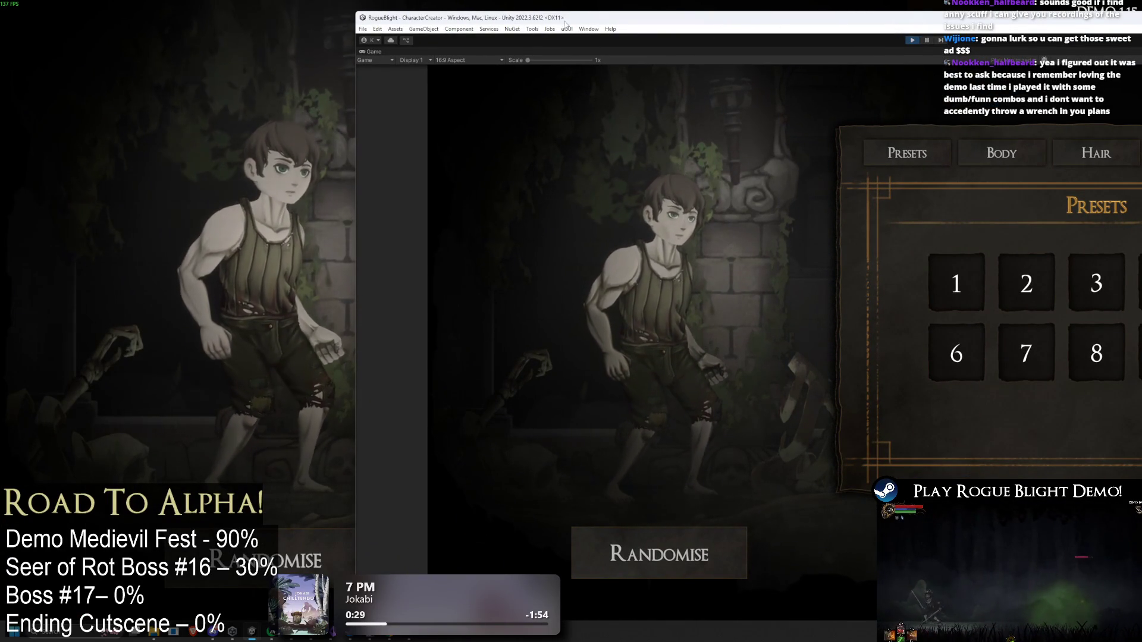
mouse_move(566, 18)
left_mouse_down()
mouse_move(574, 3)
mouse_move(820, 48)
mouse_move(995, 29)
left_mouse_up()
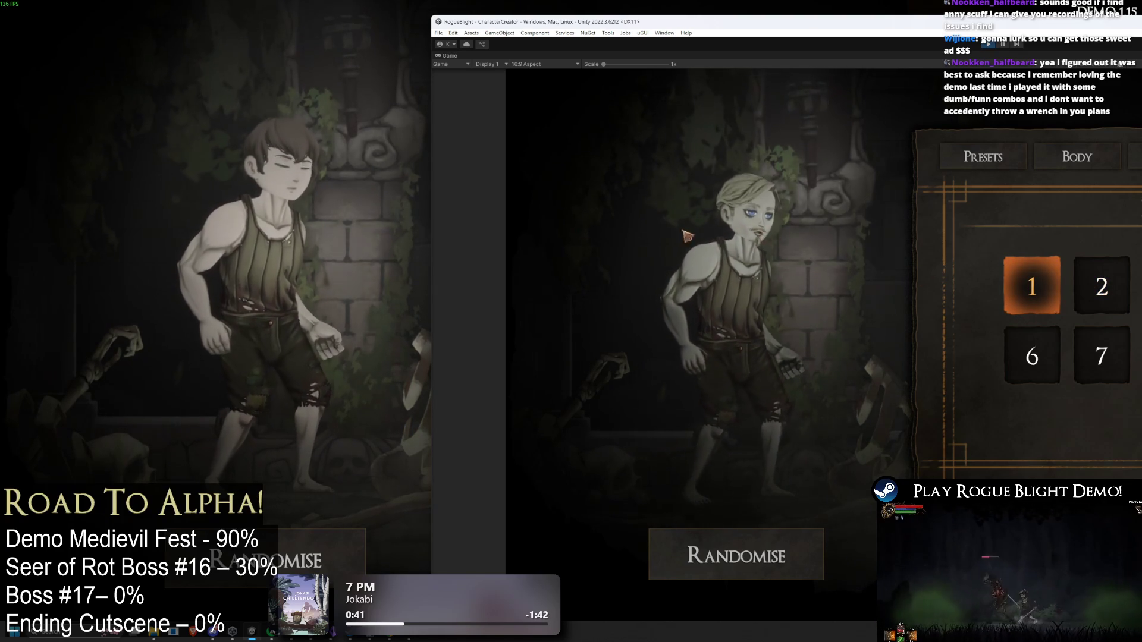
left_click(381, 202)
key("alt+Tab")
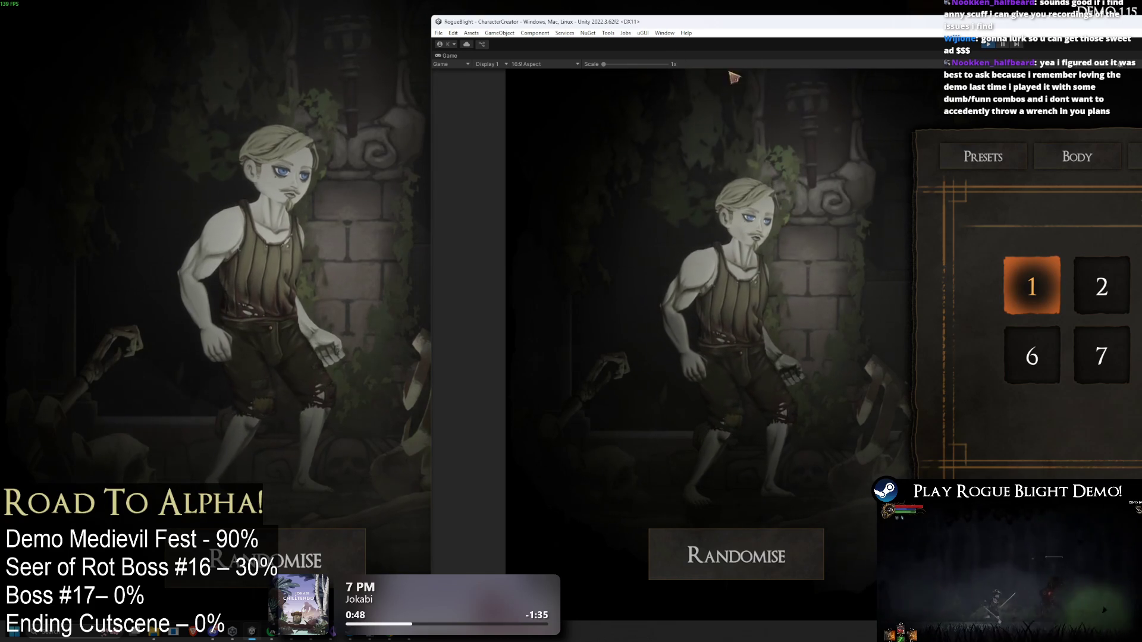
double_click(750, 23)
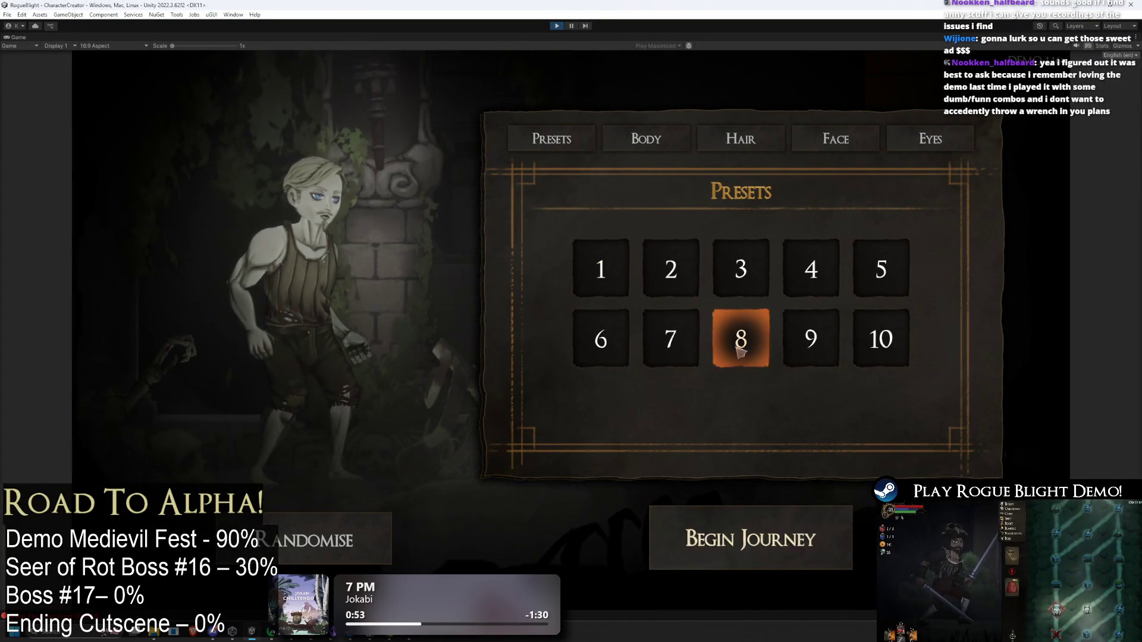
- Begin the journey in Unity's run and end the tutorial from the pause menu
left_click(746, 528)
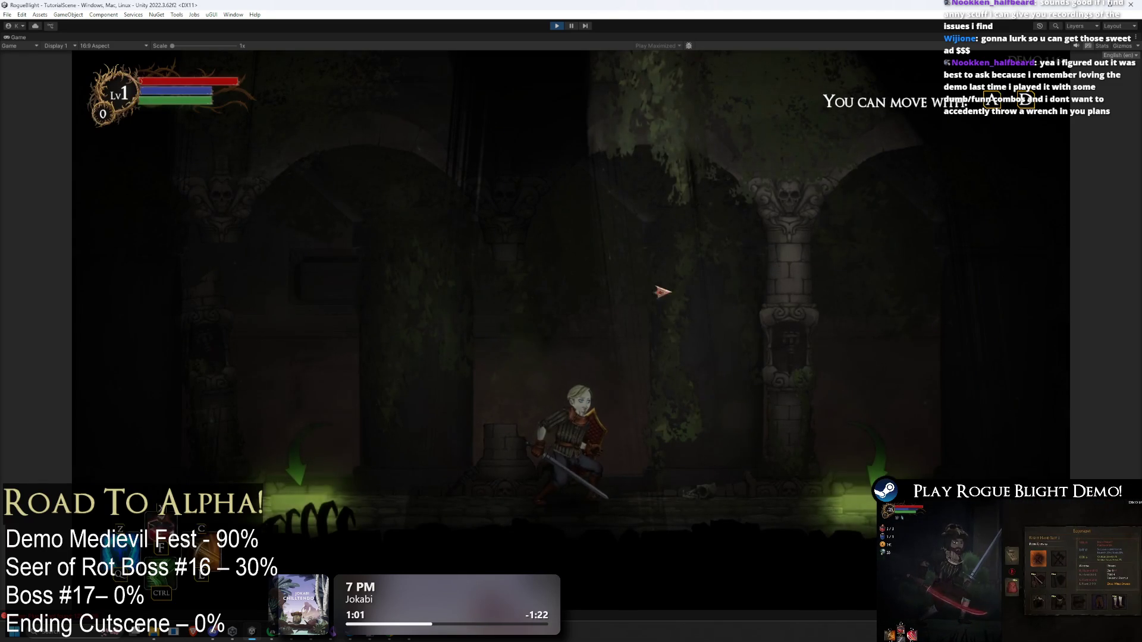
key("Escape")
left_click(614, 343)
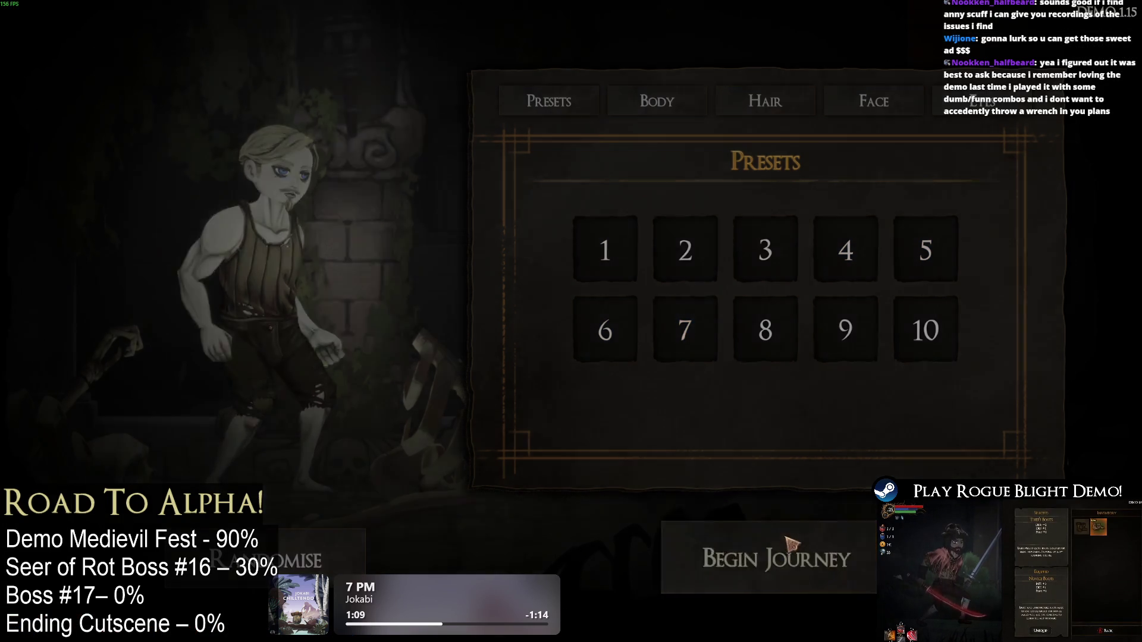
- In the demo build, begin the journey, end the tutorial, and take the Wooden Sword
left_click(791, 543)
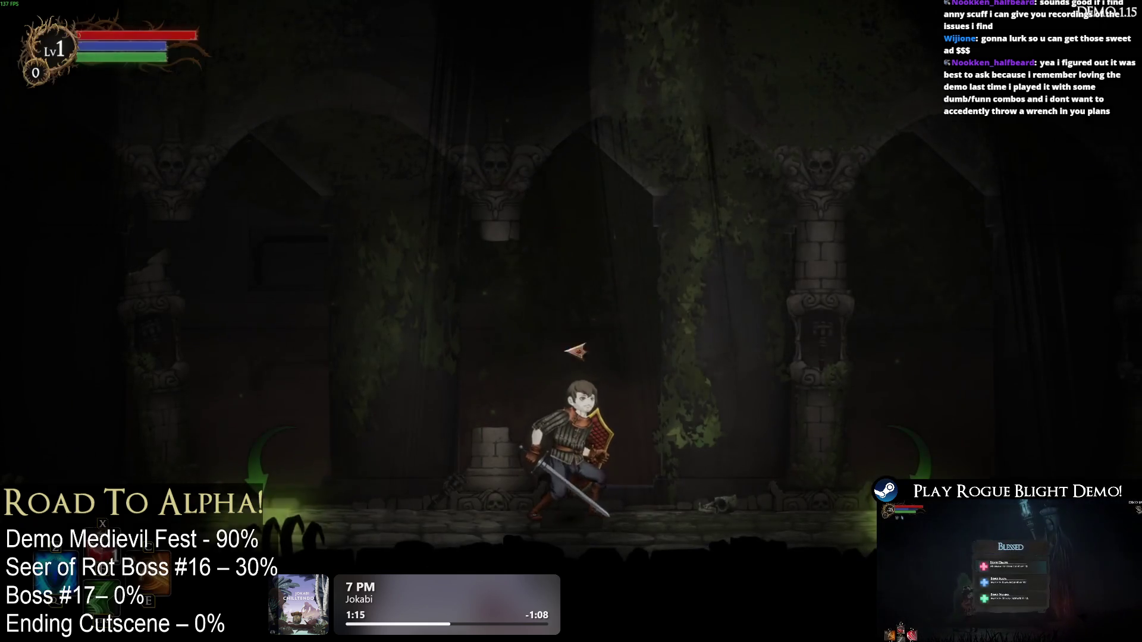
key("Escape")
left_click(576, 334)
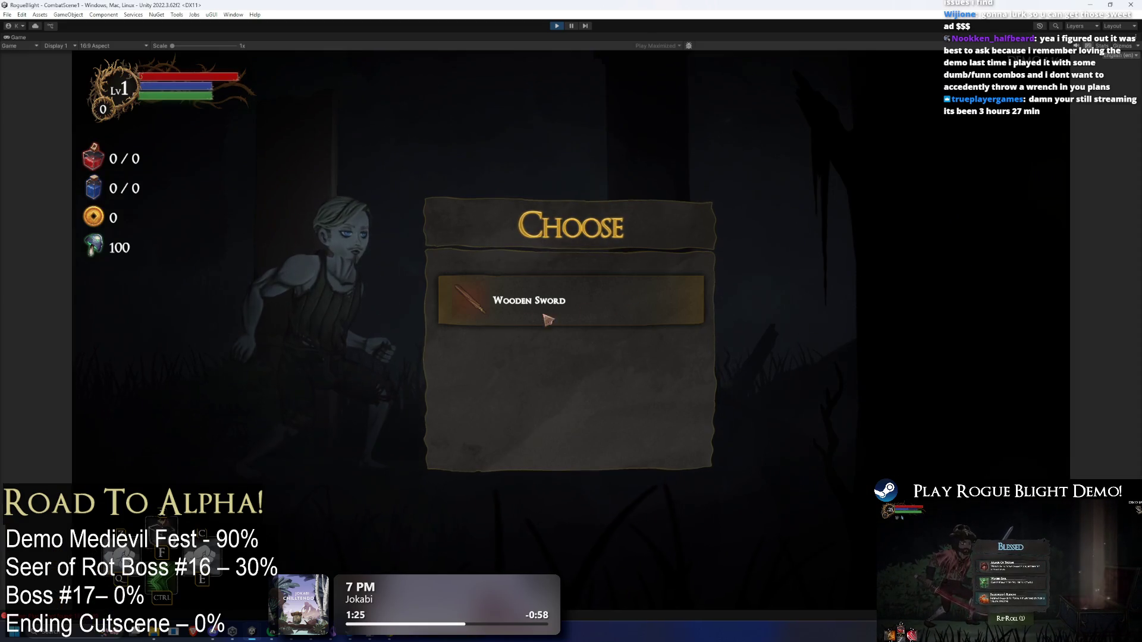
left_click(628, 296)
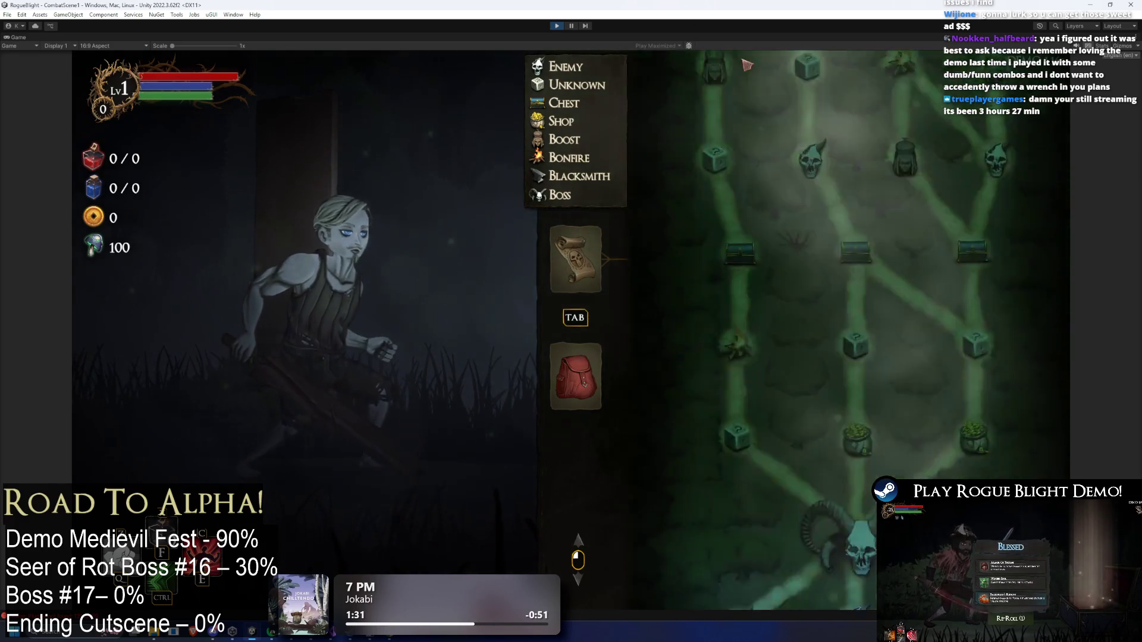
- Check the equipped Wooden Sword and route map, then abandon the run to camp
key("Tab")
left_click(675, 270)
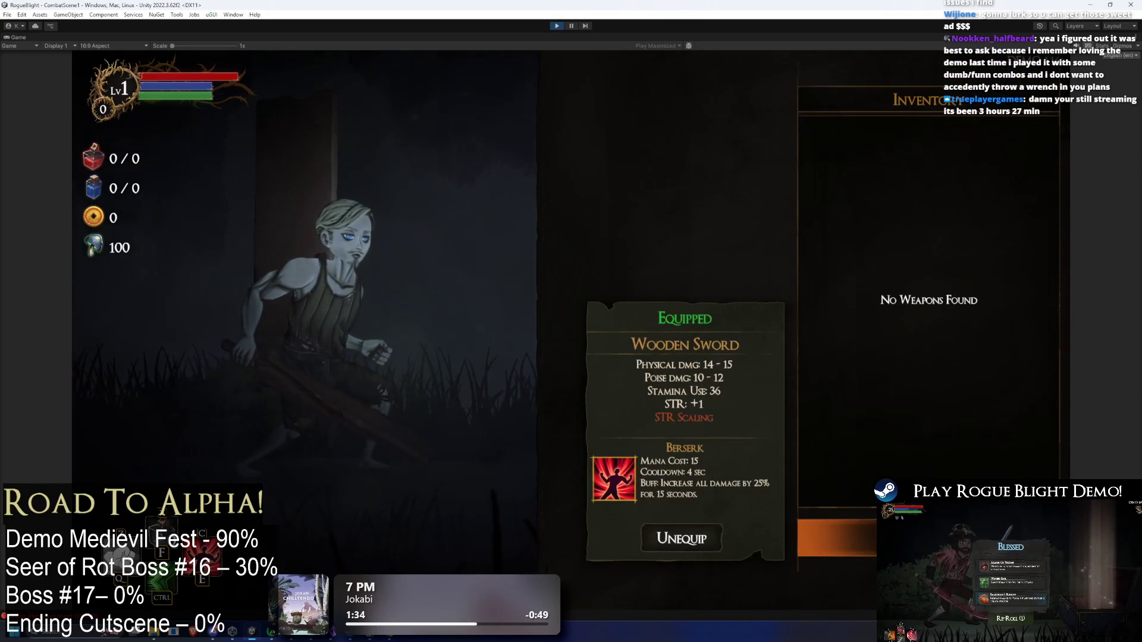
key("Escape")
left_click(590, 266)
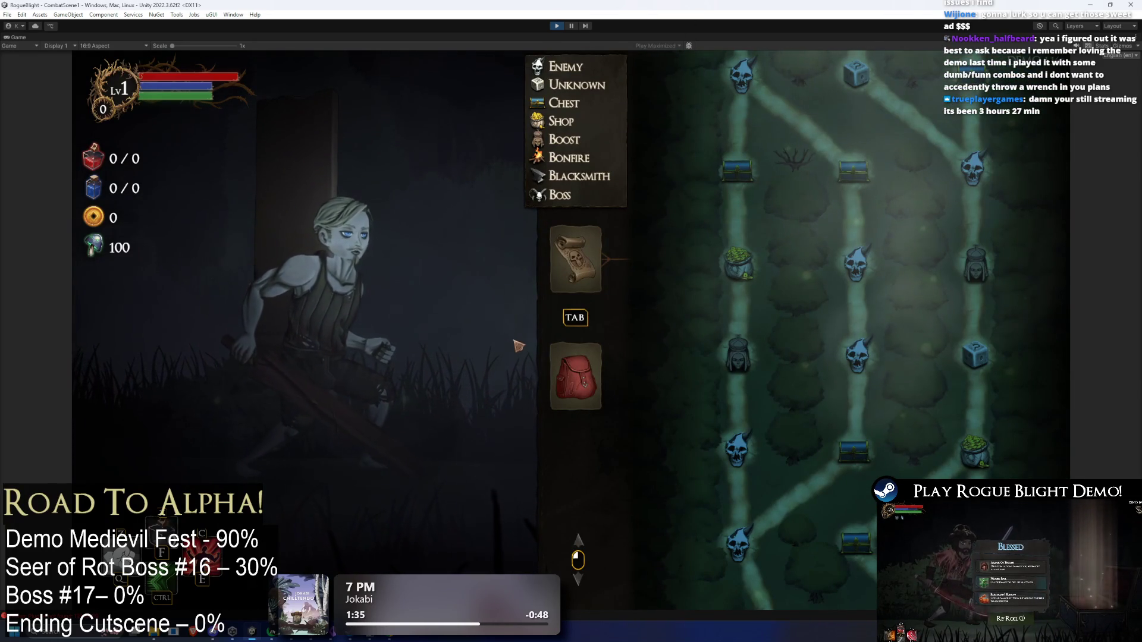
key("Escape")
left_click(536, 342)
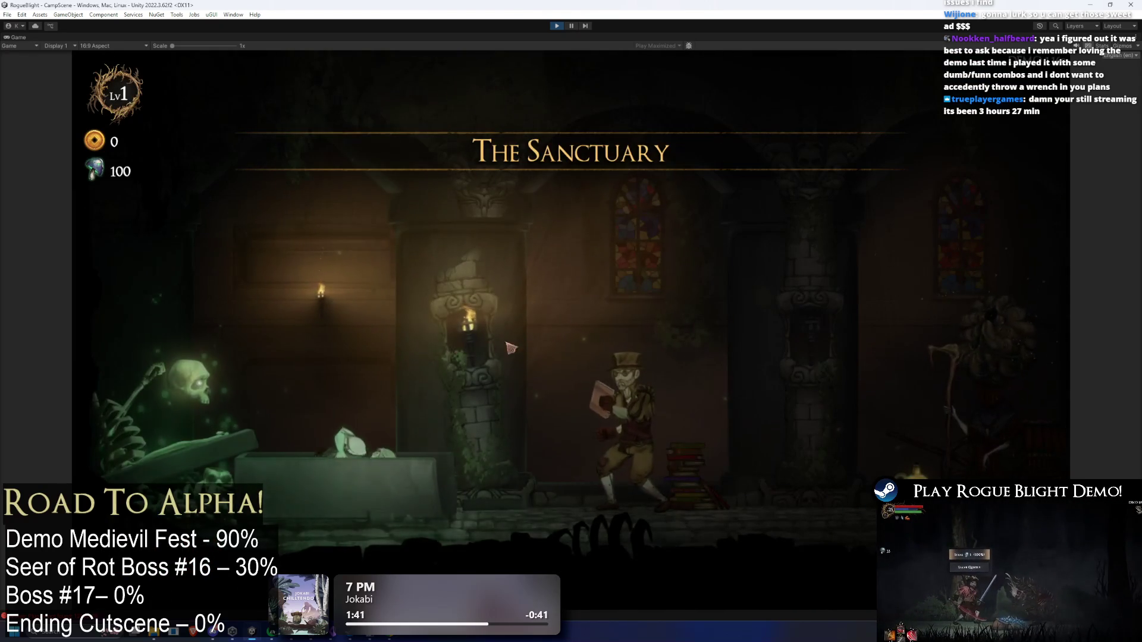
- Visit the upgrades NPC and view the Stats & Defence and Attribute Upgrades pages
key("d")
key("e")
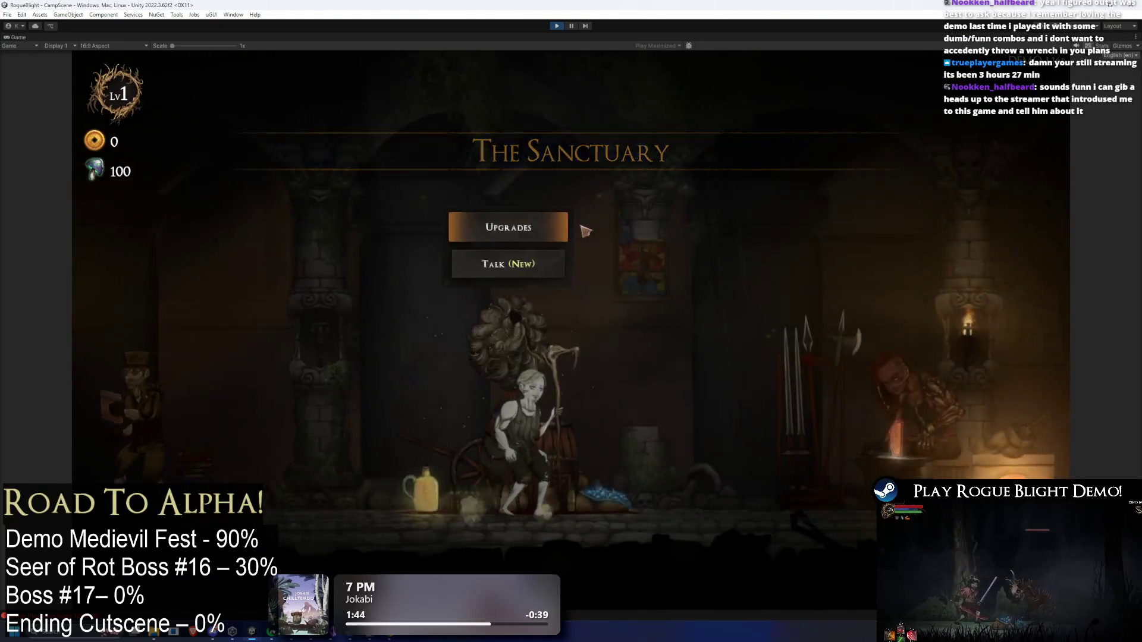
left_click(478, 229)
left_click(277, 323)
left_click(278, 368)
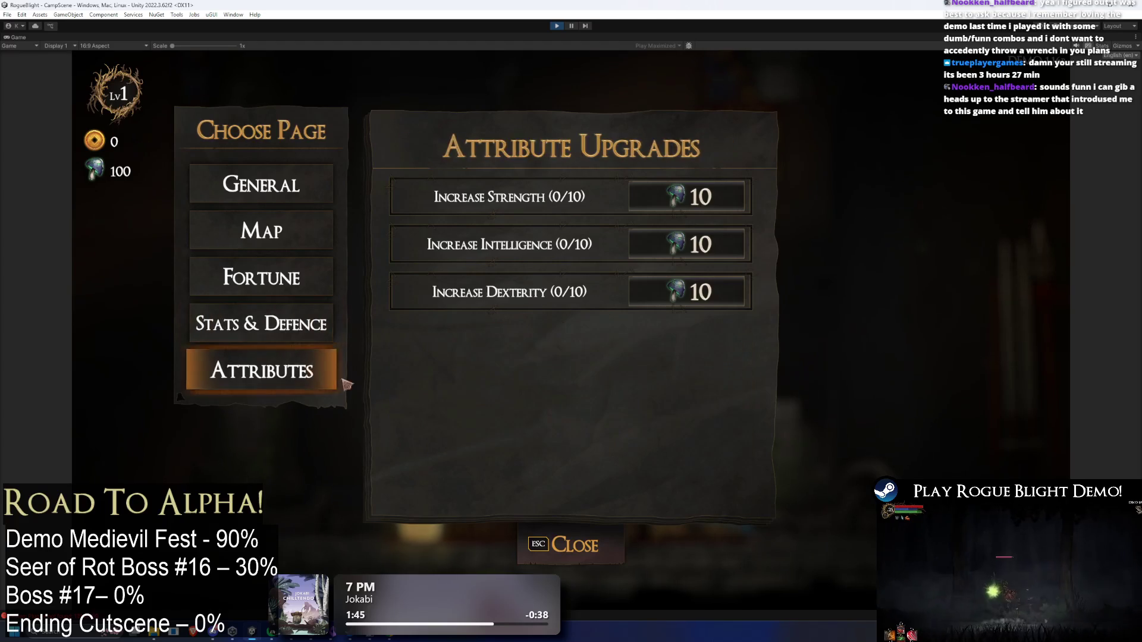
left_click(568, 533)
- Check the blacksmith's Change Starting Gear panel and its body slot choices
key("d")
key("e")
left_click(446, 265)
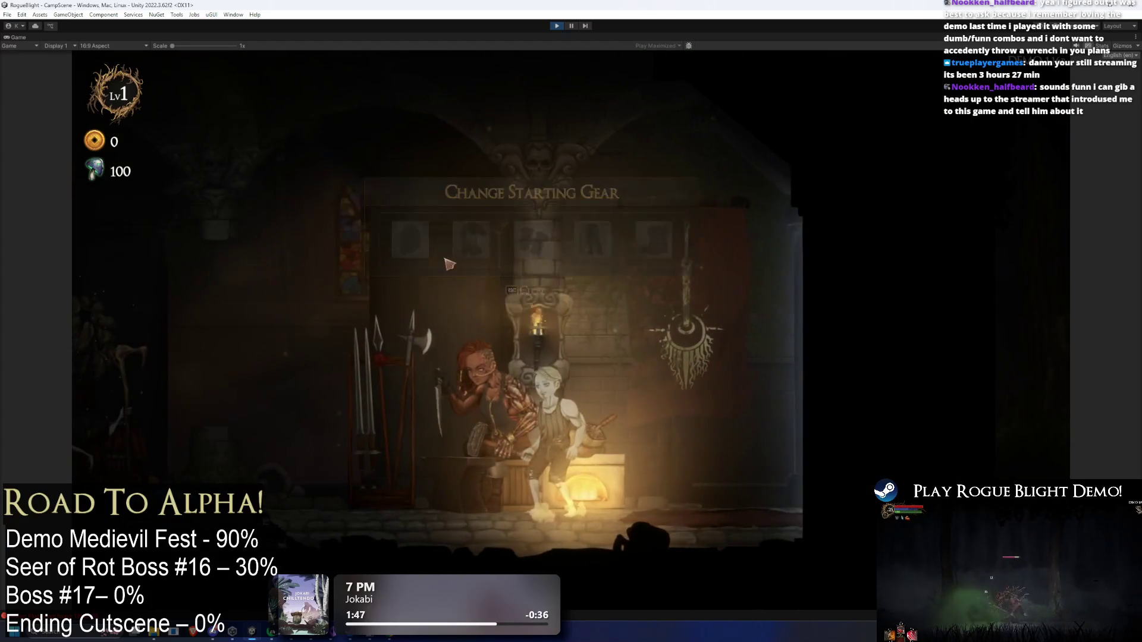
left_click(404, 226)
key("Escape")
- Walk to the map NPC and browse its Blessing List
key("Escape")
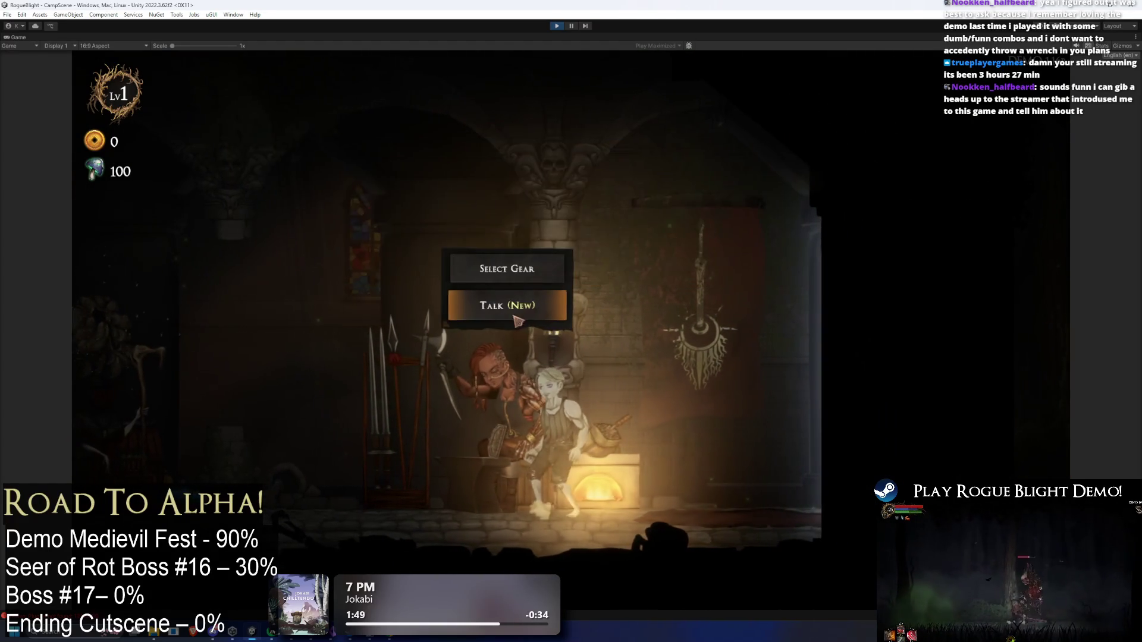
key("d")
key("e")
key("Down")
key("e")
scroll(593, 384, "down", 3)
key("Escape")
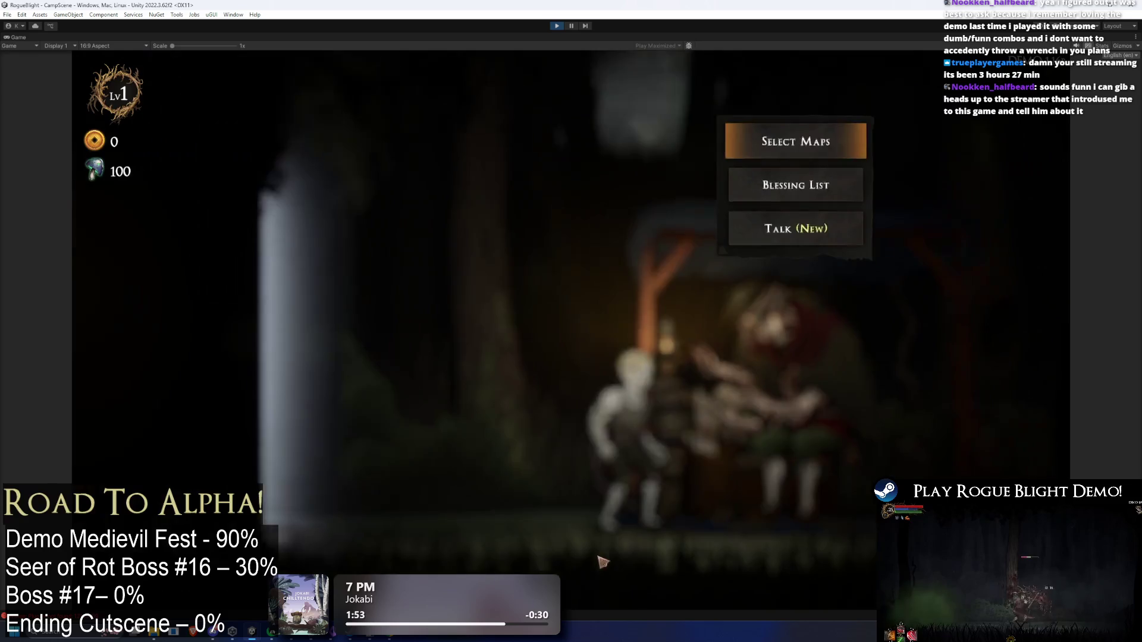
key("Escape")
- Run and jump through the Sanctuary to the map merchant, then stop play mode
key("a")
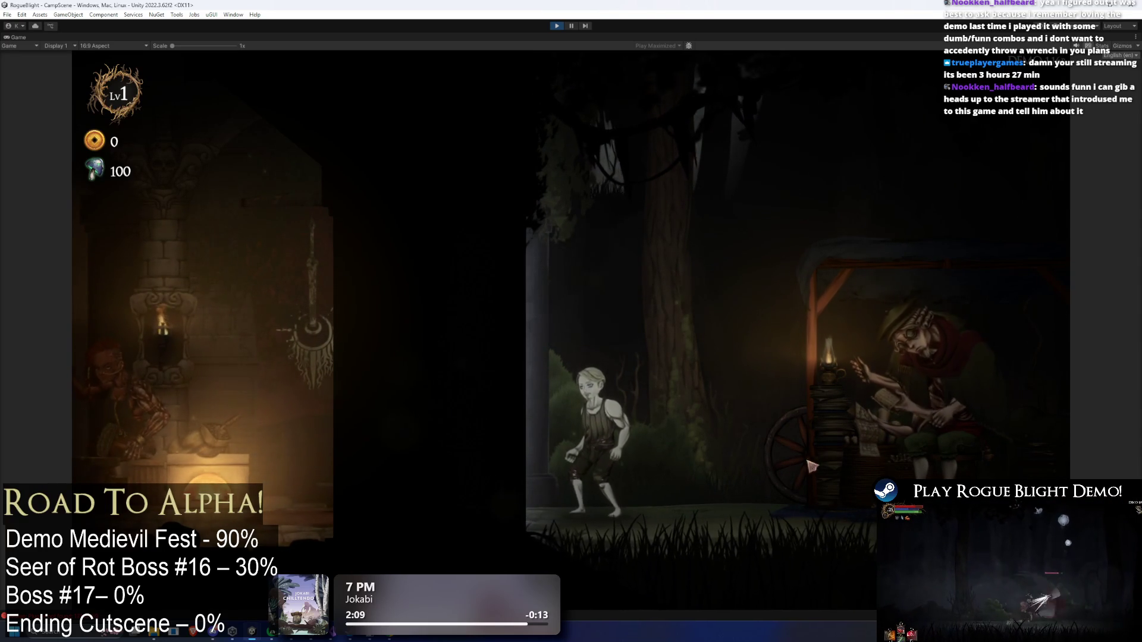
key("d")
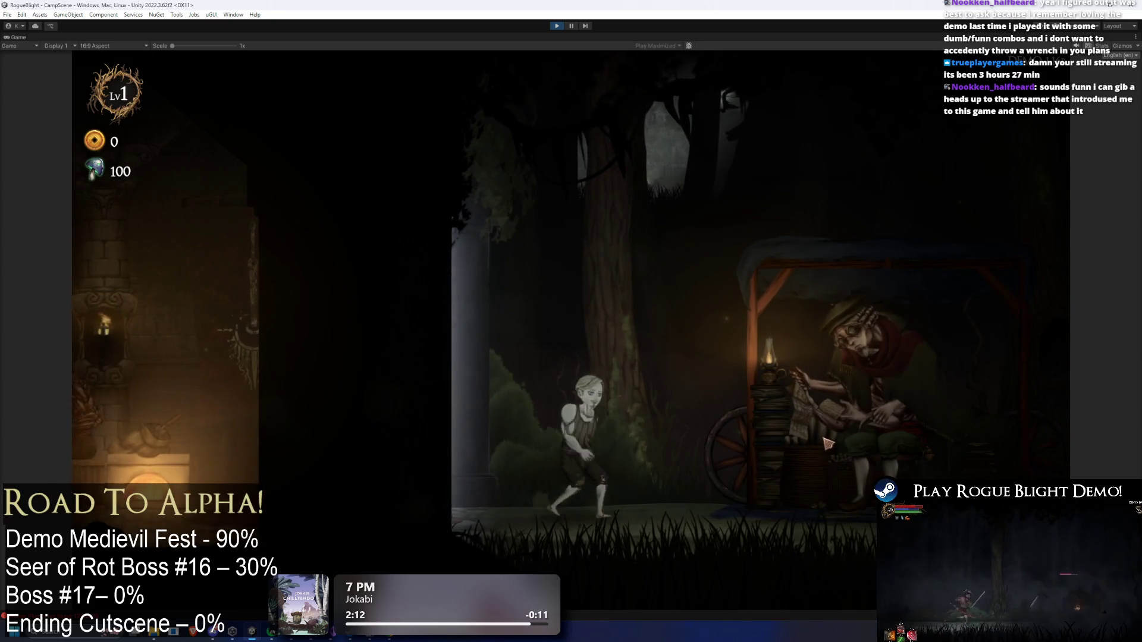
key("d")
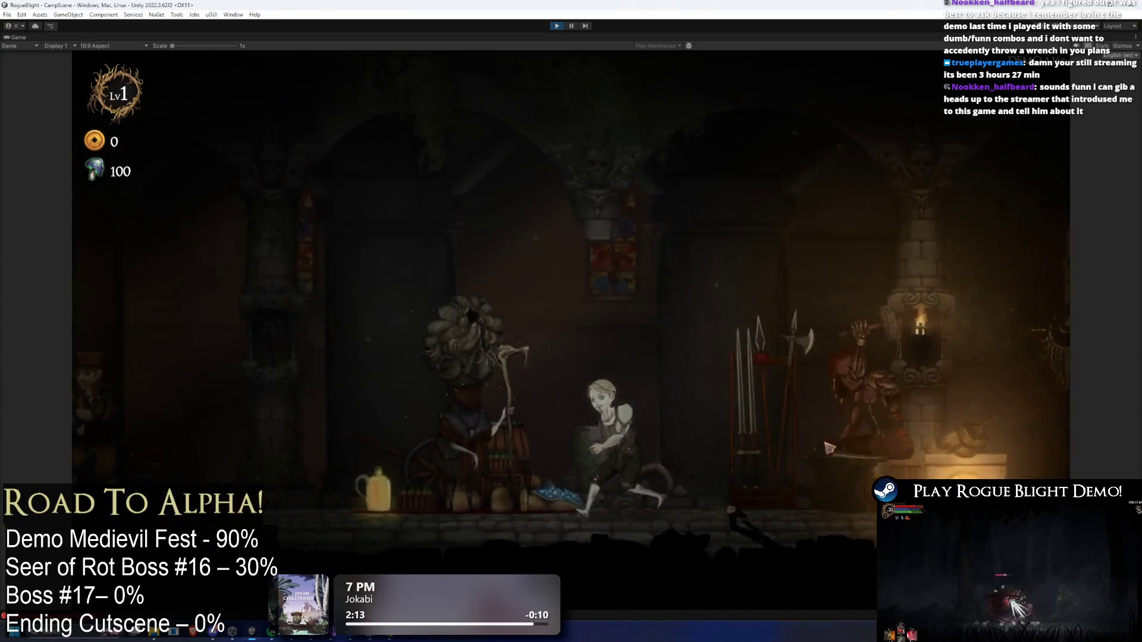
key("d")
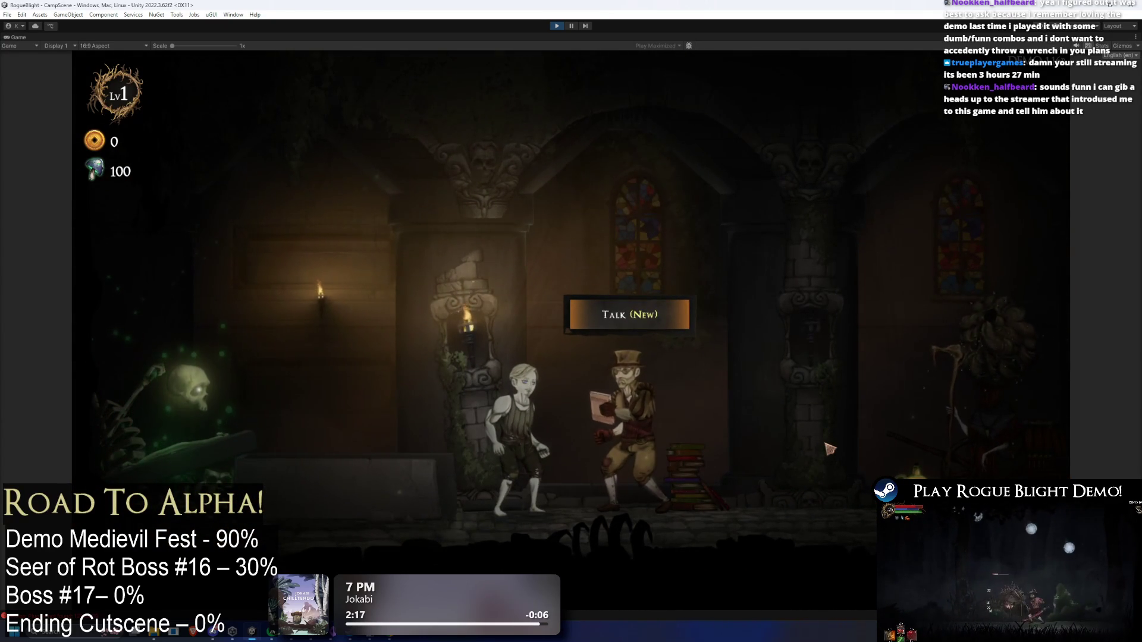
key("d")
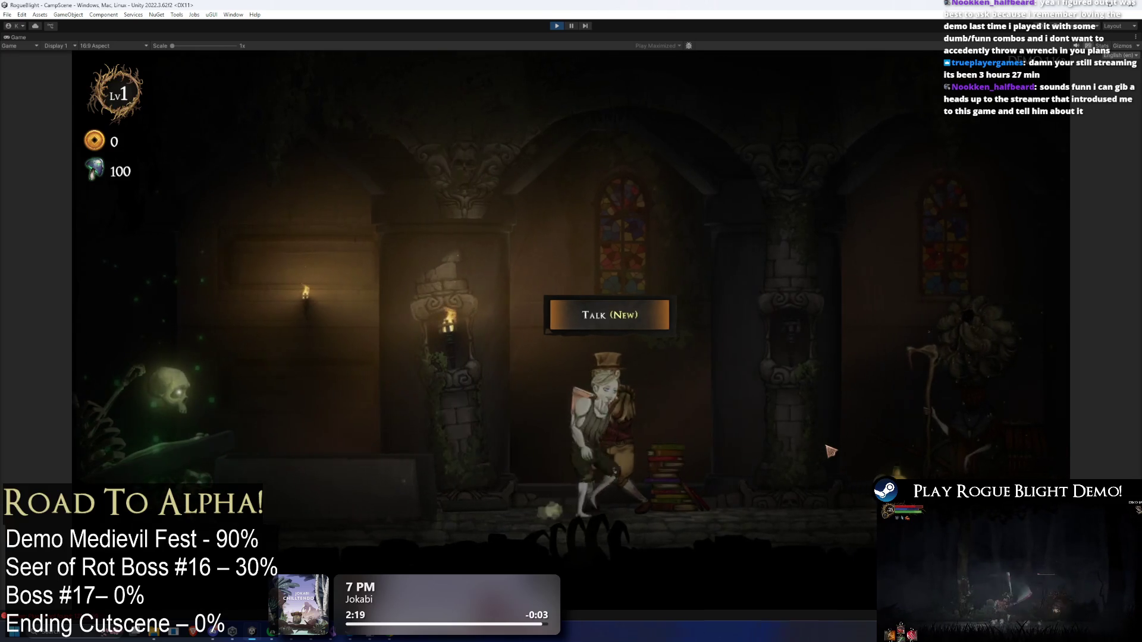
key("a")
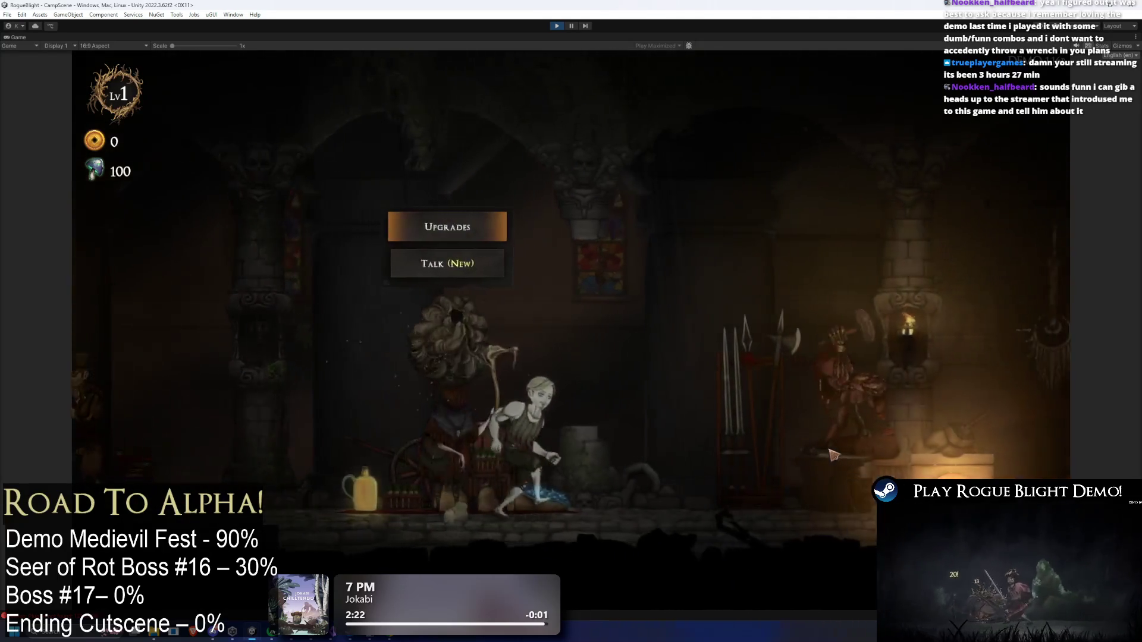
key("d")
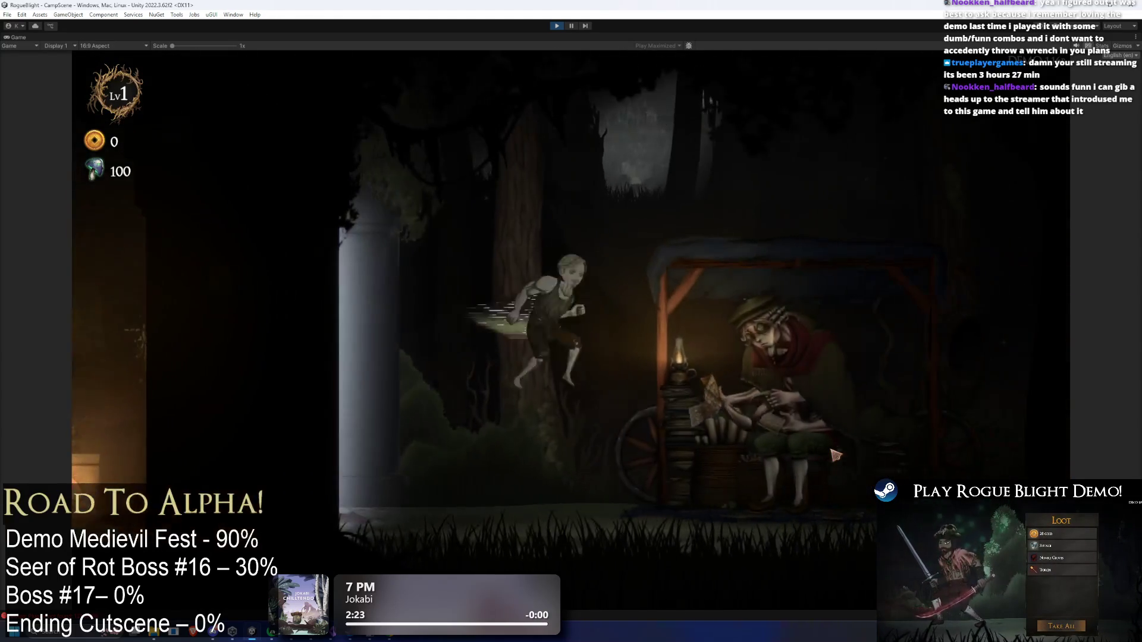
key("space")
key("a")
key("space")
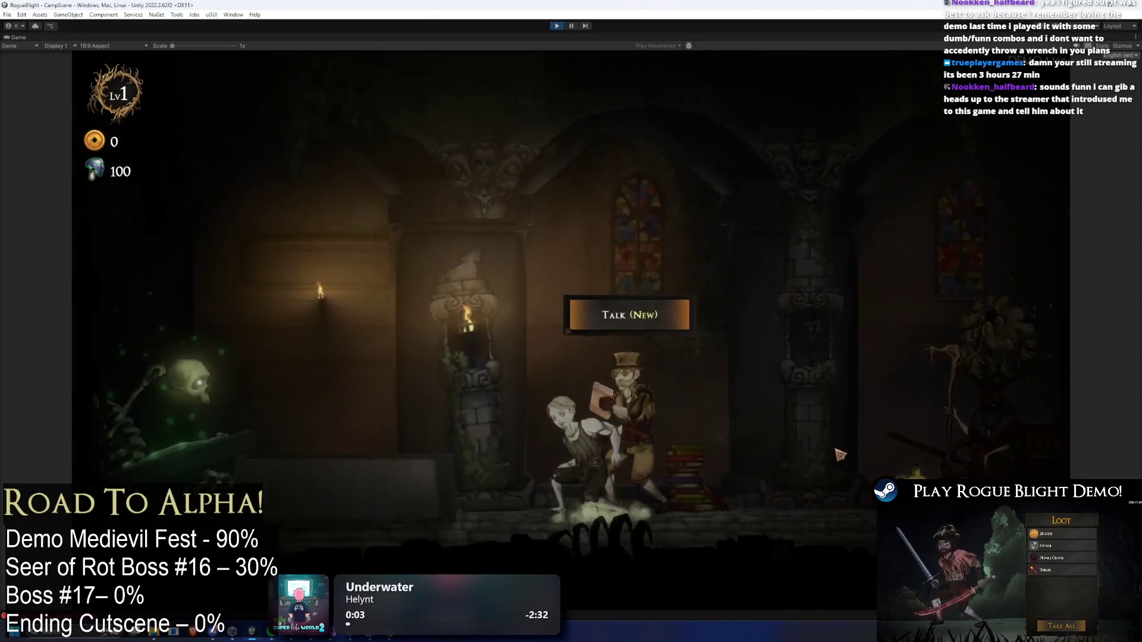
key("d")
key("d")
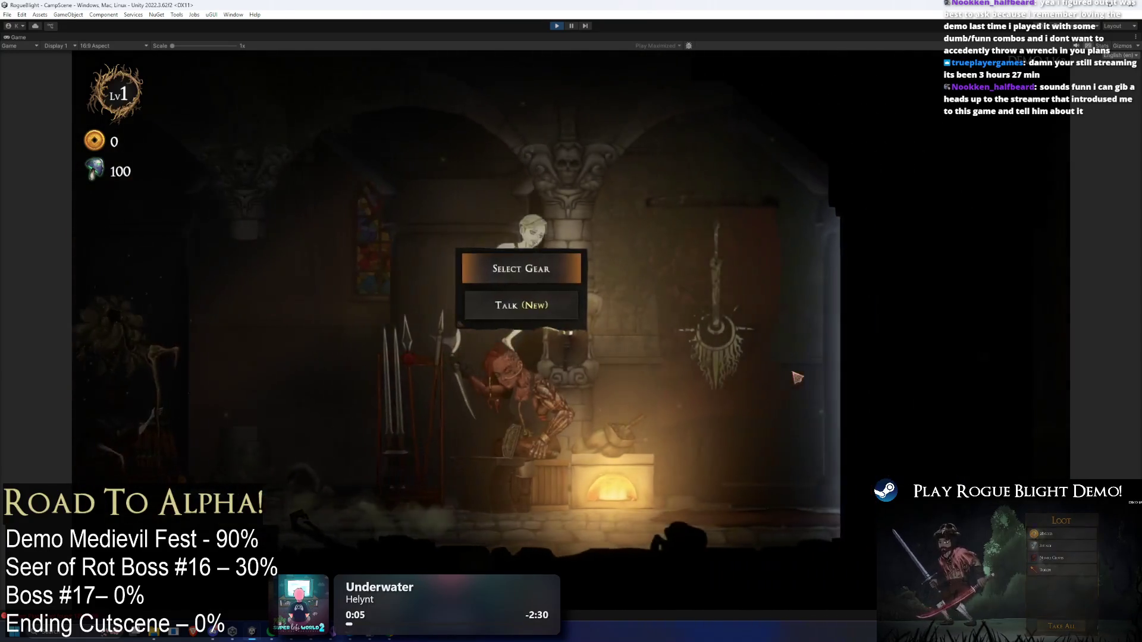
key("space")
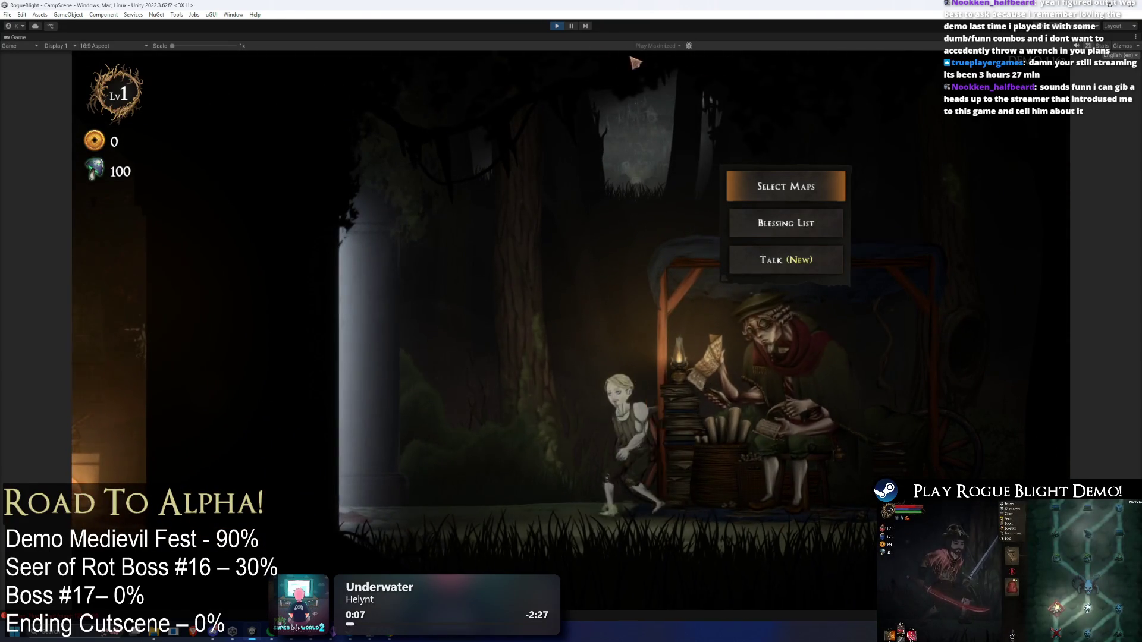
left_click(556, 26)
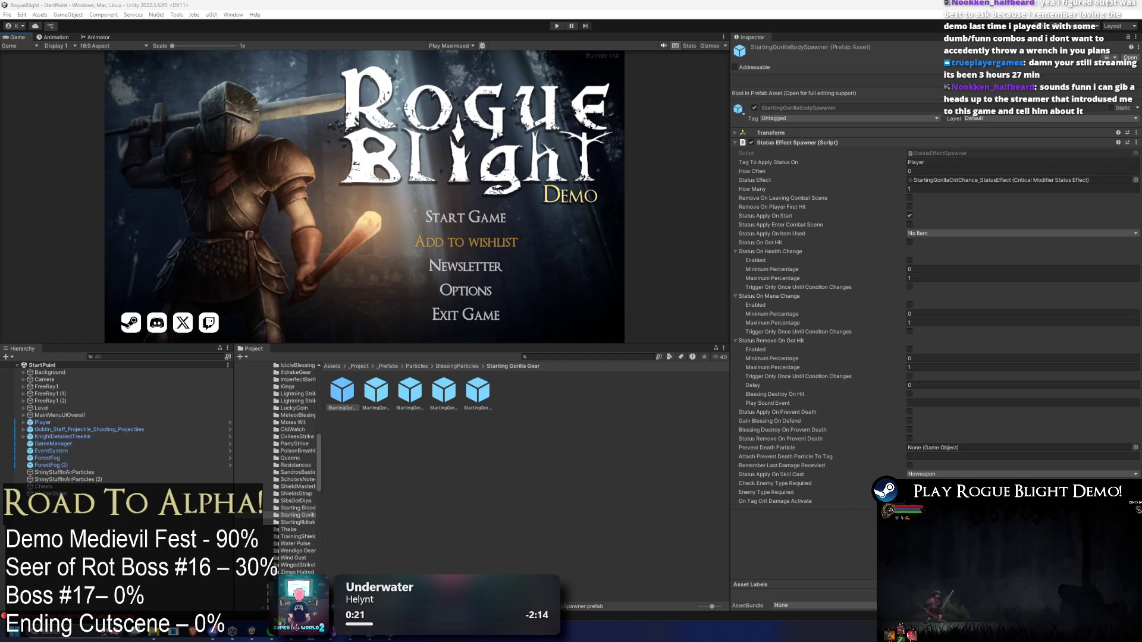
- Step through the StartingGorilla gear spawner prefabs, ending on the head spawner
key("Right")
key("Right")
key("Right")
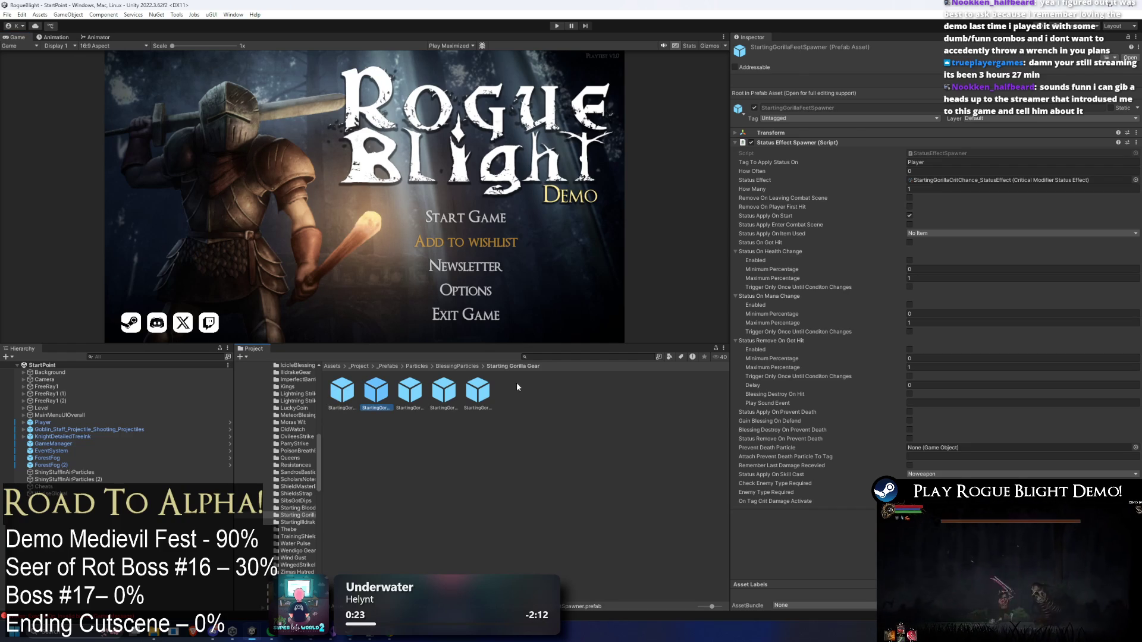
key("Left")
key("Left")
key("Left")
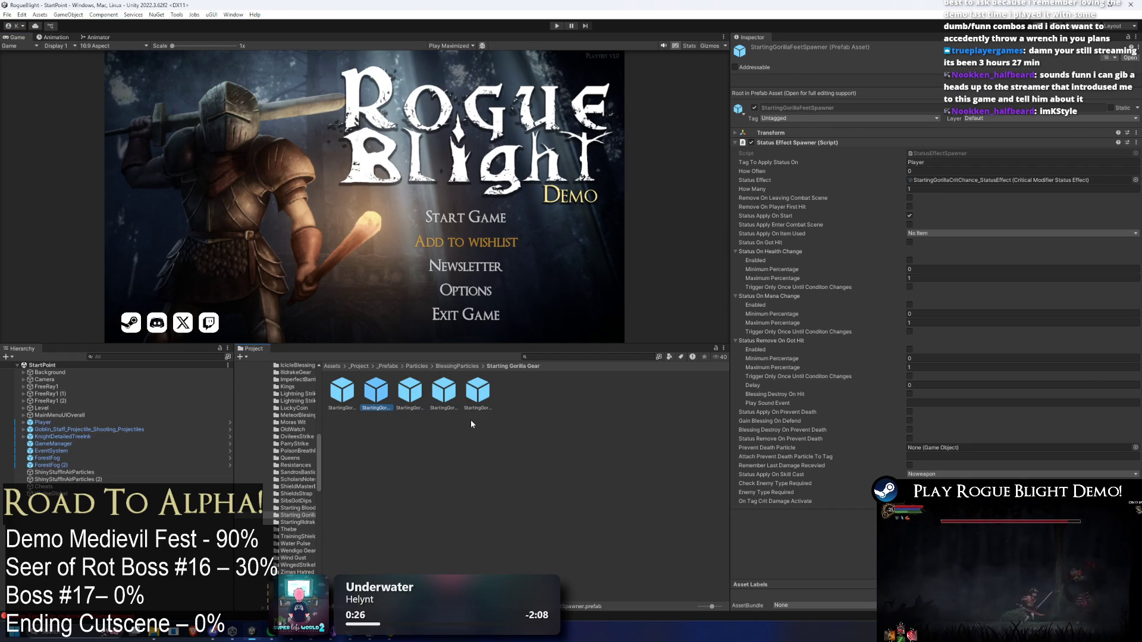
key("Left")
key("Right")
key("Right")
key("Right")
key("Right")
key("Left")
key("Left")
key("Left")
key("Right")
key("Right")
key("Right")
key("Left")
key("Left")
key("Left")
key("Left")
key("Right")
key("Right")
key("Right")
key("Right")
- Inspect the spawner's Crit Chance and Bloody Gorilla Crit Damage effects, then clear the project search
left_click(953, 180)
left_click(411, 393)
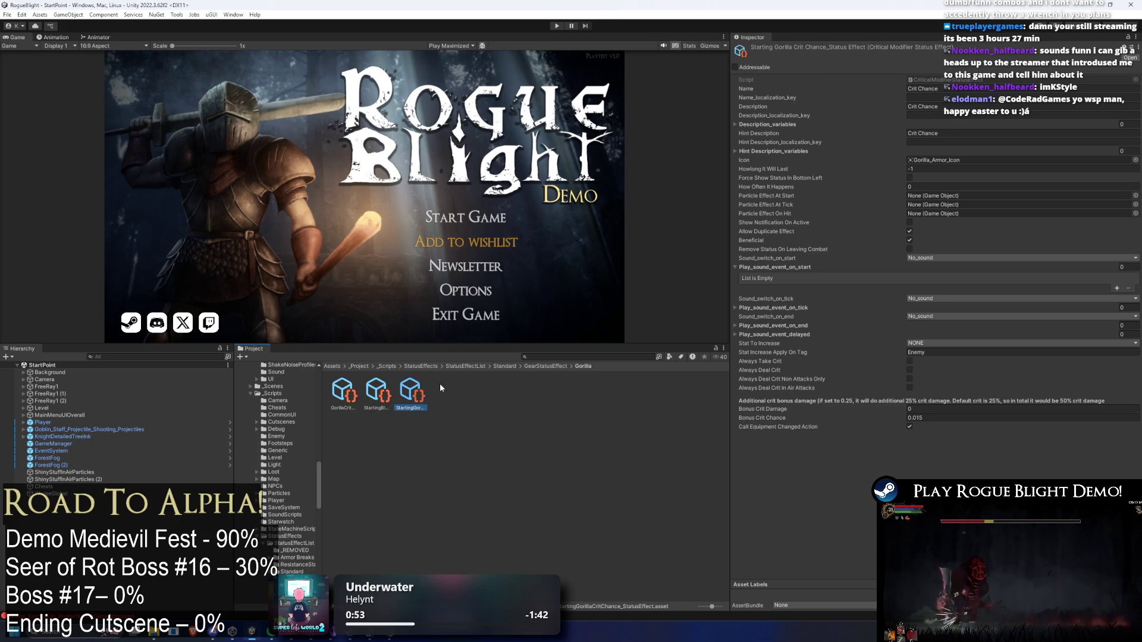
key("Left")
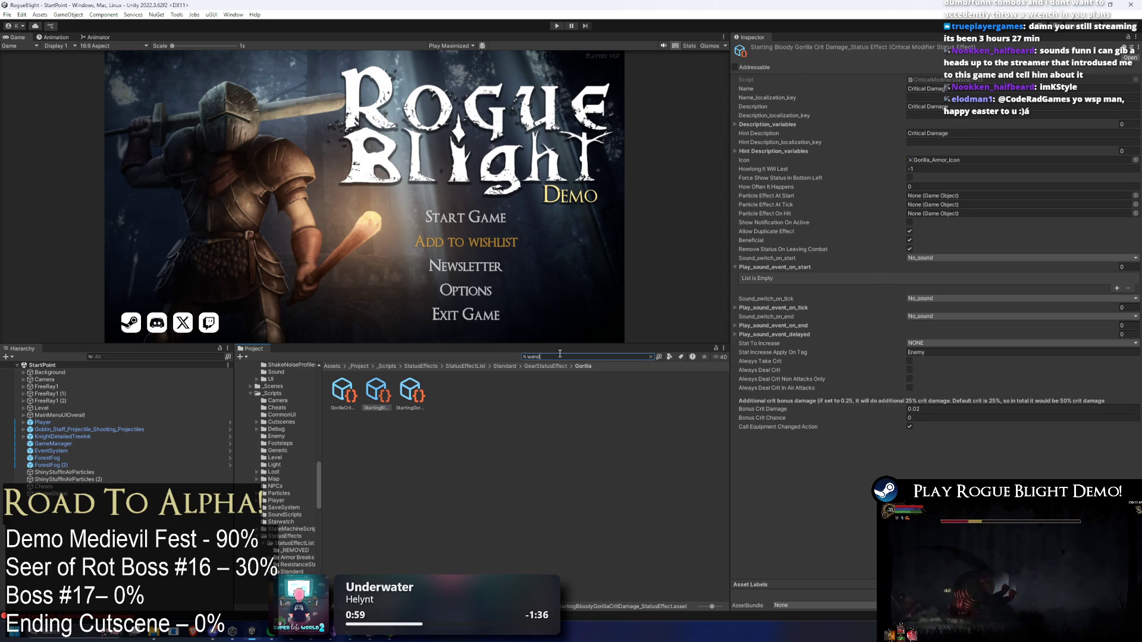
key("BackSpace")
key("BackSpace")
key("BackSpace")
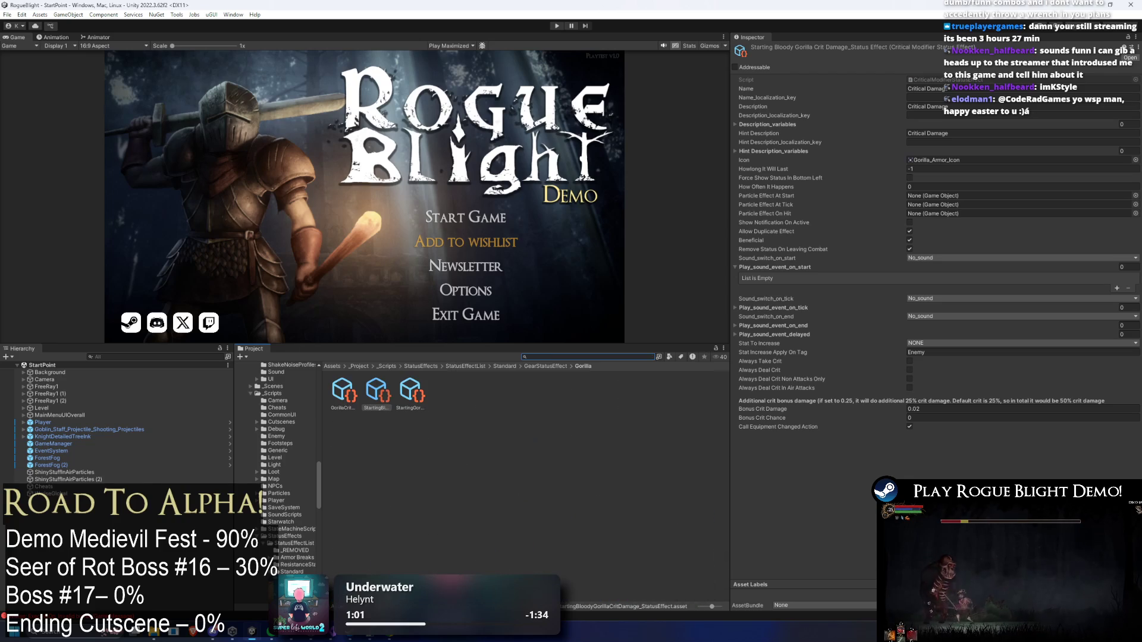
key("super+d")
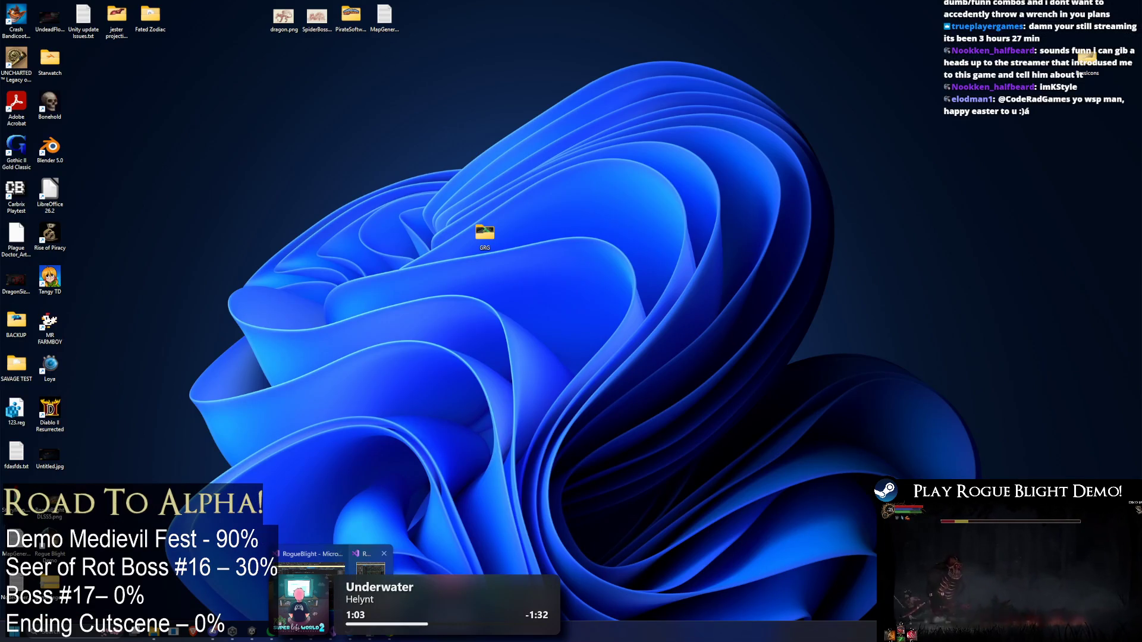
left_click(310, 562)
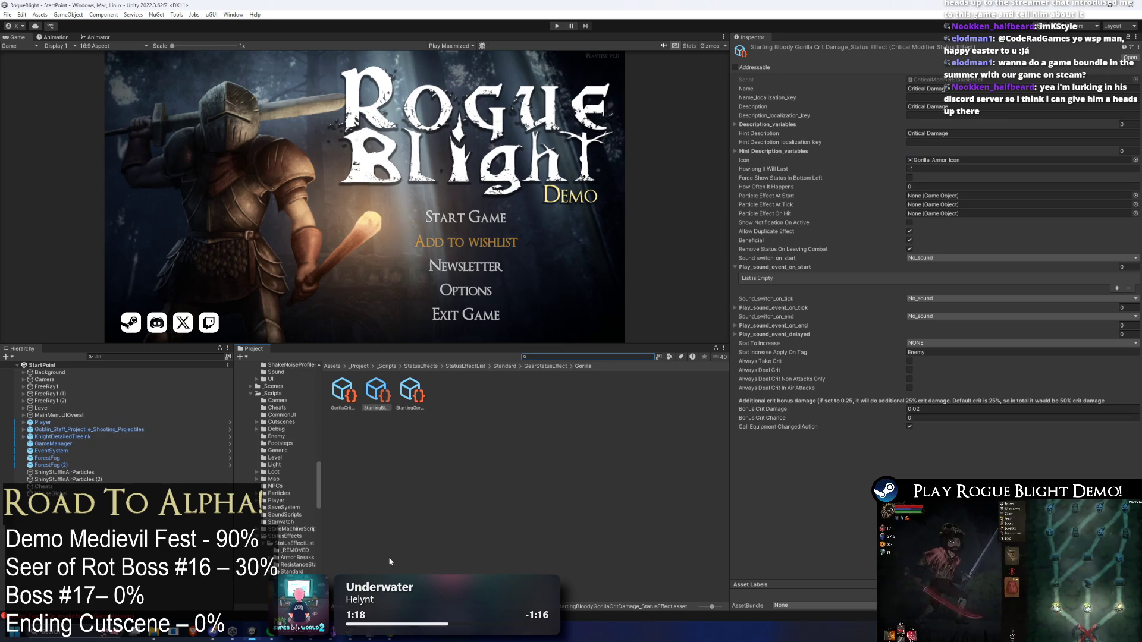
left_click(559, 25)
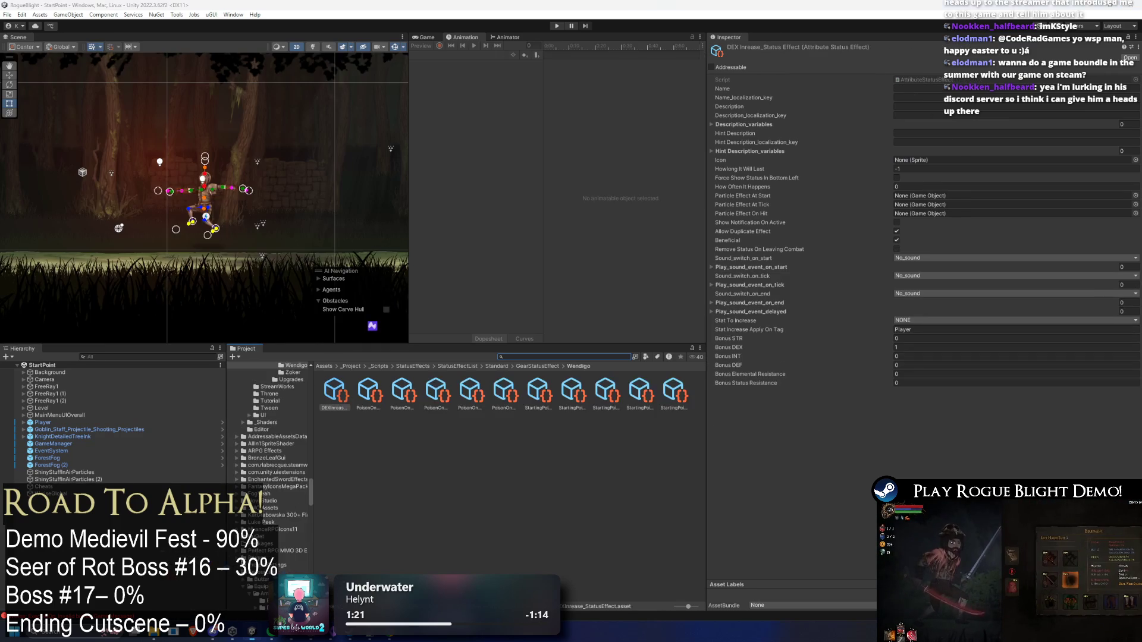
- Enter play mode with the toolbar Play button and wait for the title menu
left_click(559, 25)
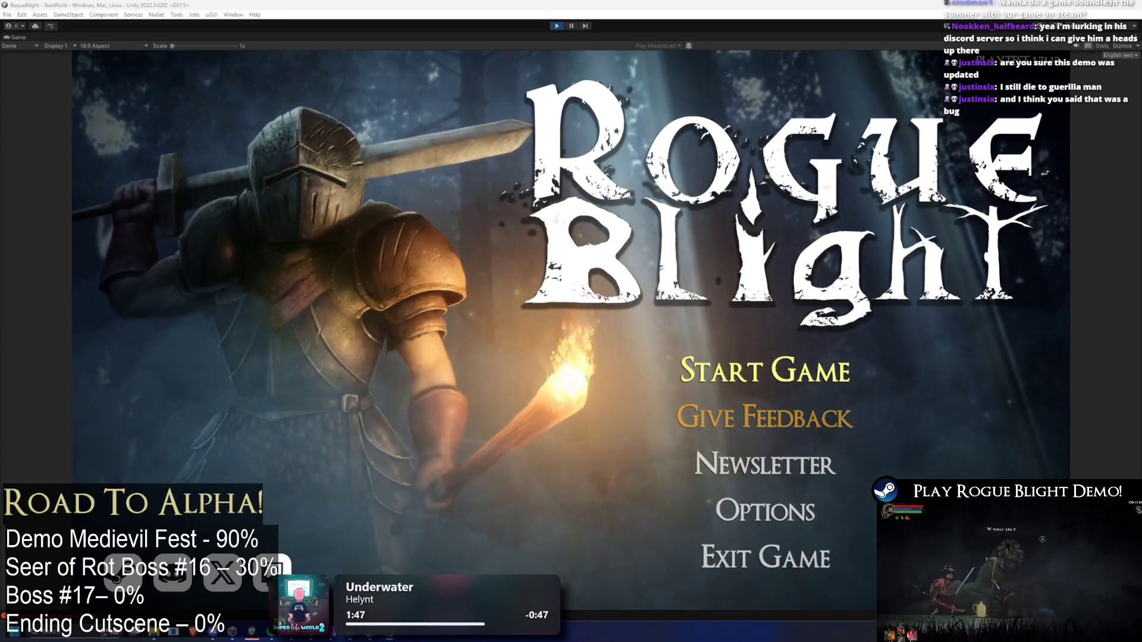
- Load the saved slot into Waywood Forest and open Equipment, showing DEX 18 and 18% crit
key("Return")
left_click(797, 315)
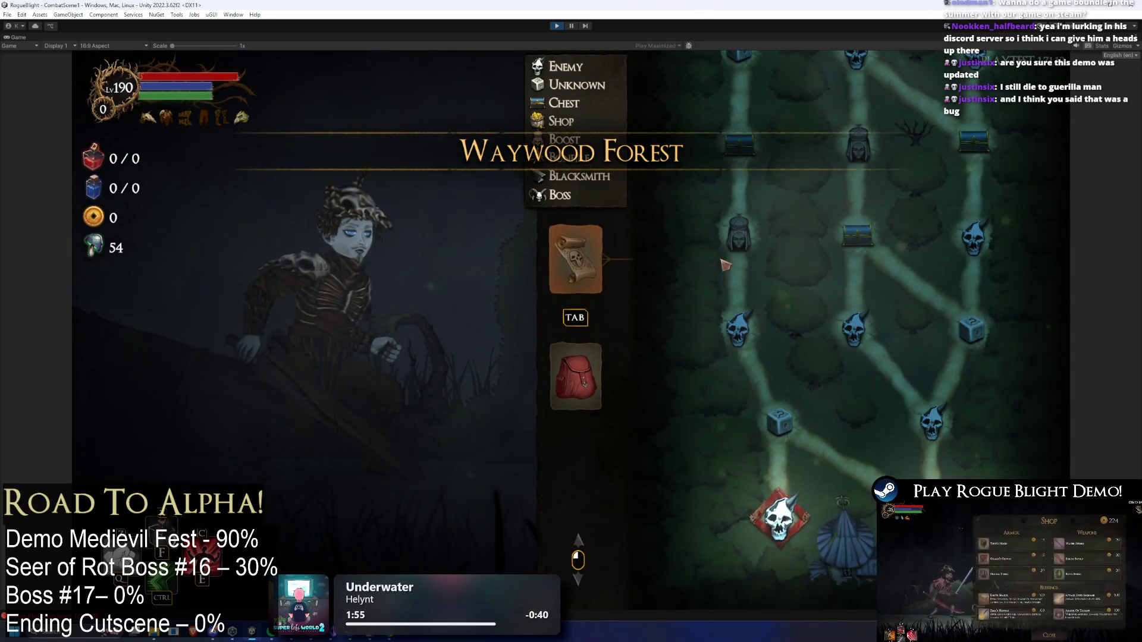
scroll(872, 95, "down", 5)
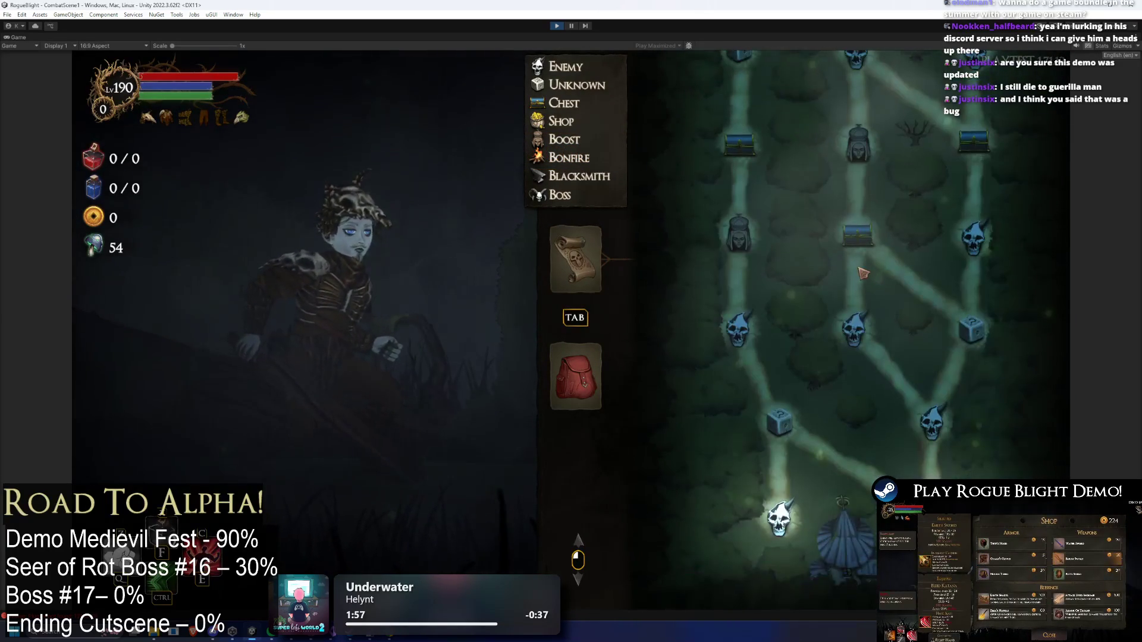
scroll(841, 298, "up", 5)
scroll(841, 298, "down", 5)
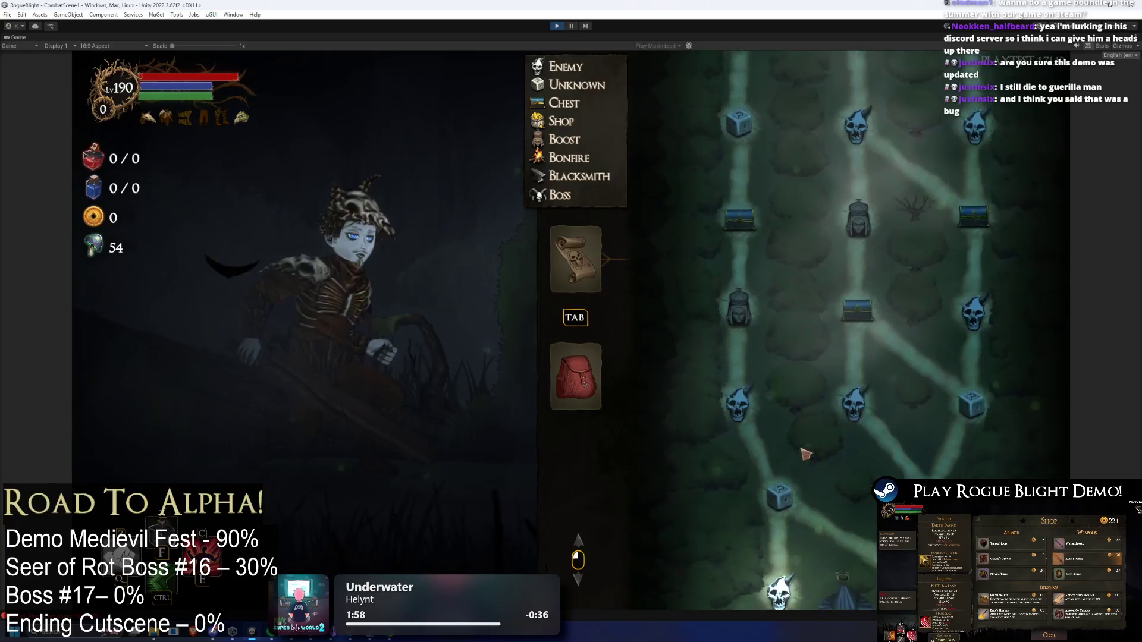
left_click(603, 382)
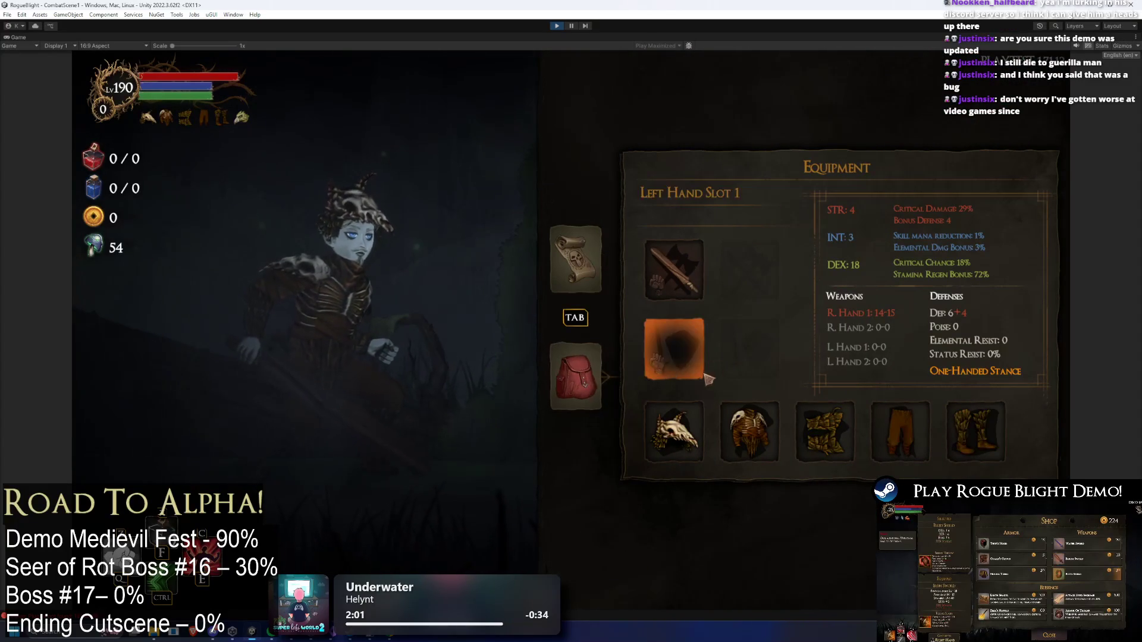
- Inspect the right-hand weapon, flip between map and equipment views, then pause the game
left_click(678, 269)
key("Escape")
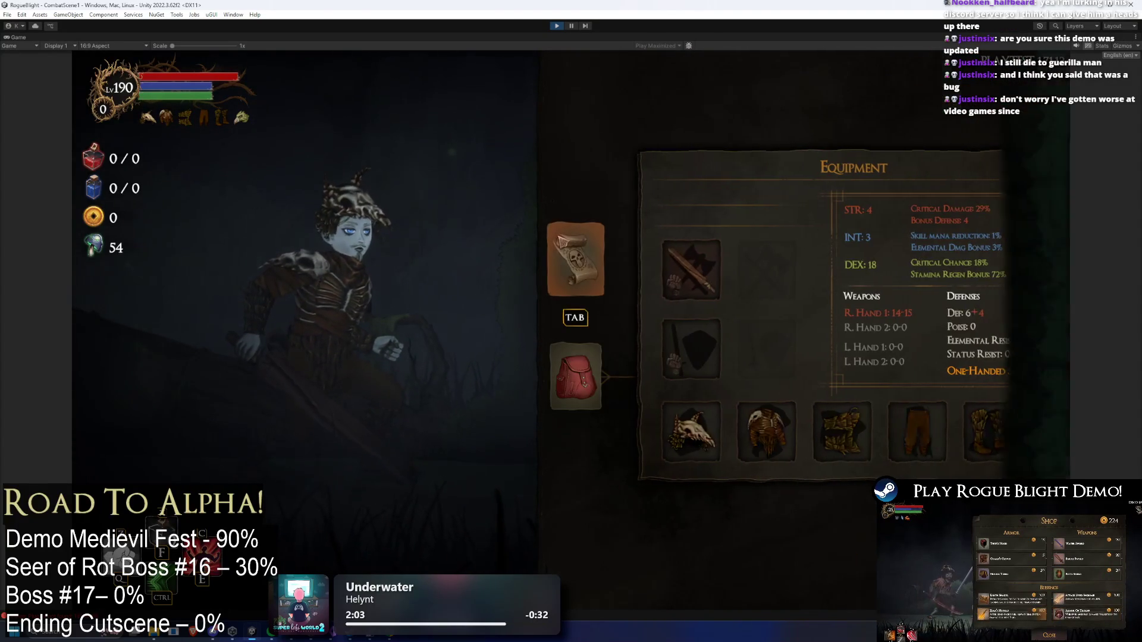
left_click(575, 259)
left_click(575, 376)
key("Tab")
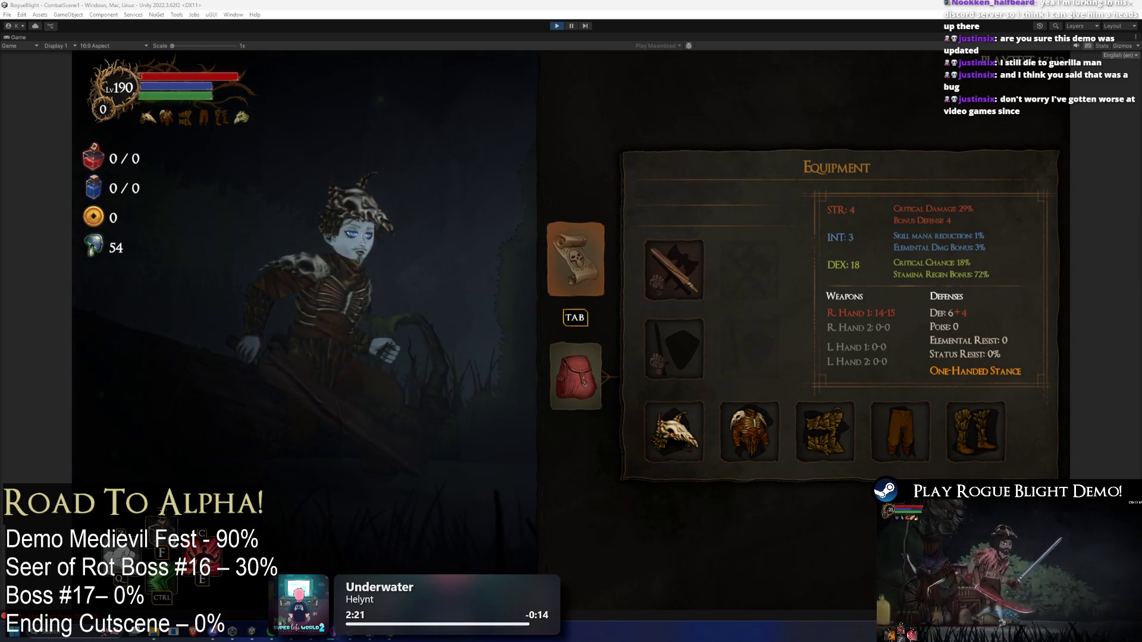
key("Escape")
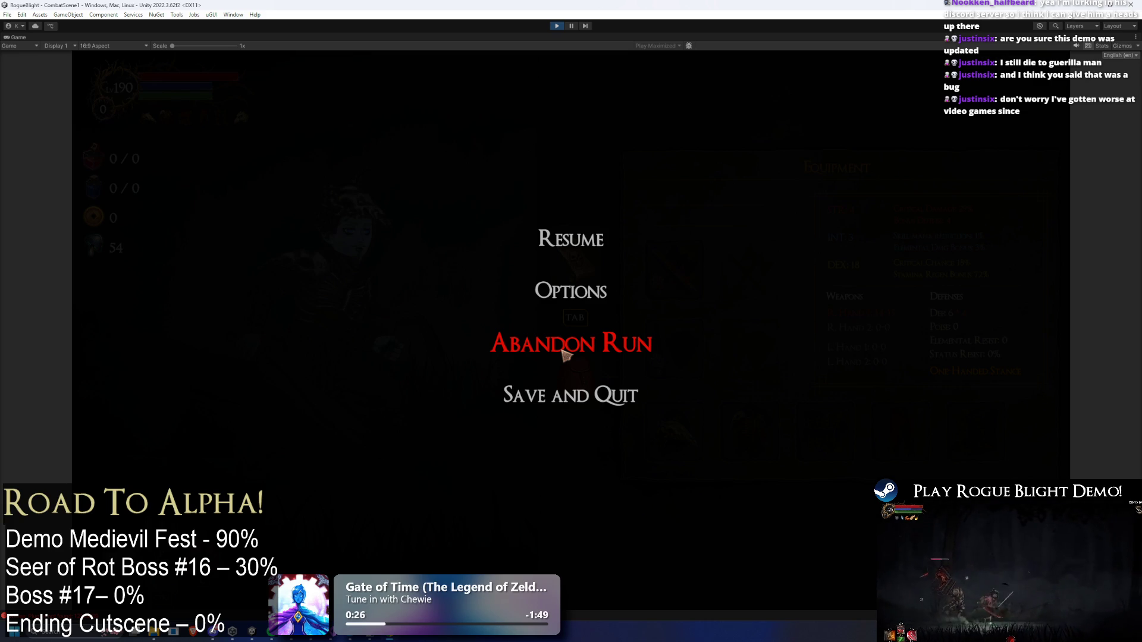
- Resume from the pause menu and walk the character right through the Sanctuary camp
key("Escape")
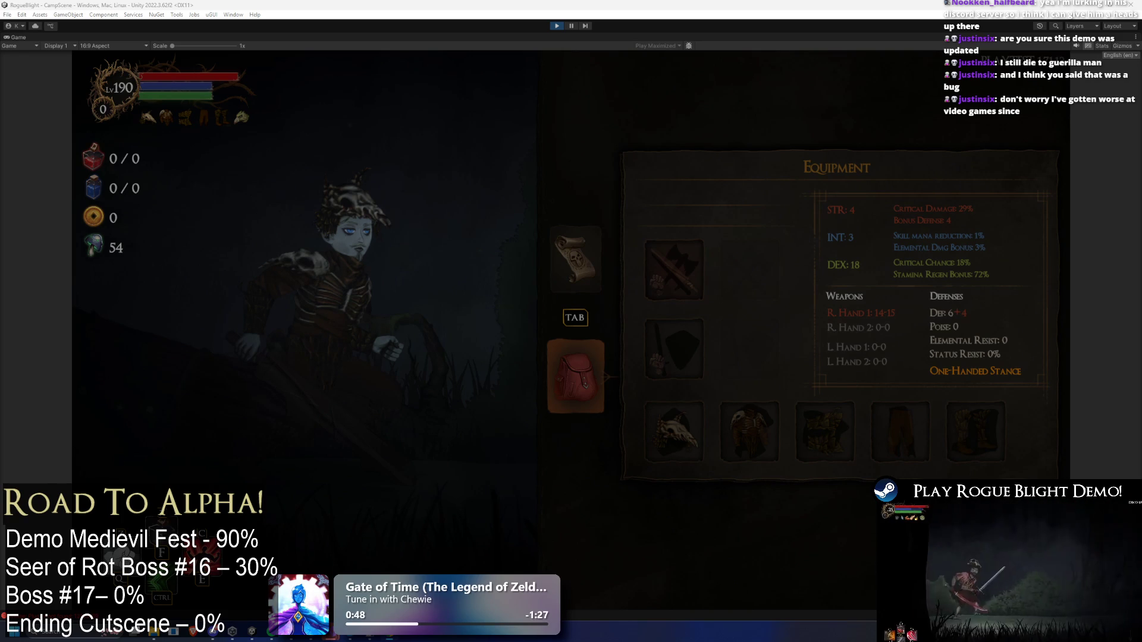
mouse_move(331, 631)
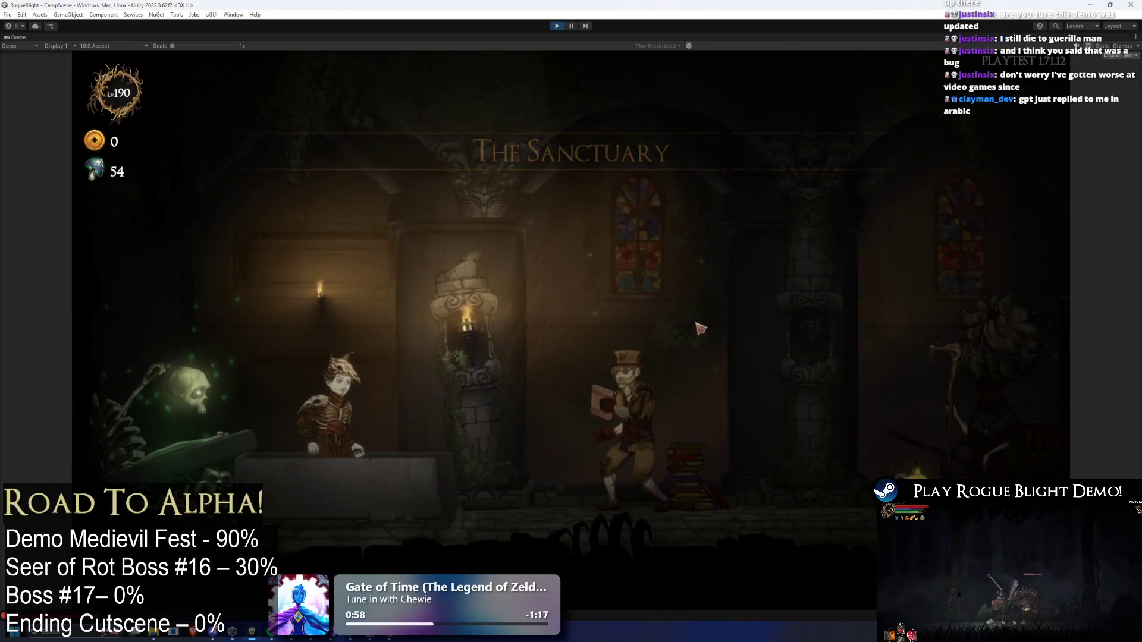
key("d")
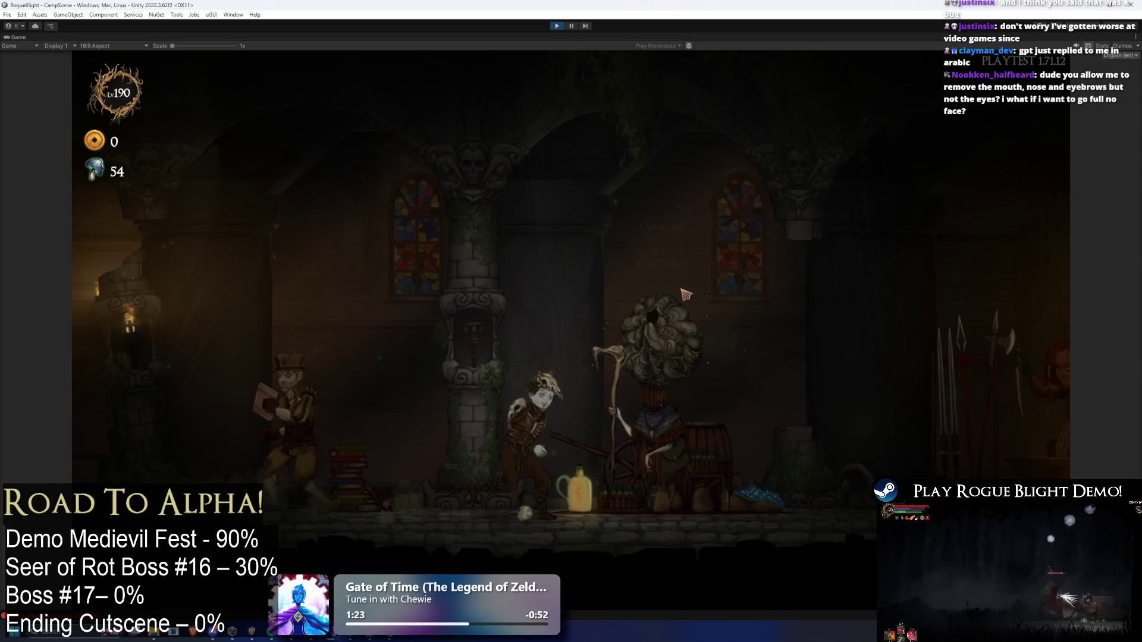
- Walk the character right, left, then right through the Sanctuary camp until Choose Map appears
key("d")
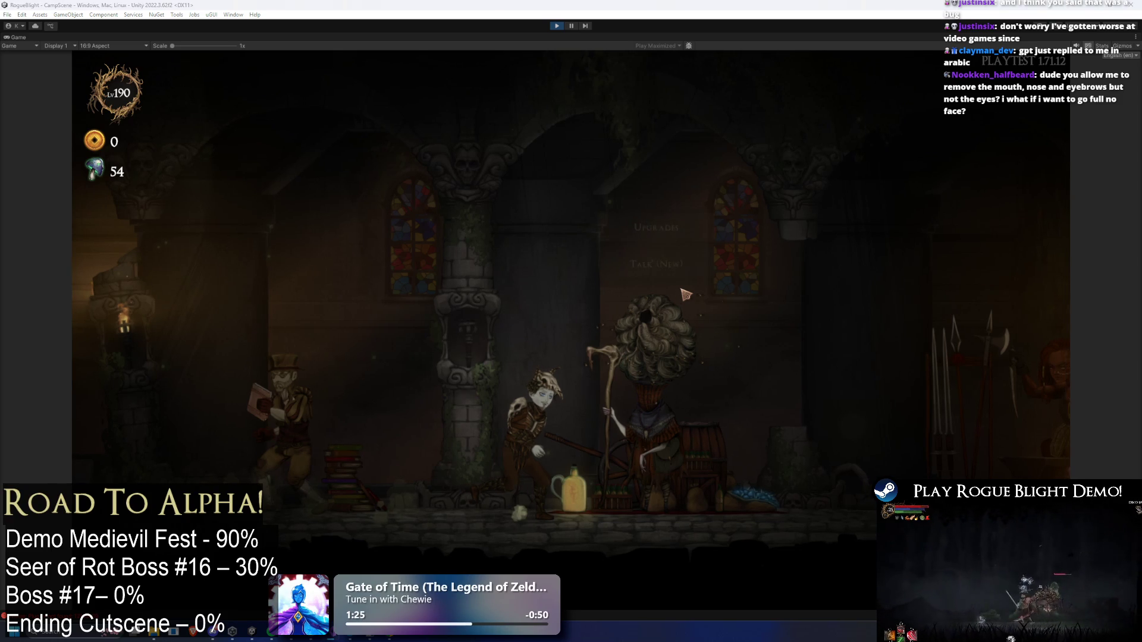
key("a")
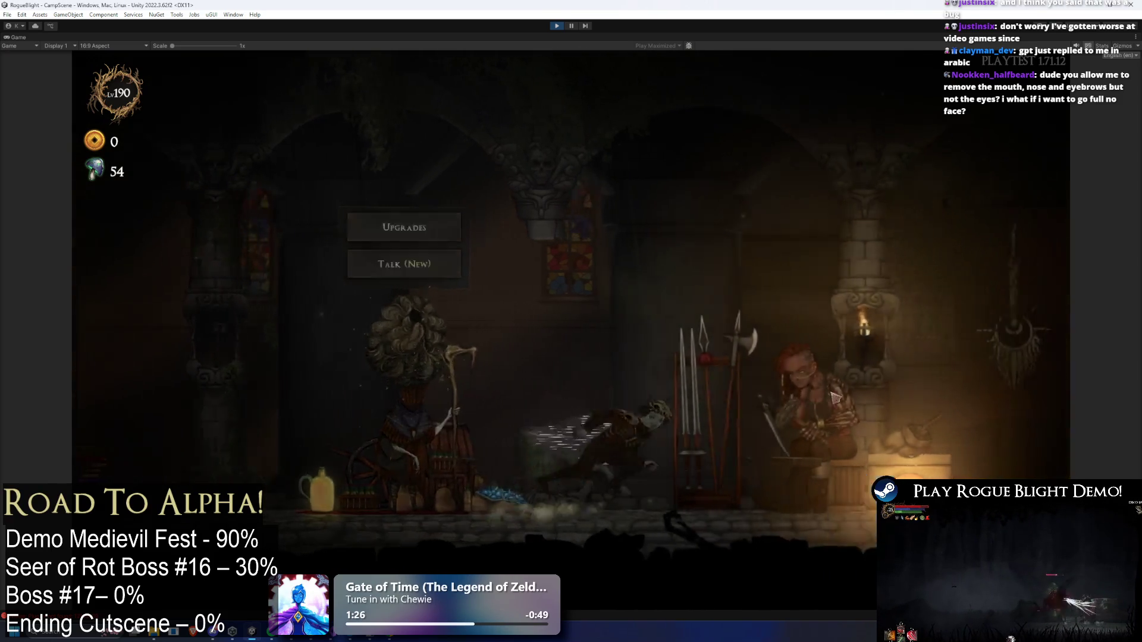
key("d")
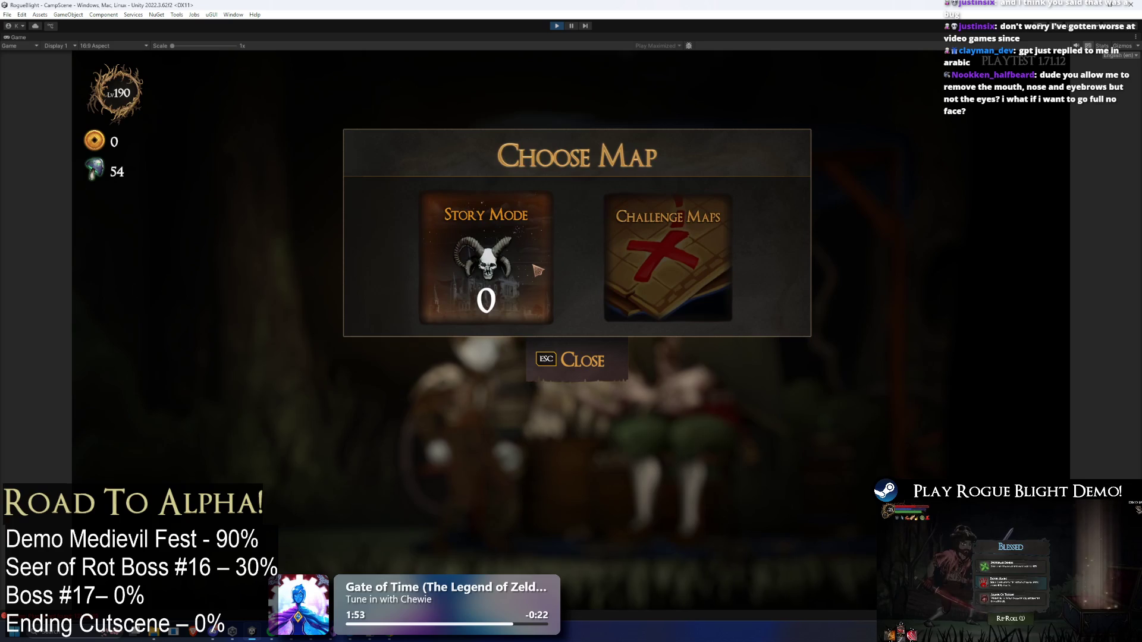
- Pick the Story Mode card and start the map at difficulty 0
left_click(541, 289)
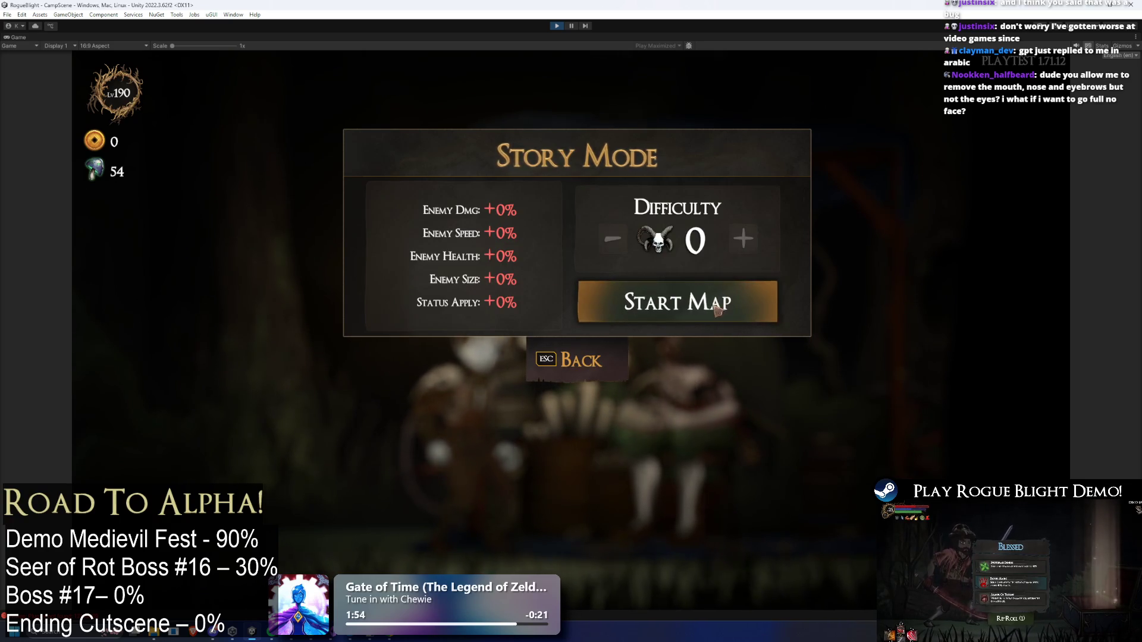
left_click(694, 305)
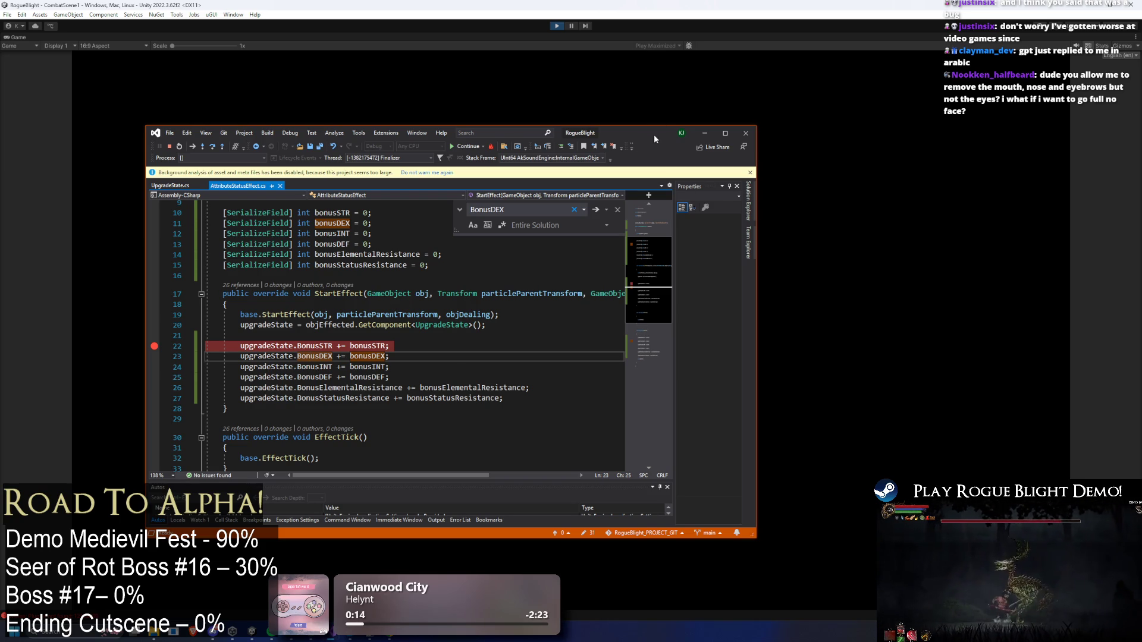
- Resume past the ArmorSlotManager, StarwatchEventManager and Blessing.cs breakpoints in Visual Studio
left_click_drag(651, 133, 659, 181)
left_click(405, 395)
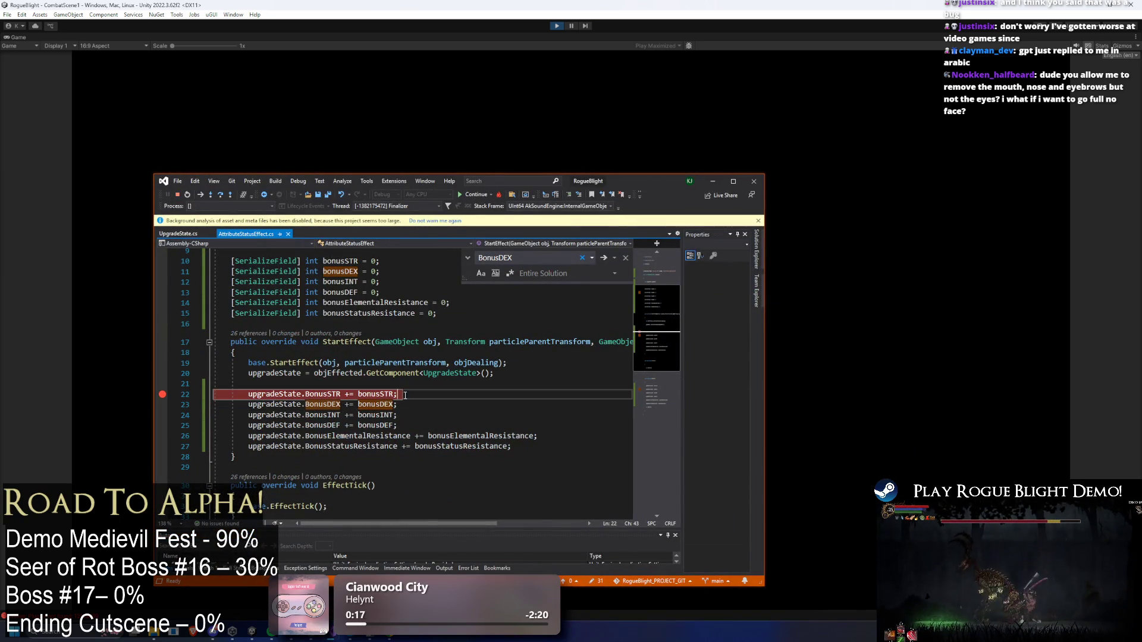
key("F5")
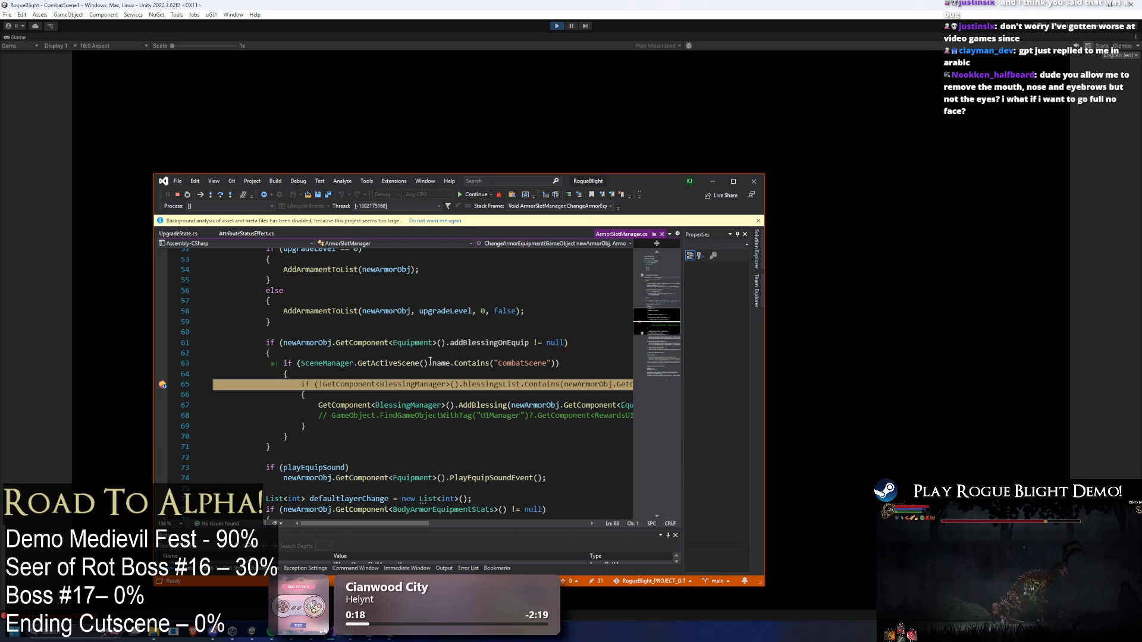
key("F5")
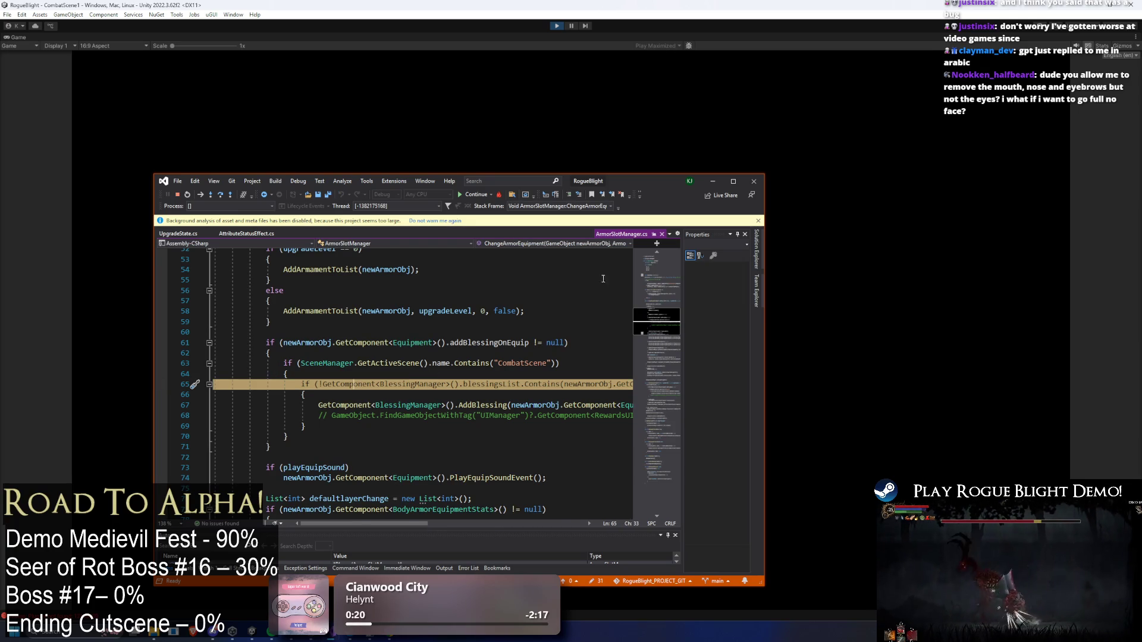
key("F5")
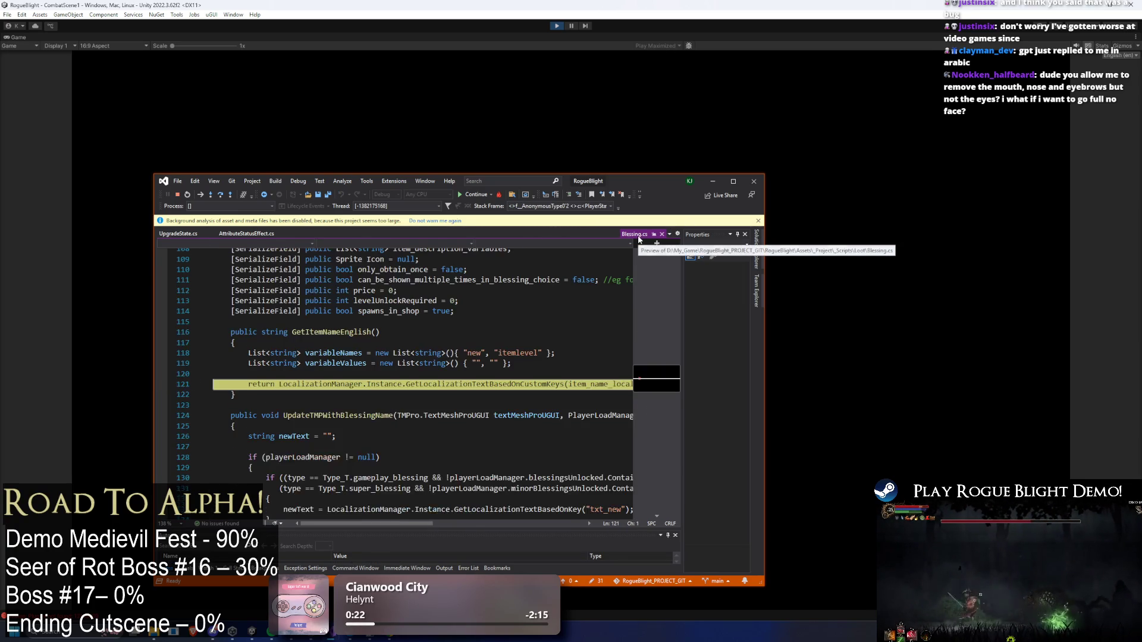
key("F5")
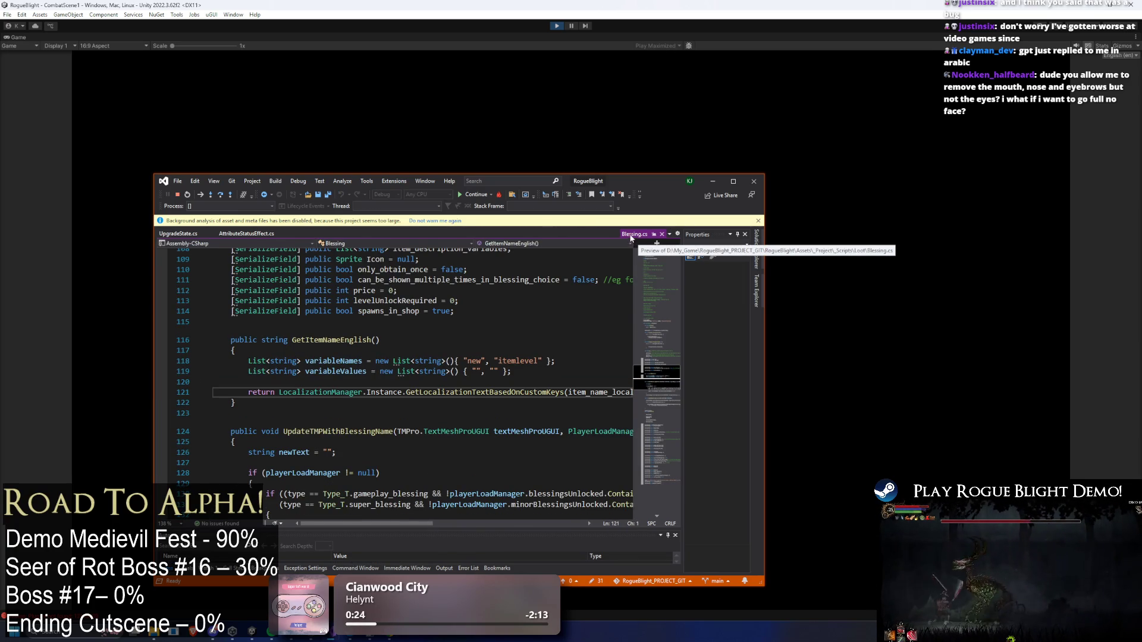
- Run to the stat bonus breakpoint and step past the DEX line to inspect BonusDEX
left_click(374, 322)
key("F5")
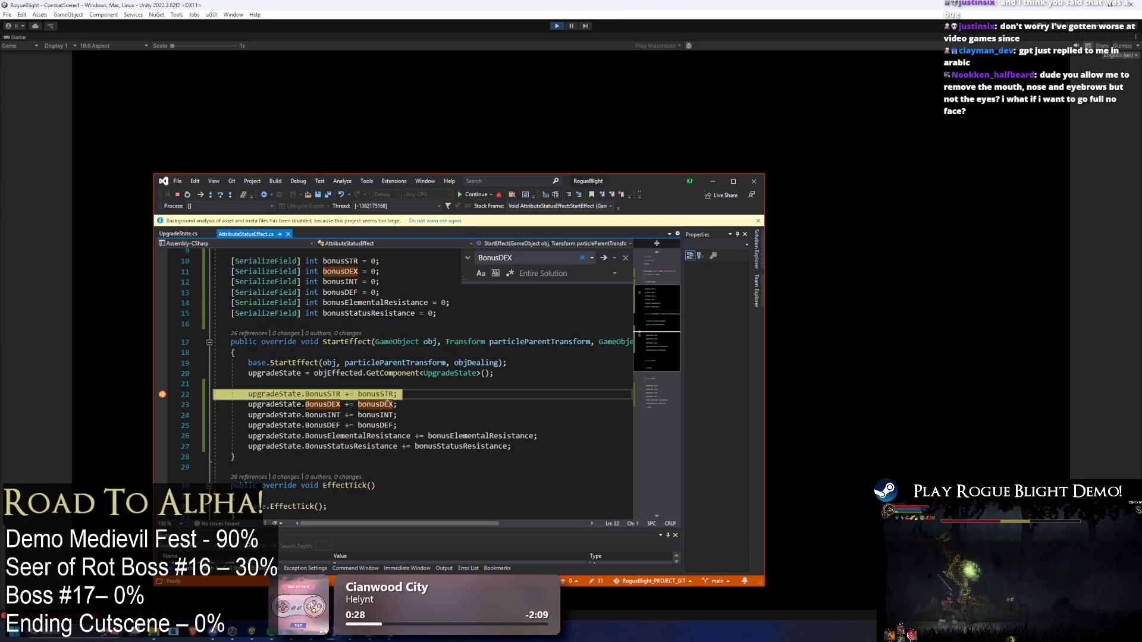
mouse_move(316, 406)
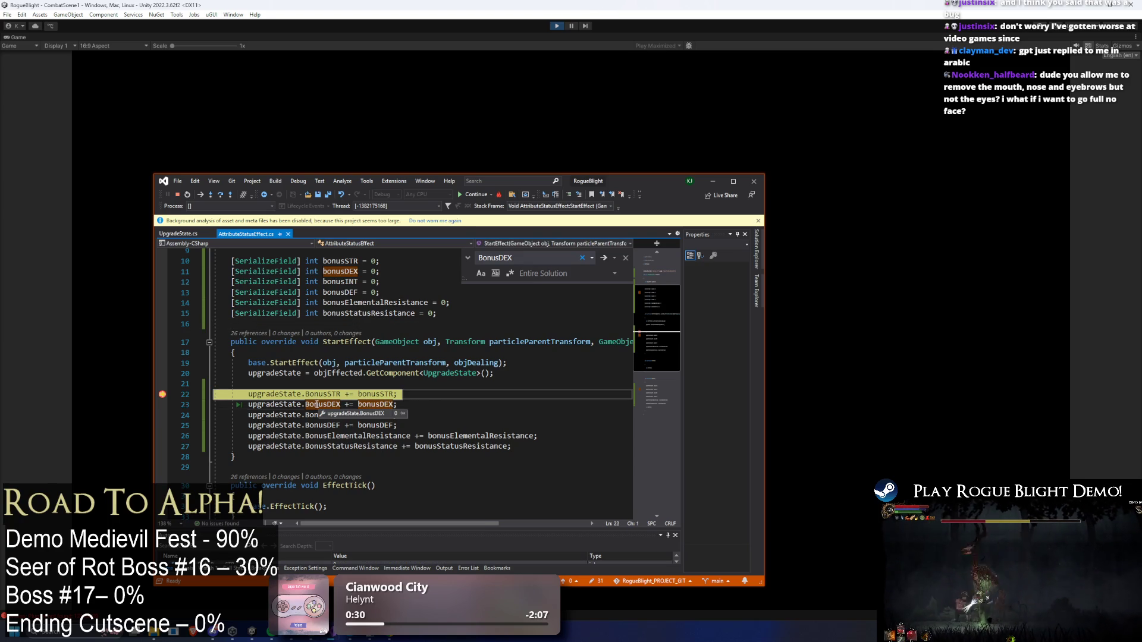
key("F10")
key("F10")
key("F5")
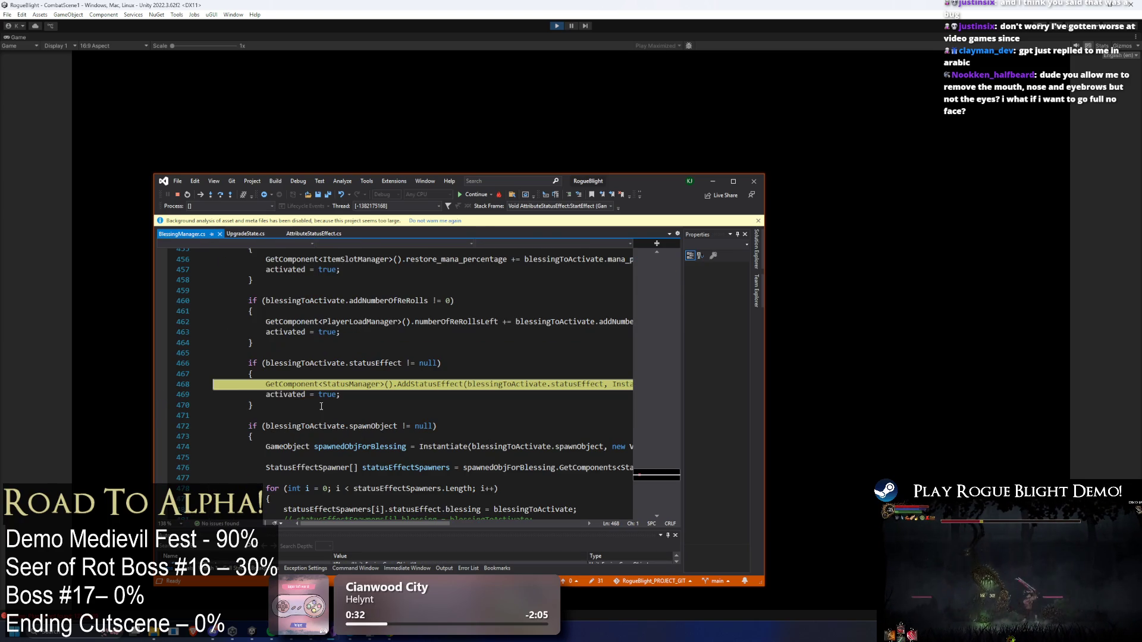
key("F5")
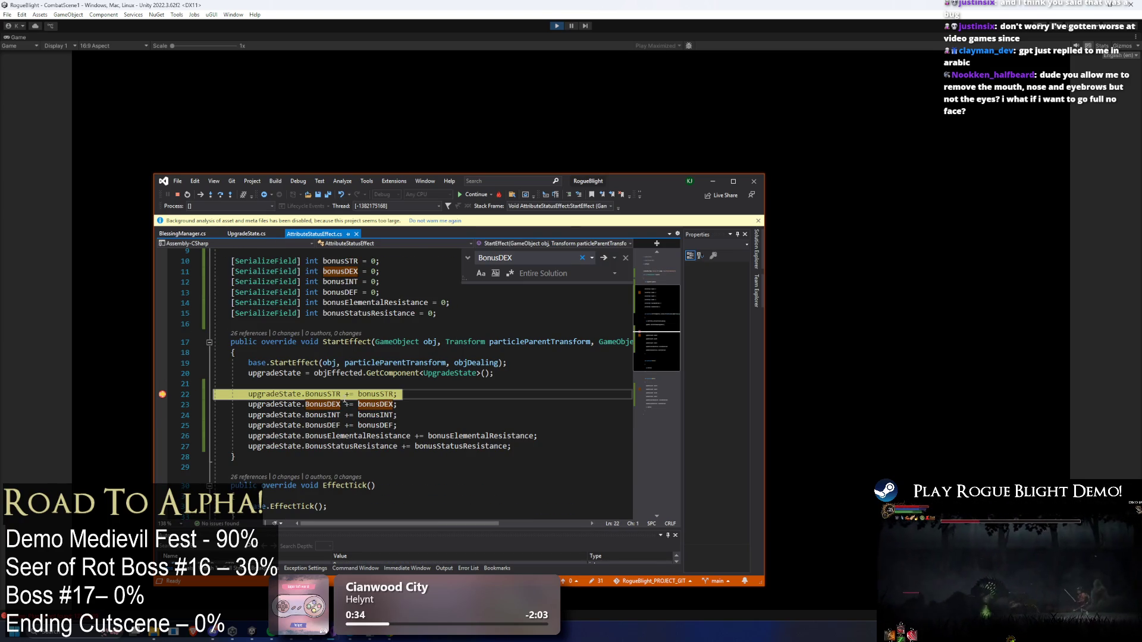
- Repeatedly step over the STR and DEX bonus lines 22–24, then let the game continue
key("F10")
key("F10")
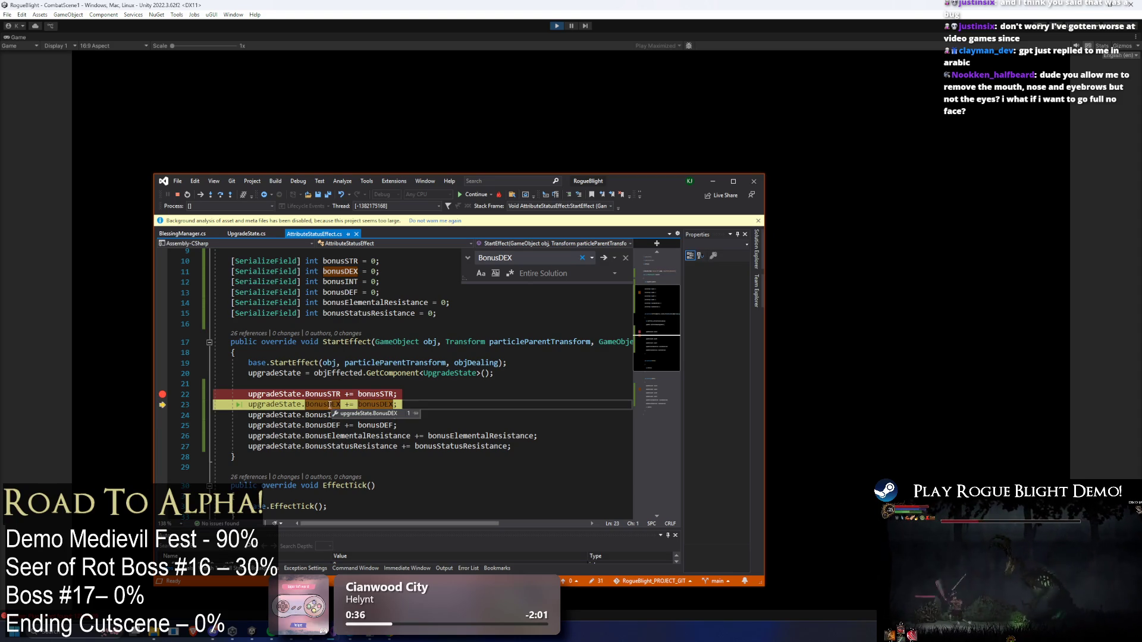
key("F5")
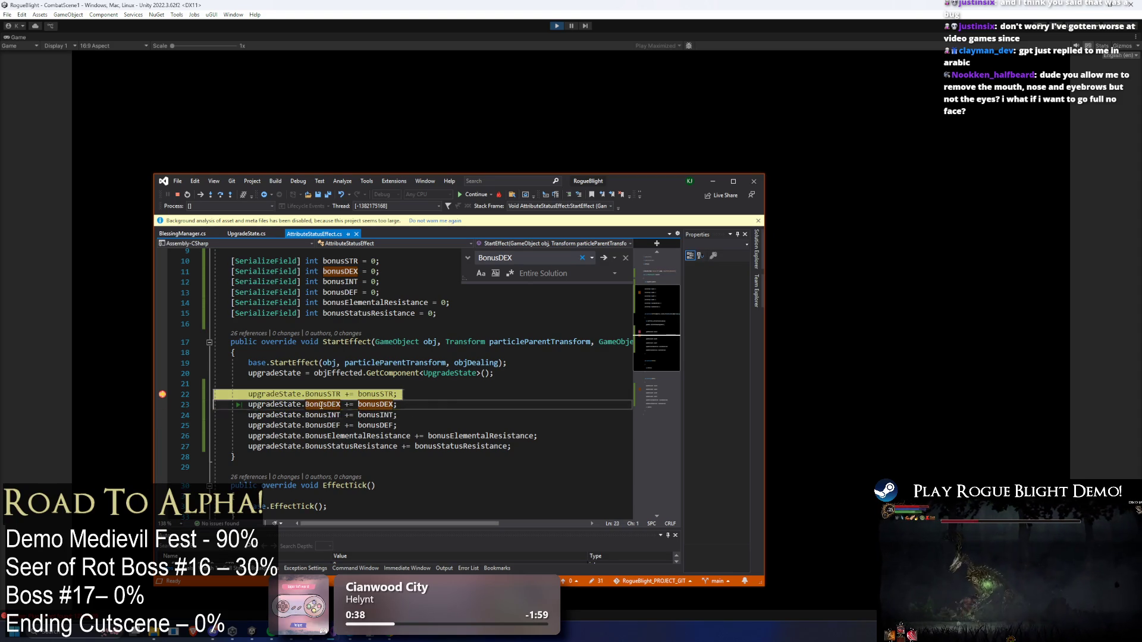
key("F10")
key("F10")
key("F5")
key("F10")
key("F10")
key("F5")
key("F10")
key("F10")
key("F5")
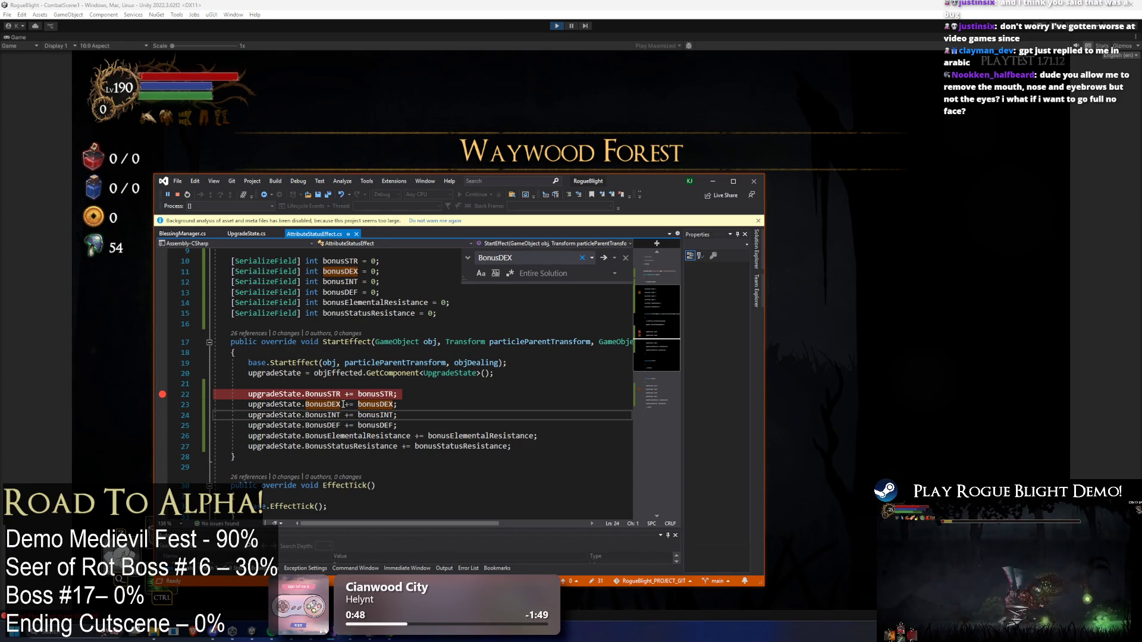
- Set a breakpoint on the BonusDEX getter at line 27 of UpgradeState.cs
left_click(333, 436, "ctrl")
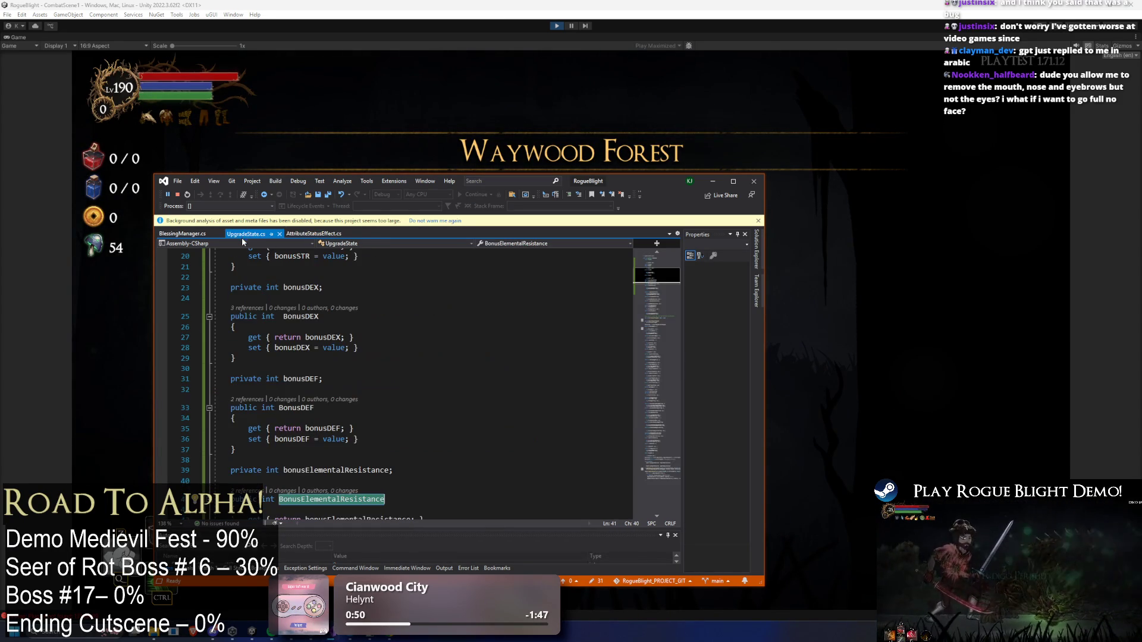
scroll(392, 400, "down", 1)
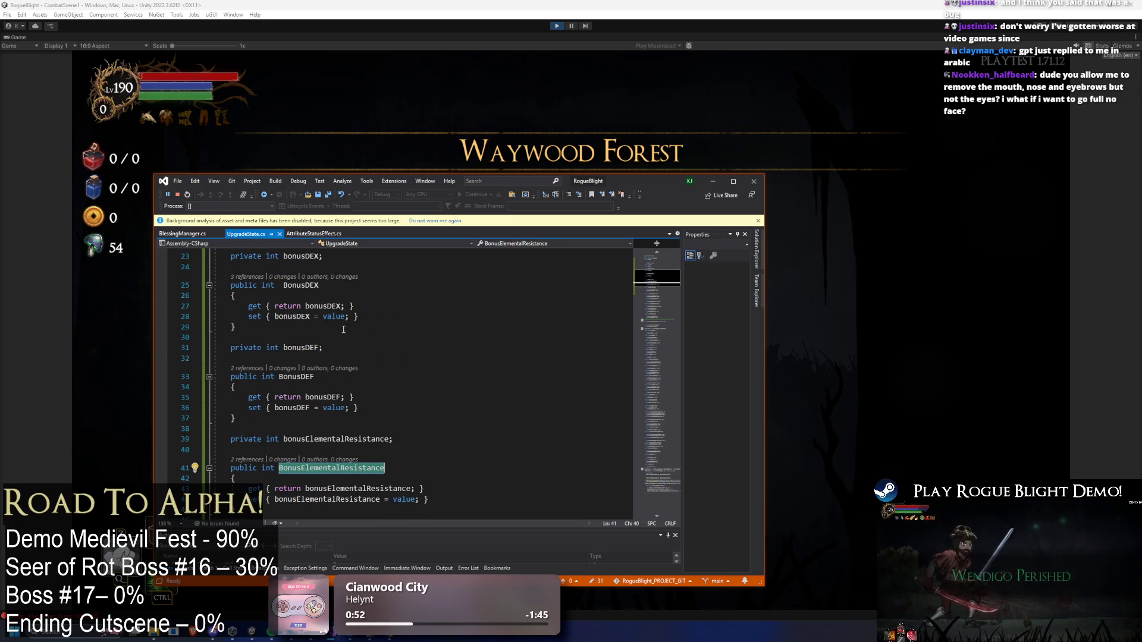
left_click(338, 306)
key("F9")
scroll(355, 312, "up", 2)
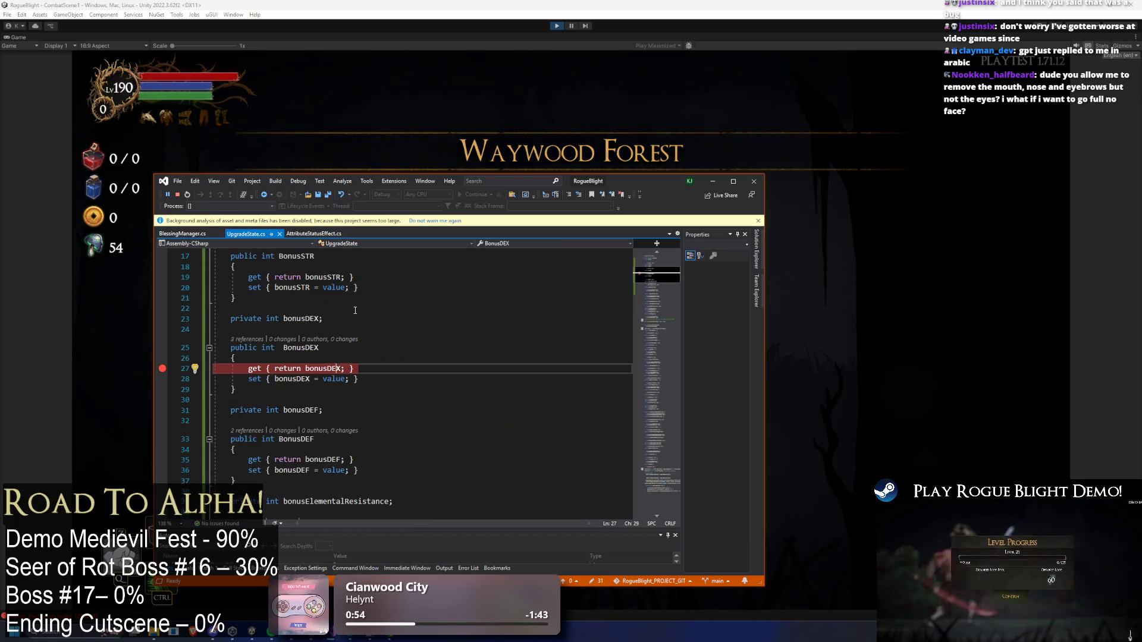
left_click(438, 121)
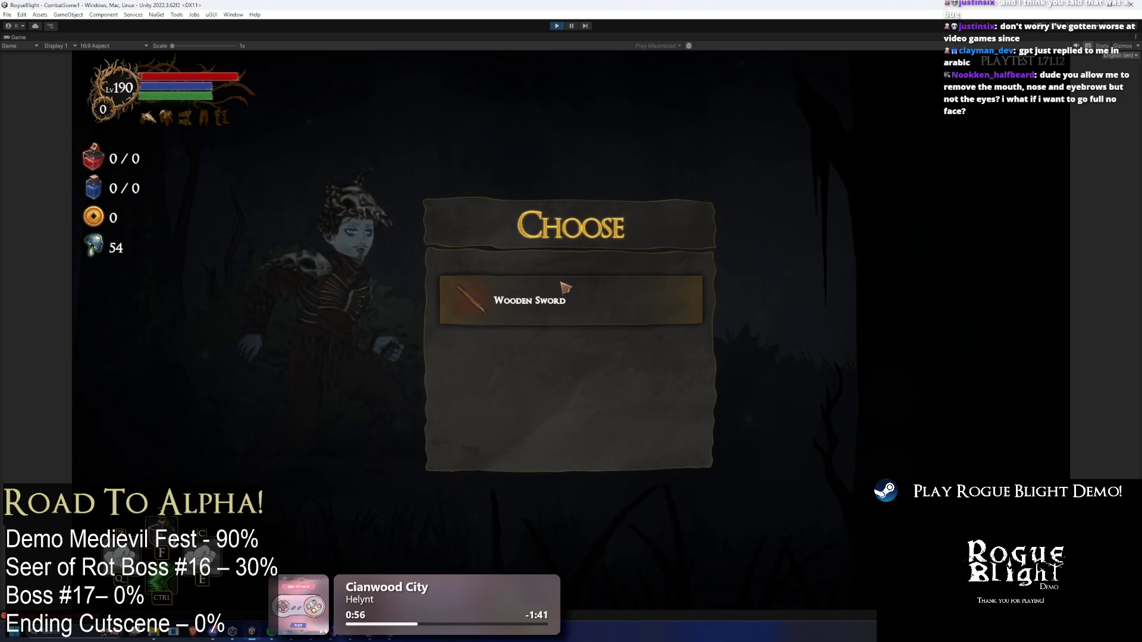
- Take the Wooden Sword reward and check the equipment stats showing DEX 18
left_click(564, 290)
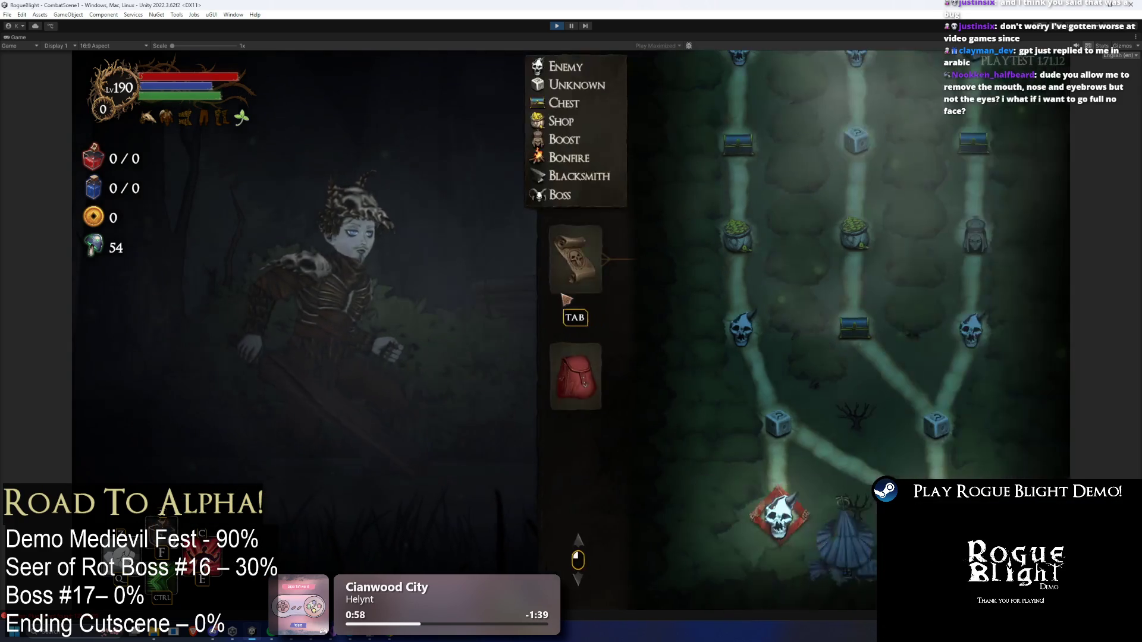
left_click(584, 384)
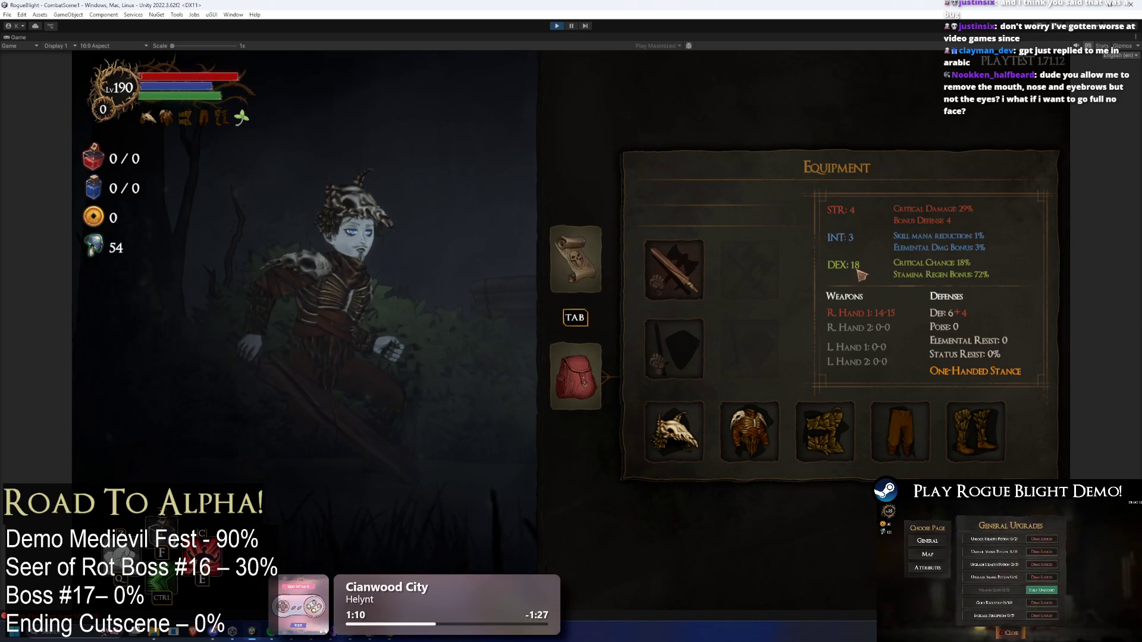
key("alt+Tab")
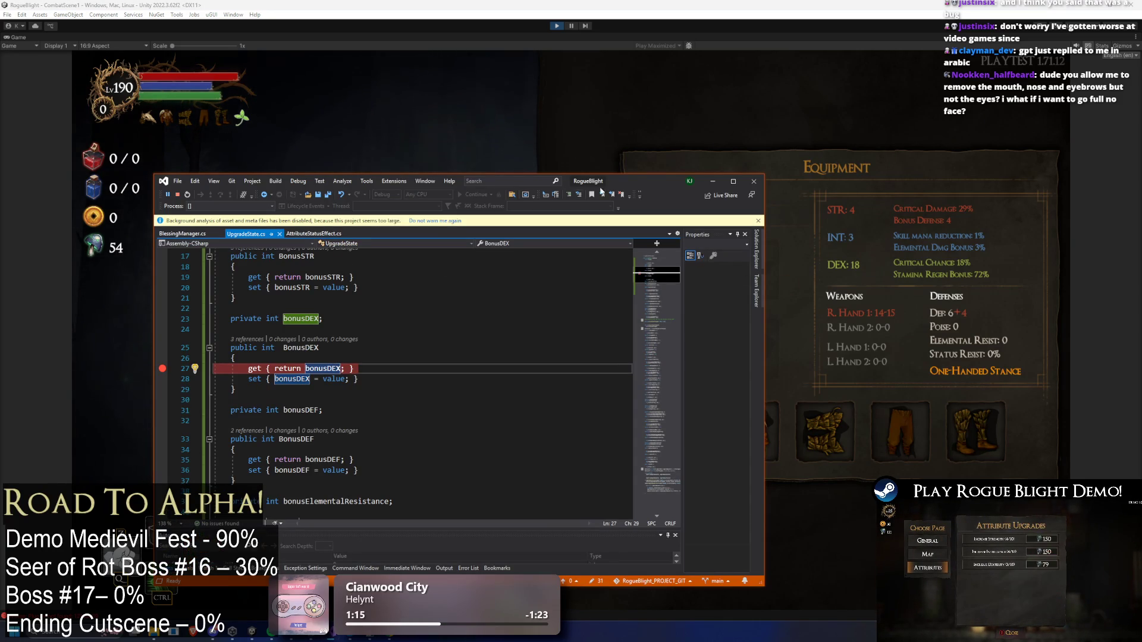
left_click(76, 260)
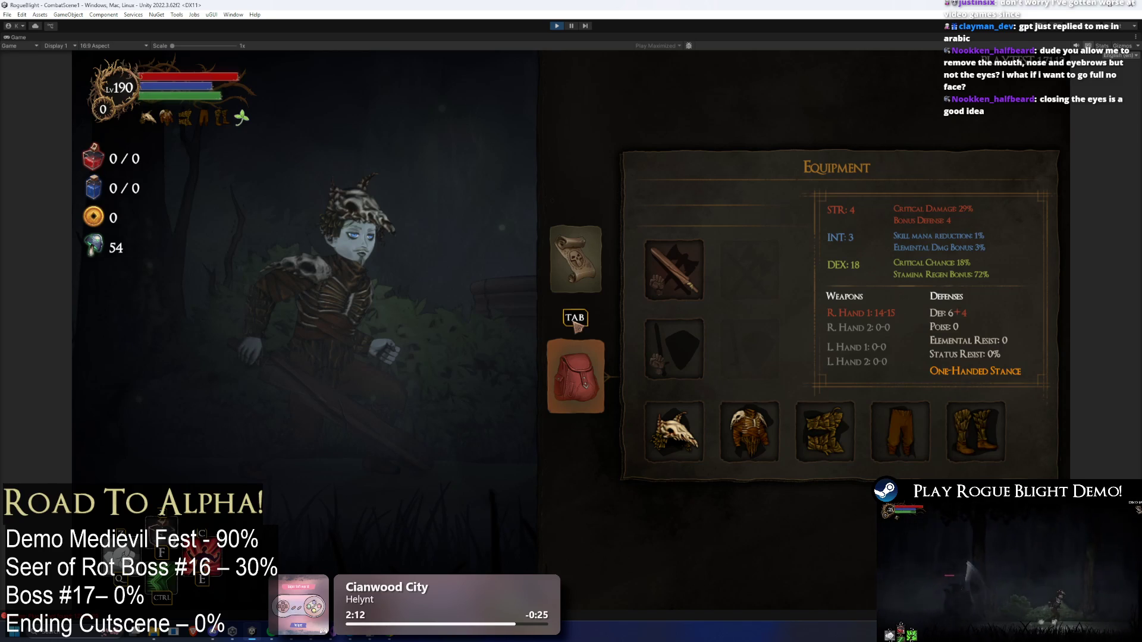
key("Tab")
key("Tab")
- Save and quit the run from the pause menu, then load the existing save via Start Game
key("Escape")
left_click(552, 393)
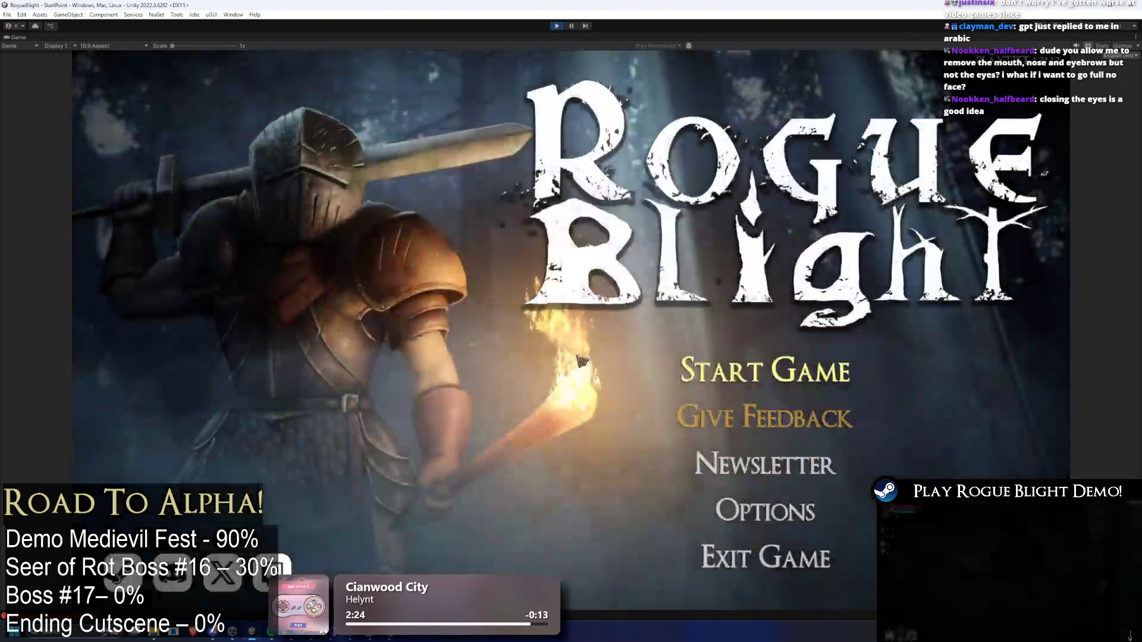
left_click(767, 364)
left_click(796, 323)
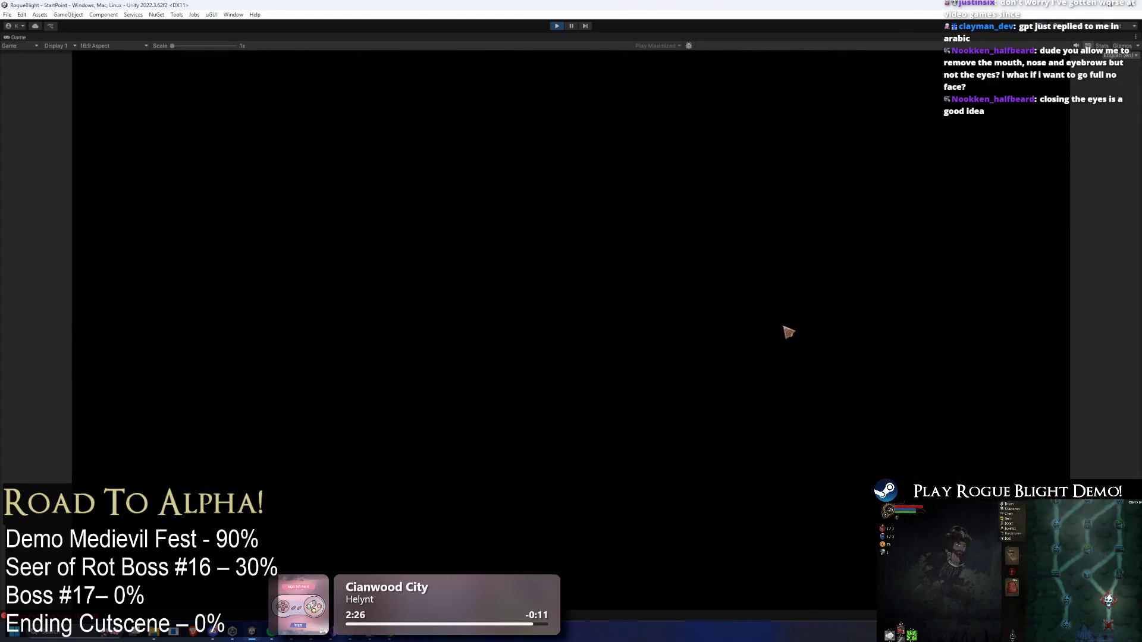